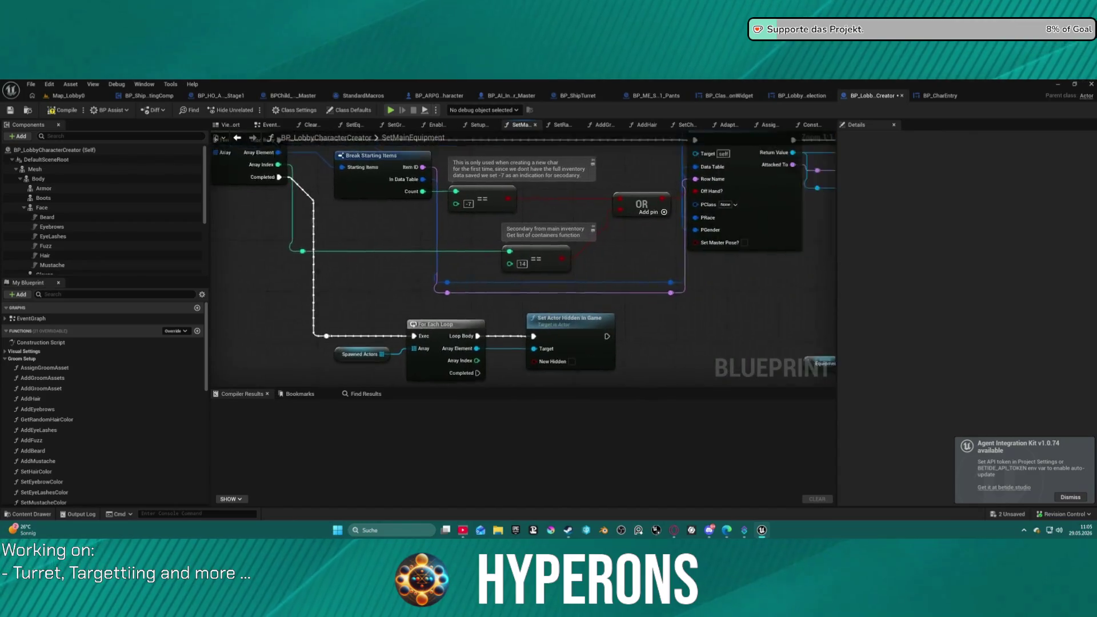
Open the SpawnAndEquip function and look over its ADD and ADDUNIQUE nodes.
double_click(561, 291)
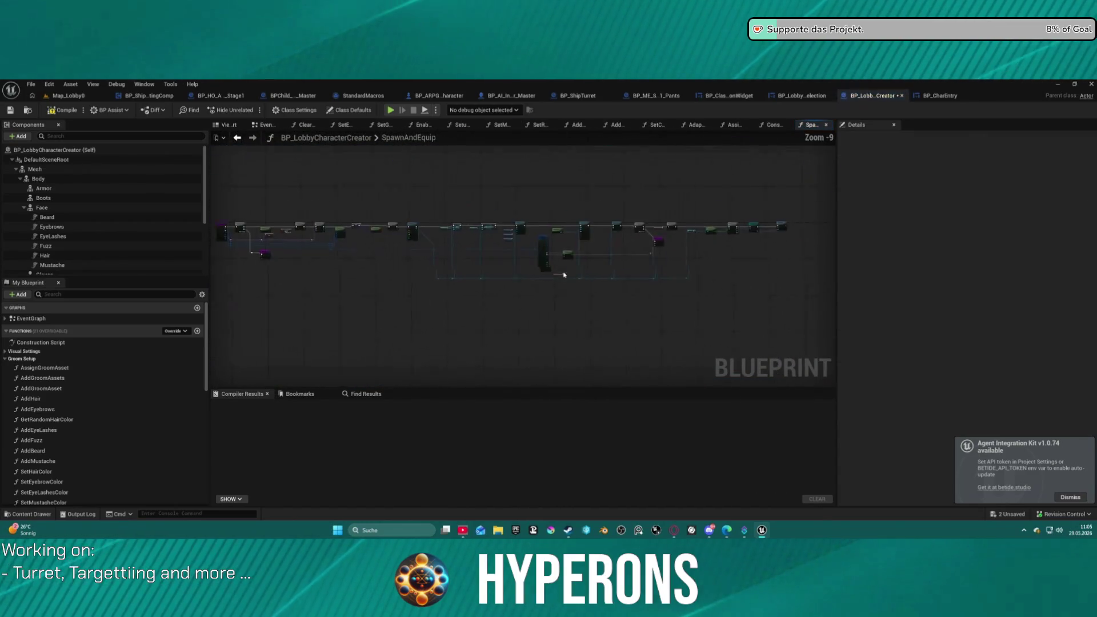
scroll(508, 269, "up", 3)
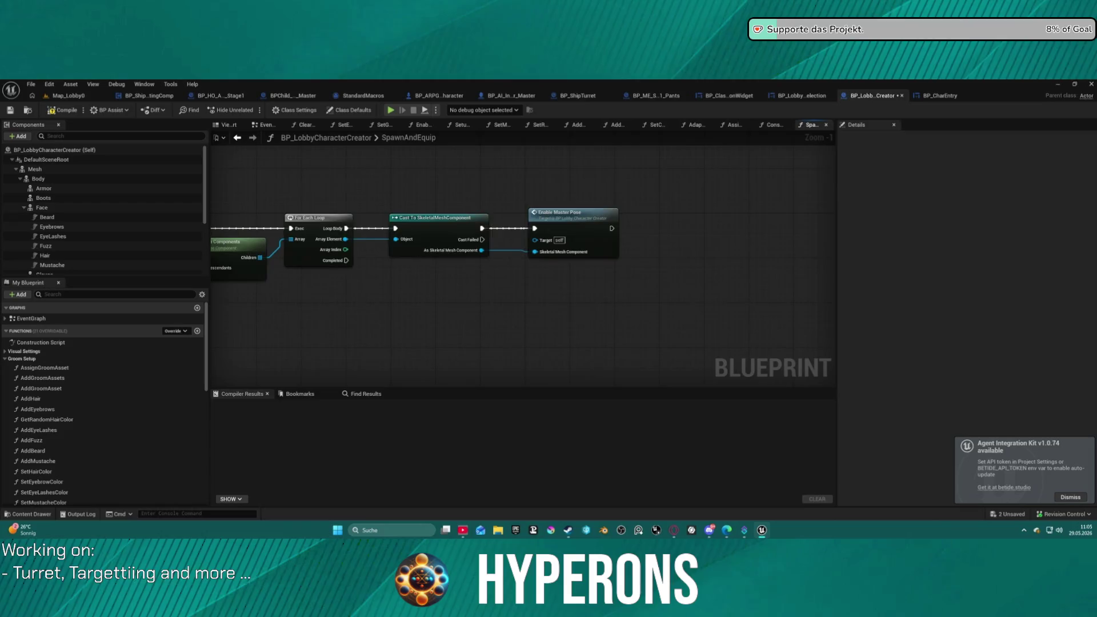
scroll(523, 257, "down", 3)
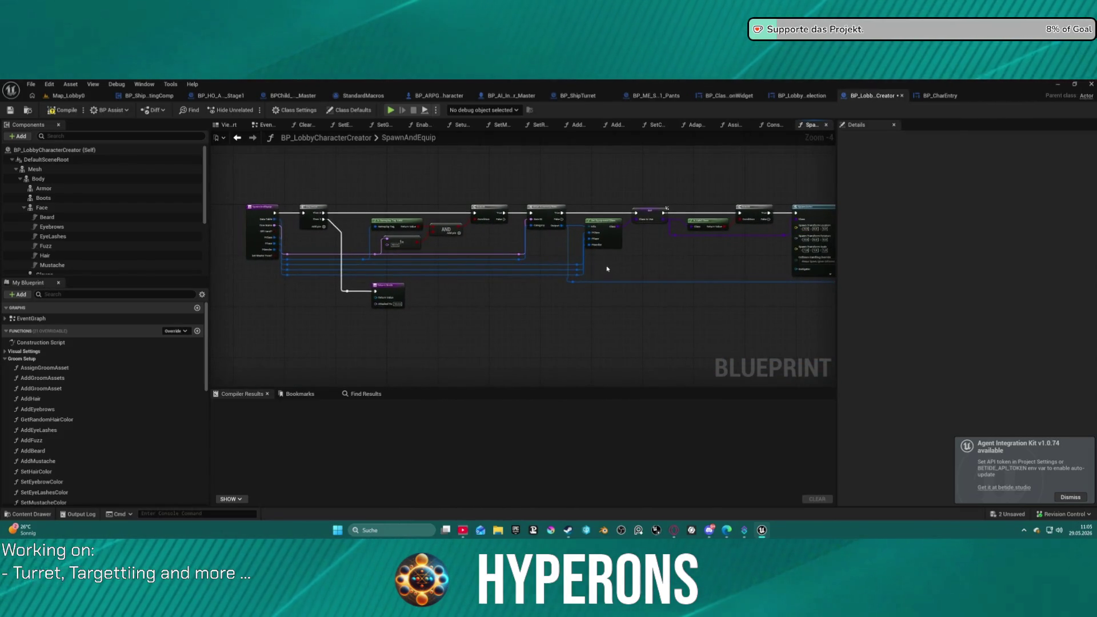
left_click_drag(609, 269, 267, 264)
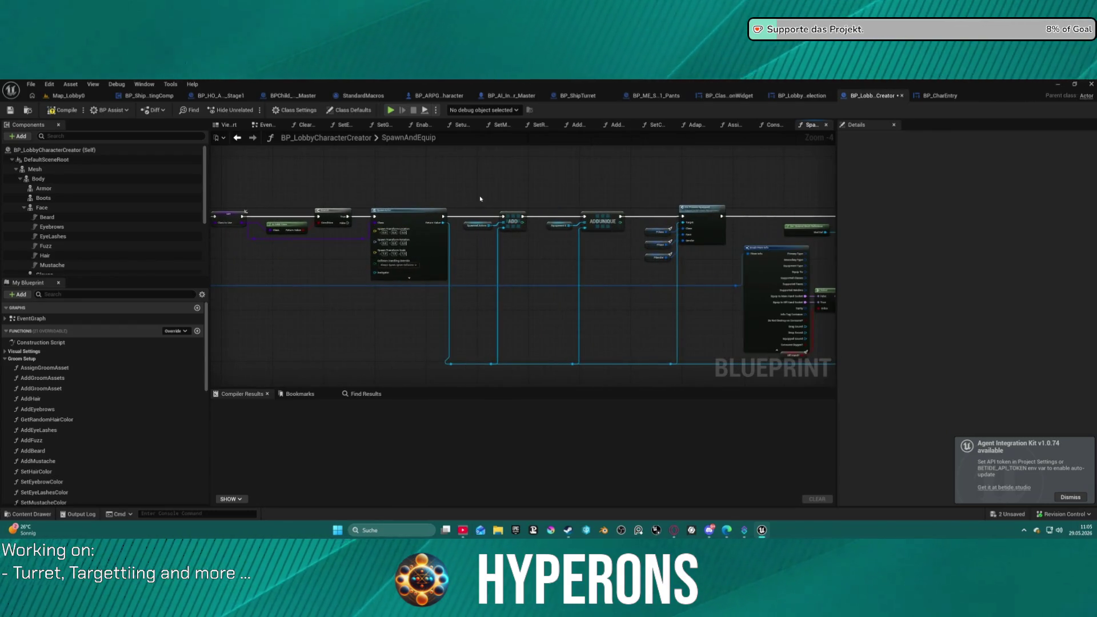
scroll(512, 250, "up", 3)
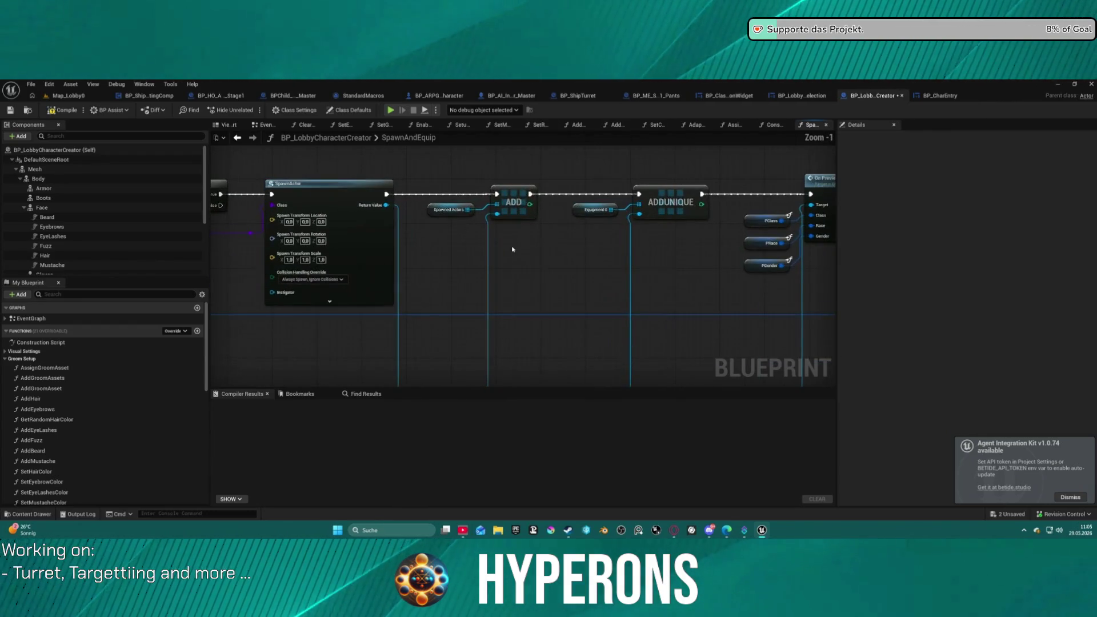
Review On Preview Equipped and the attach, hide and return nodes, then open BP_MainEquipment's EventGraph.
mouse_move(679, 257)
left_mouse_down()
mouse_move(308, 246)
mouse_move(114, 205)
left_mouse_up()
mouse_move(657, 189)
left_mouse_down()
mouse_move(600, 154)
mouse_move(423, 214)
mouse_move(708, 224)
mouse_move(618, 223)
left_mouse_up()
mouse_move(228, 229)
left_mouse_down()
mouse_move(239, 244)
mouse_move(486, 291)
mouse_move(807, 289)
mouse_move(641, 289)
mouse_move(661, 301)
mouse_move(754, 305)
left_mouse_up()
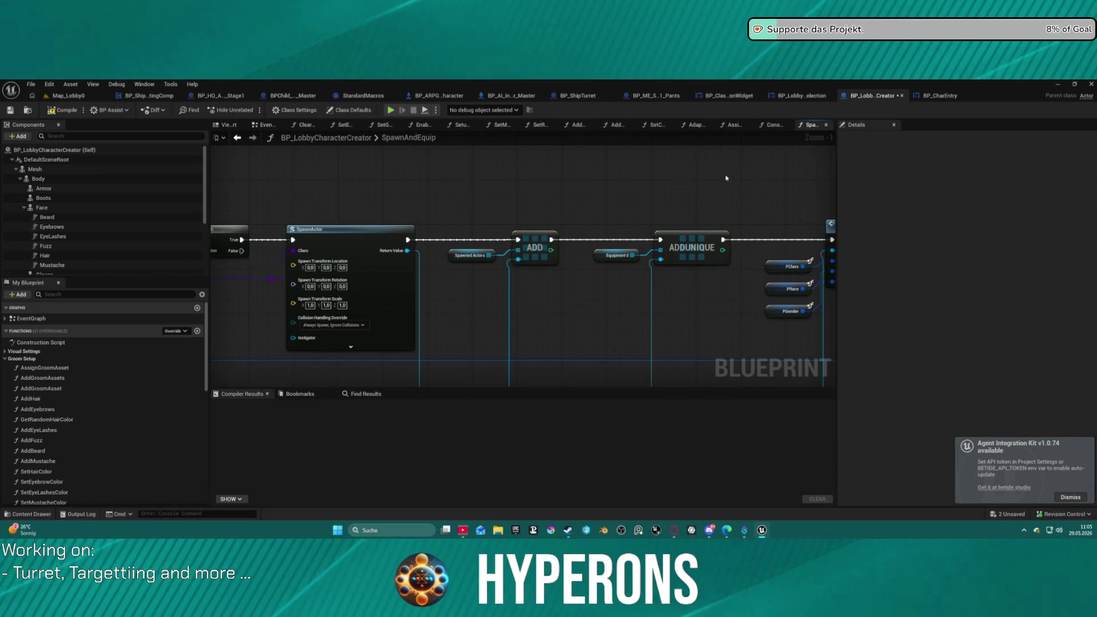
left_click_drag(693, 204, 421, 196)
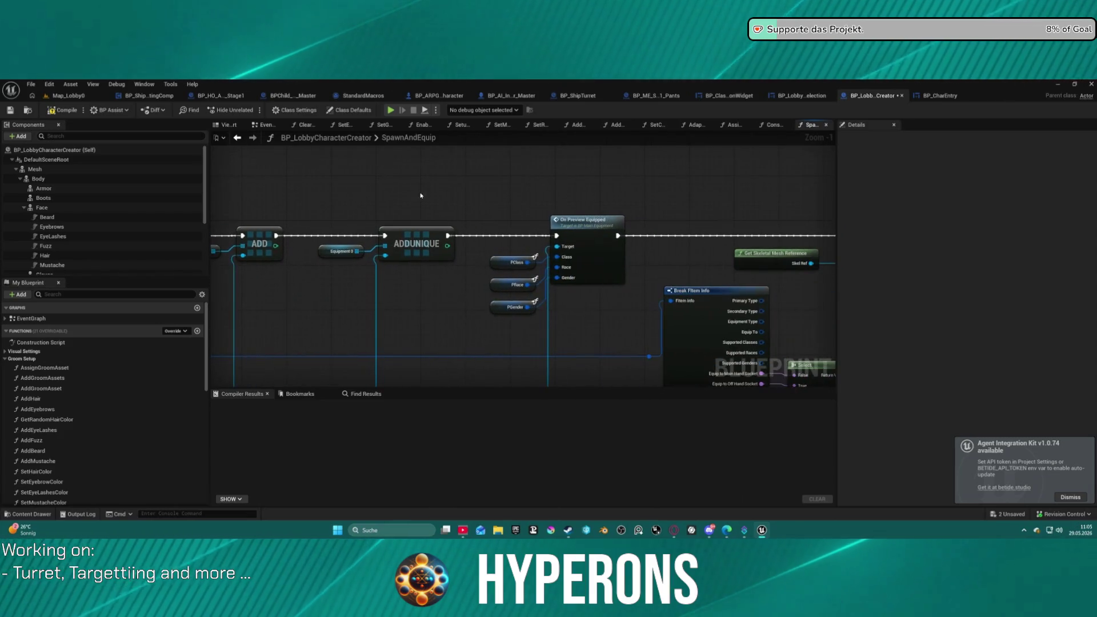
double_click(606, 262)
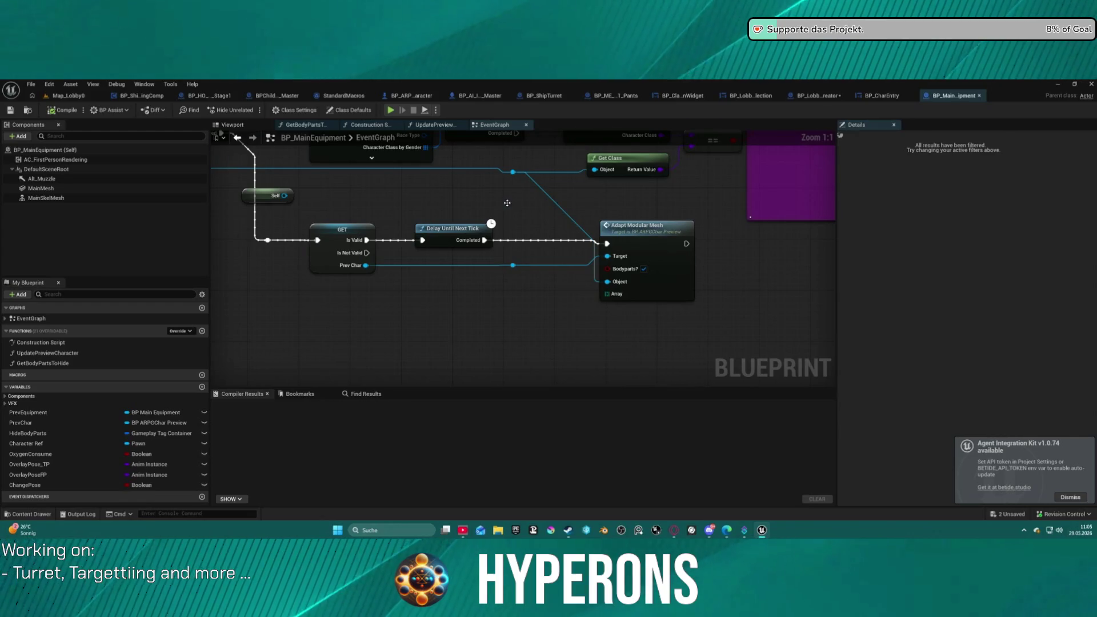
double_click(637, 225)
mouse_move(444, 215)
left_mouse_down()
mouse_move(563, 215)
mouse_move(509, 229)
left_mouse_up()
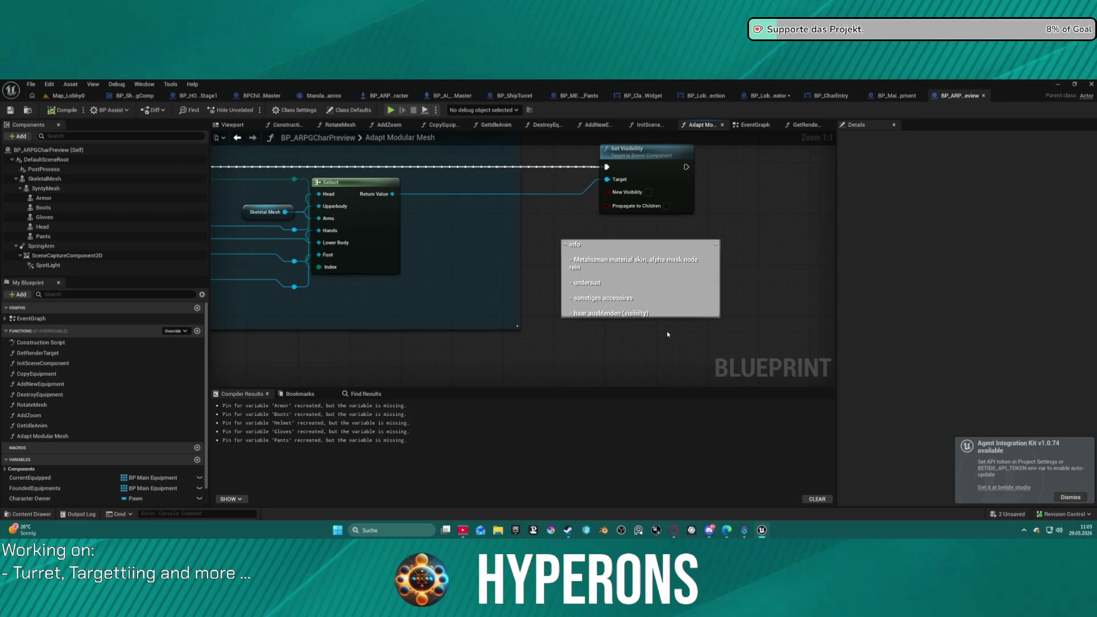
mouse_move(298, 275)
left_mouse_down()
mouse_move(828, 320)
mouse_move(617, 304)
mouse_move(437, 263)
left_mouse_up()
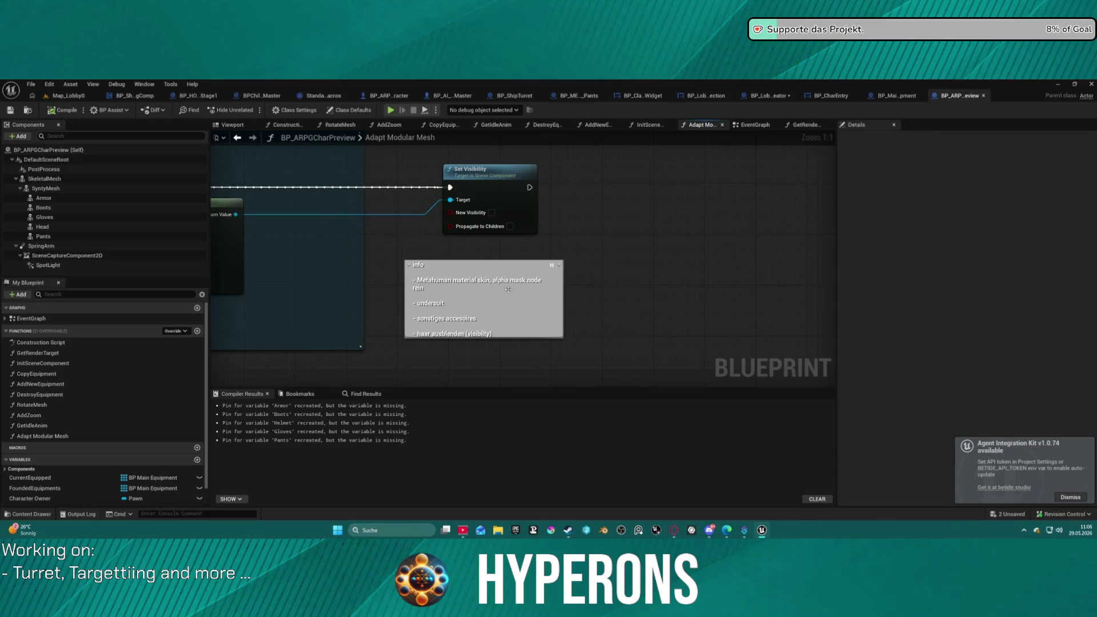
mouse_move(502, 300)
left_mouse_down()
mouse_move(833, 293)
mouse_move(1091, 319)
mouse_move(1066, 316)
left_mouse_up()
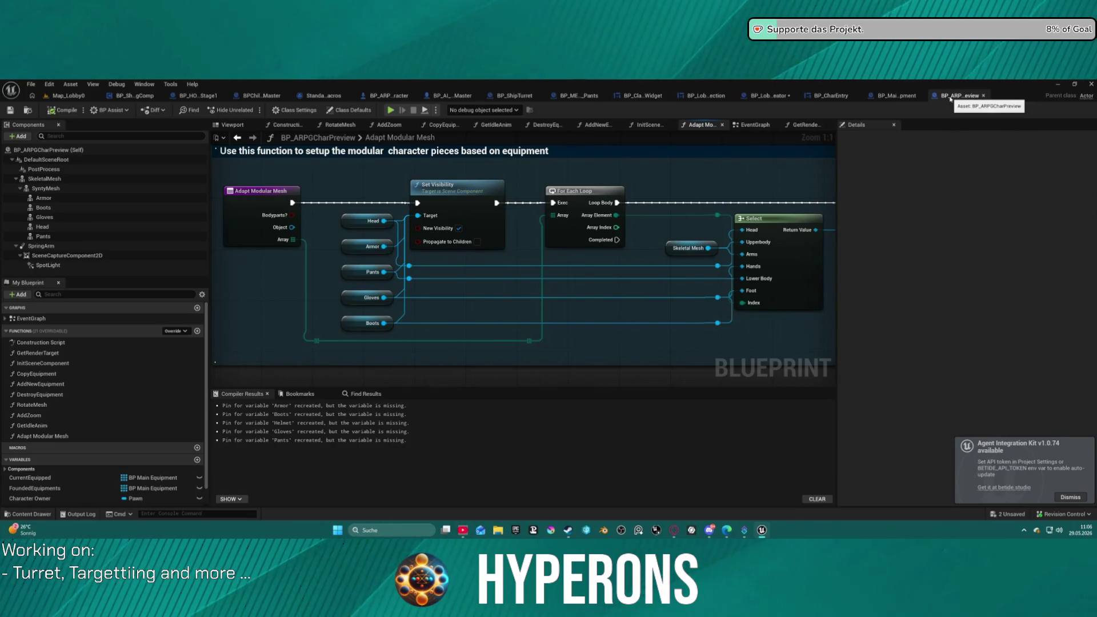
left_click(897, 95)
left_click(494, 125)
scroll(433, 208, "up", 2)
mouse_move(423, 365)
left_mouse_down()
mouse_move(424, 199)
mouse_move(717, 243)
mouse_move(655, 243)
mouse_move(655, 171)
left_mouse_up()
scroll(423, 199, "up", 2)
left_click_drag(417, 293, 488, 308)
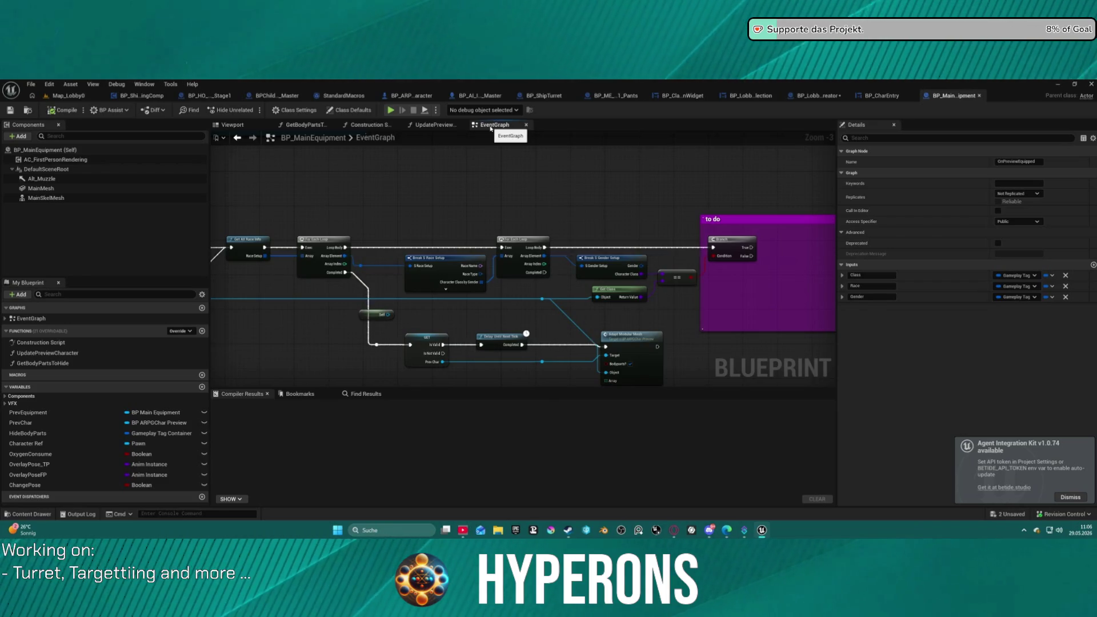
mouse_move(743, 257)
left_mouse_down()
mouse_move(246, 260)
mouse_move(823, 264)
mouse_move(826, 279)
left_mouse_up()
scroll(468, 283, "up", 3)
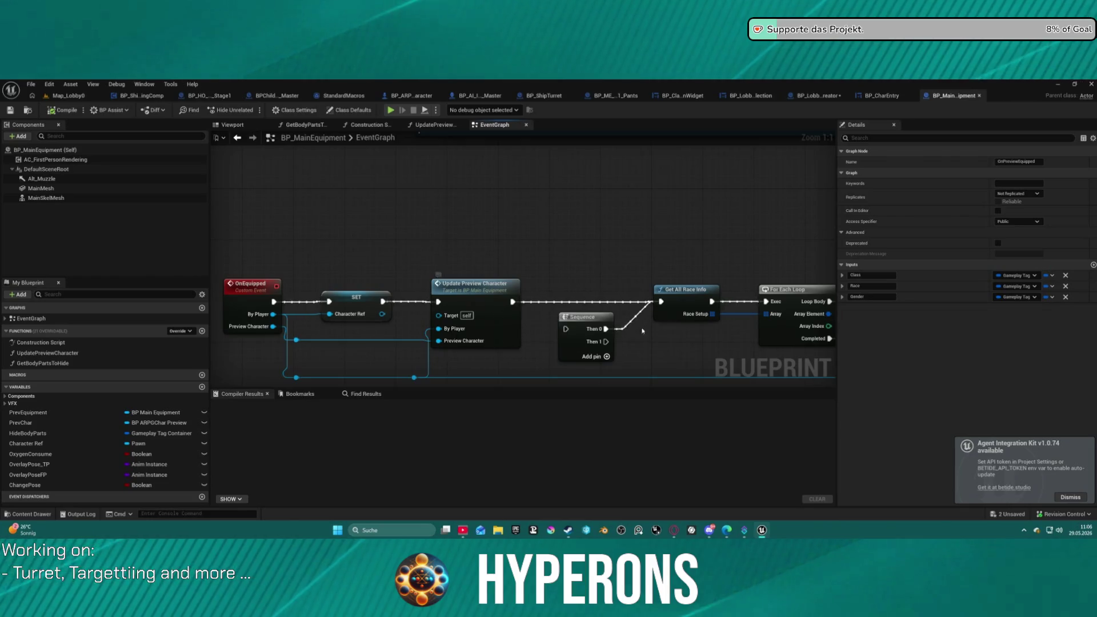
scroll(497, 310, "down", 5)
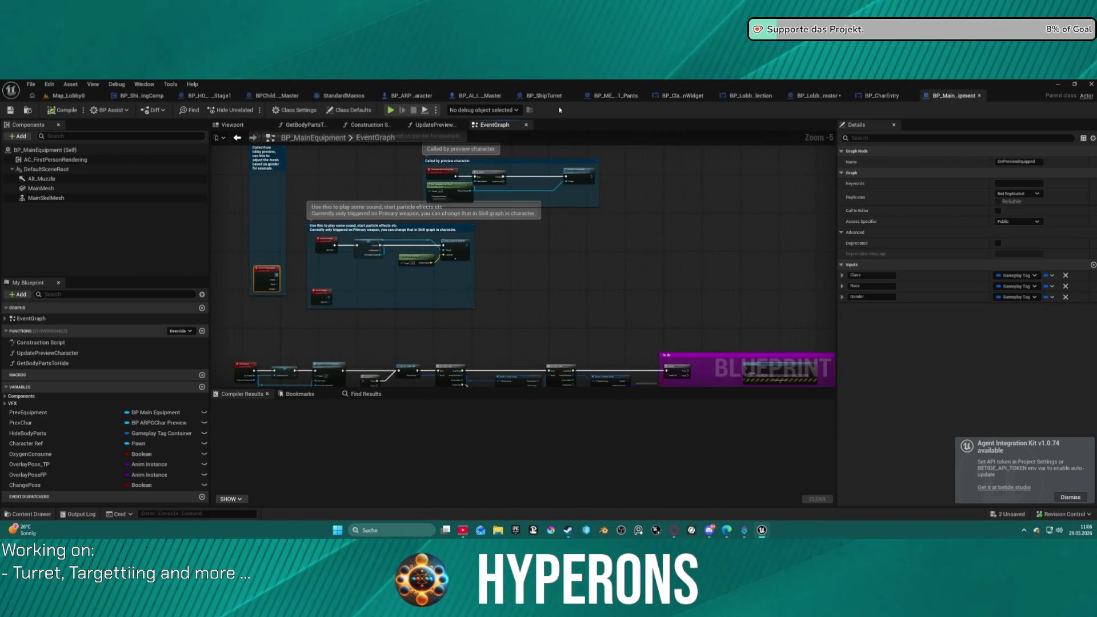
left_click(883, 96)
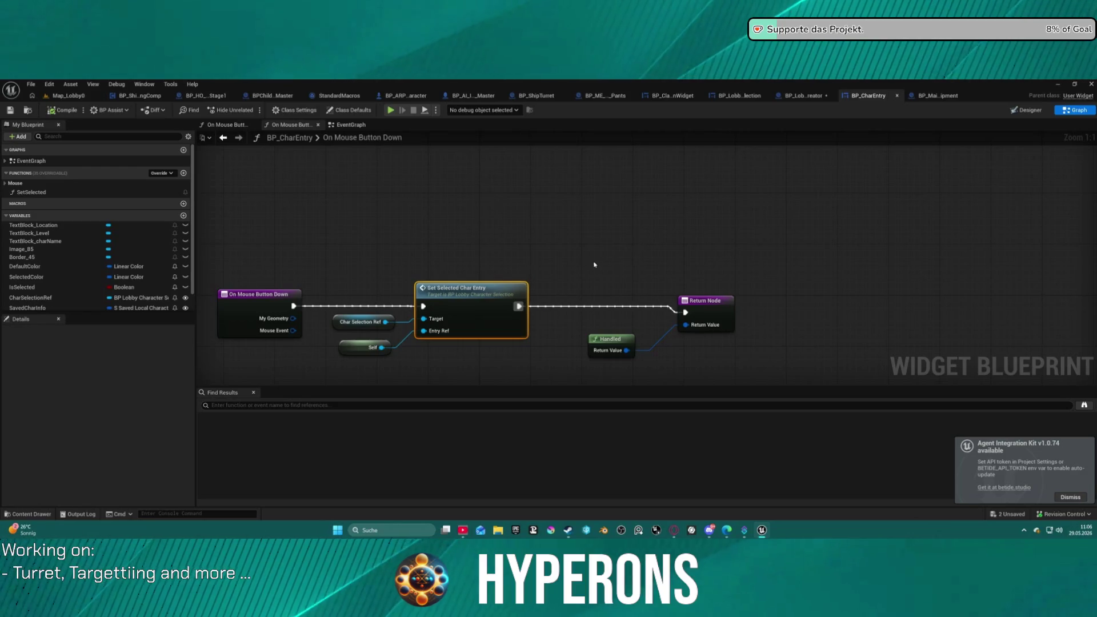
Follow Set Selected Char Entry into the lobby creator's SetMainEquipment, viewing its Cast and Branch nodes.
double_click(464, 304)
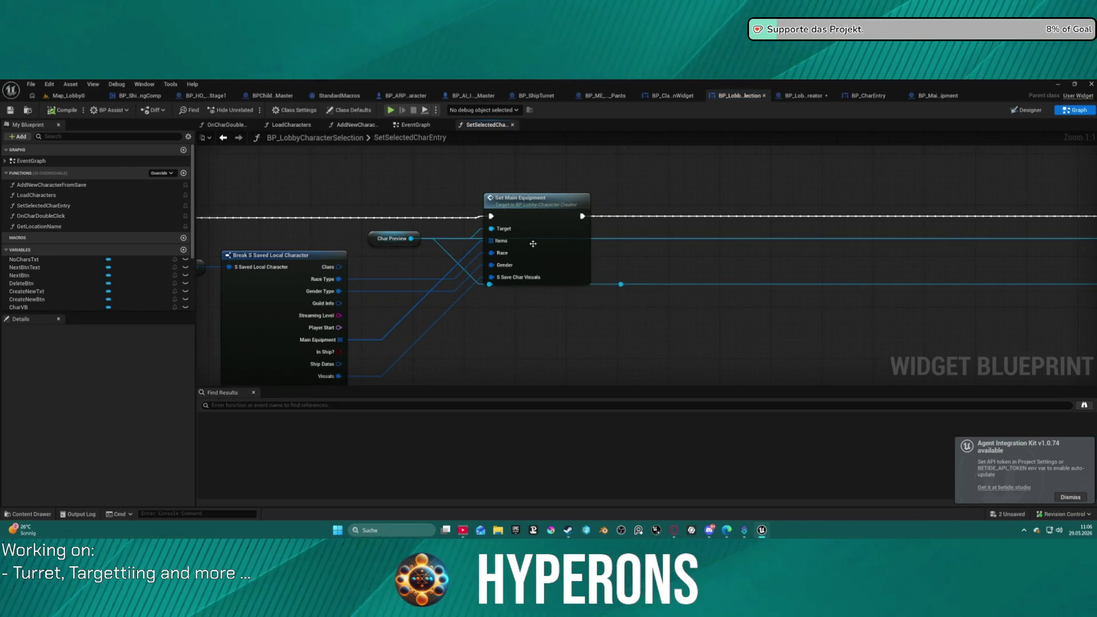
double_click(533, 244)
scroll(619, 278, "down", 2)
mouse_move(620, 278)
left_mouse_down()
mouse_move(297, 257)
mouse_move(531, 270)
left_mouse_up()
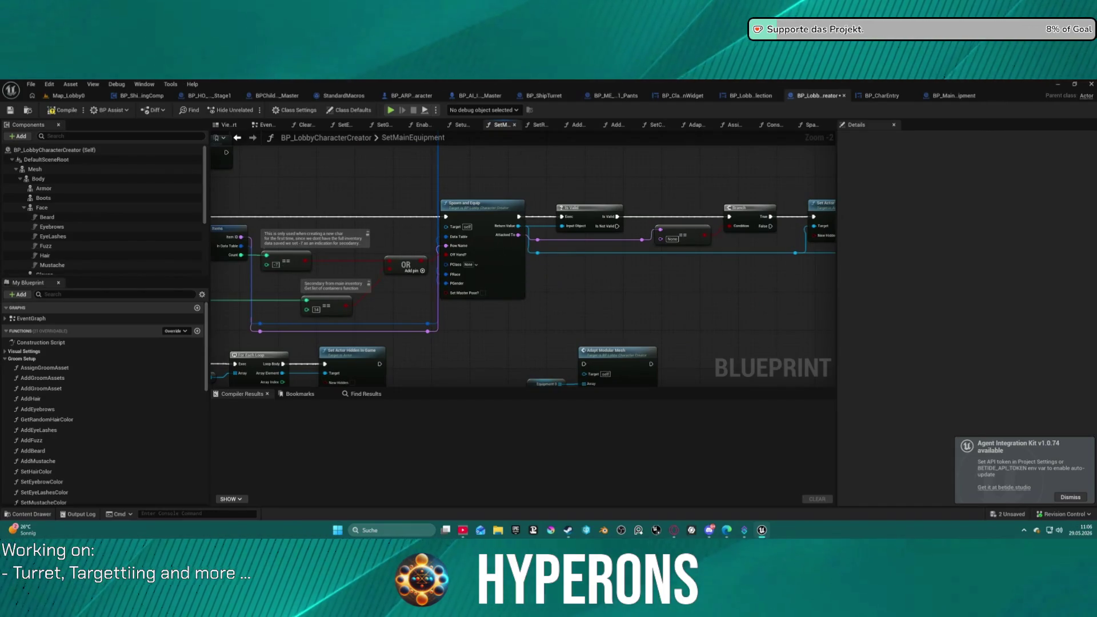
Inspect Spawn and Equip's attach and hide nodes, return to SetMainEquipment, and close the pants blueprint.
double_click(486, 245)
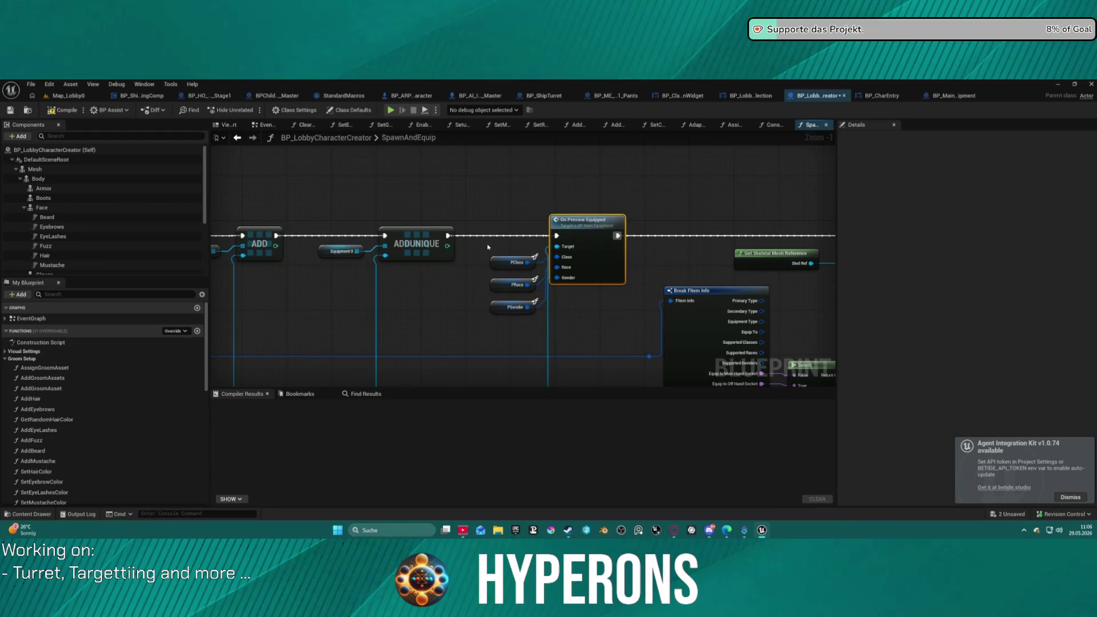
mouse_move(579, 263)
left_mouse_down()
mouse_move(519, 232)
mouse_move(485, 139)
mouse_move(387, 210)
mouse_move(337, 224)
mouse_move(305, 216)
left_mouse_up()
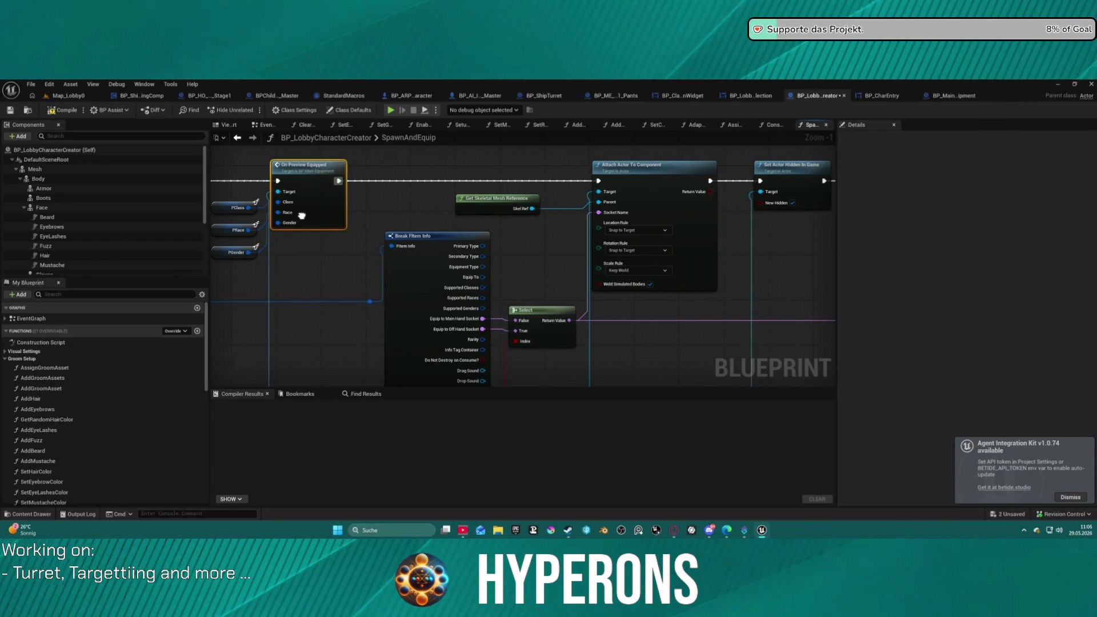
mouse_move(301, 215)
left_mouse_down()
mouse_move(240, 217)
mouse_move(628, 225)
mouse_move(366, 209)
mouse_move(787, 189)
mouse_move(295, 189)
mouse_move(410, 190)
left_mouse_up()
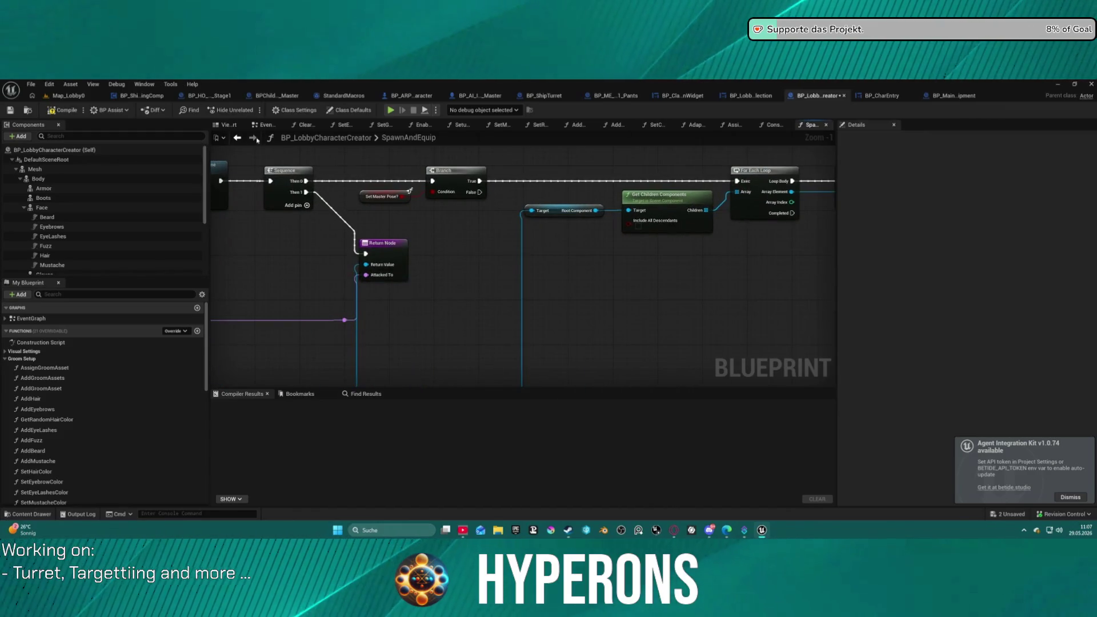
left_click(238, 139)
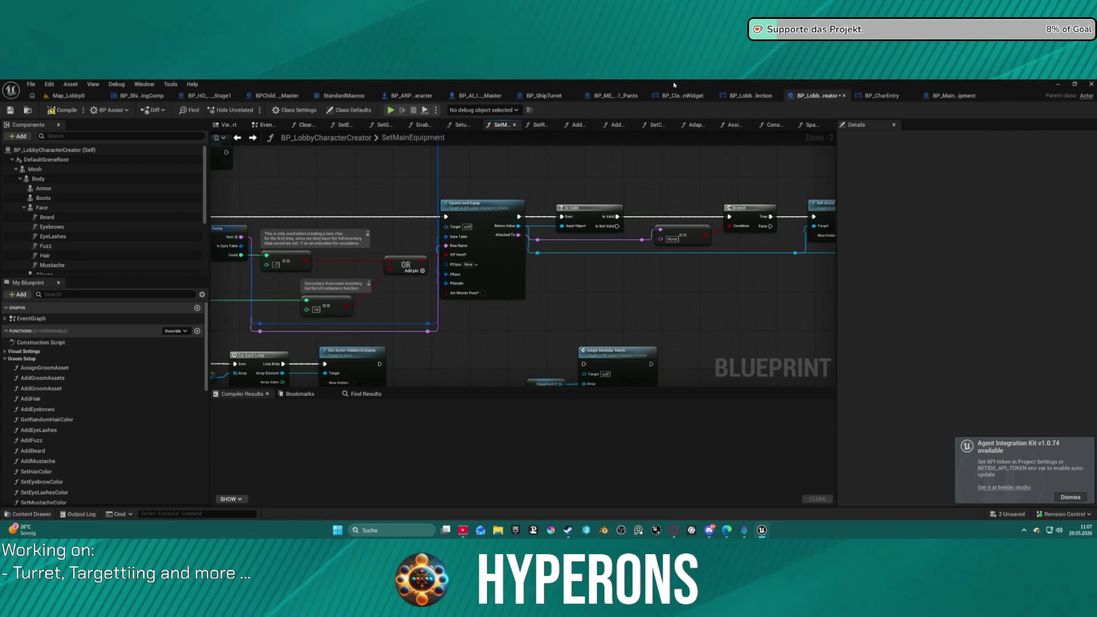
middle_click(618, 97)
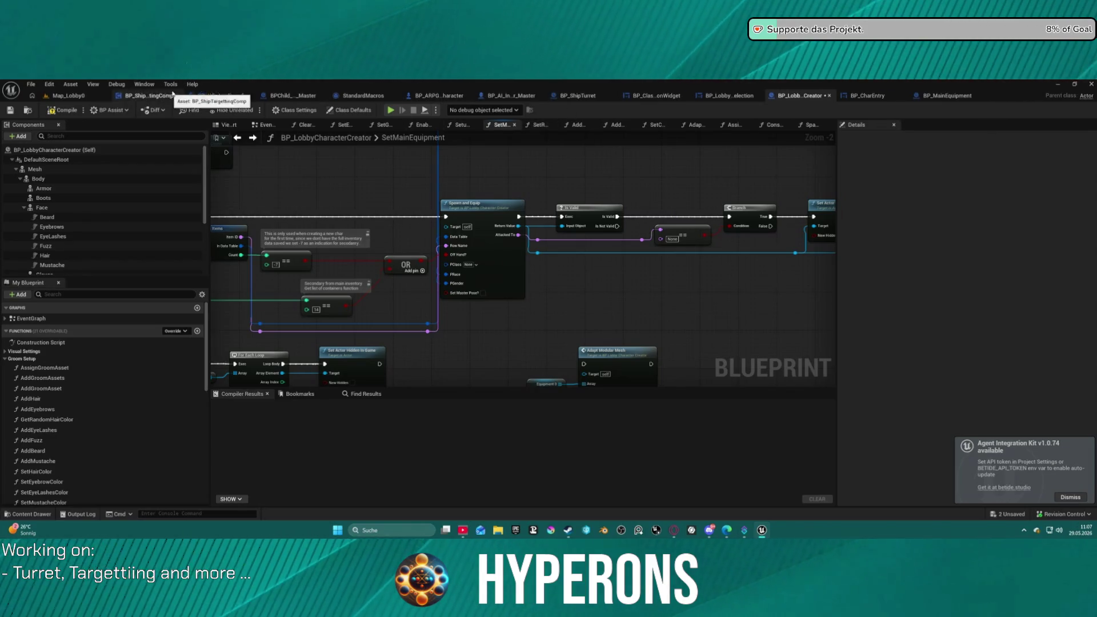
Close the stage one blueprint and check Debug_MeshMaterial in the asteroid PCG master.
middle_click(214, 98)
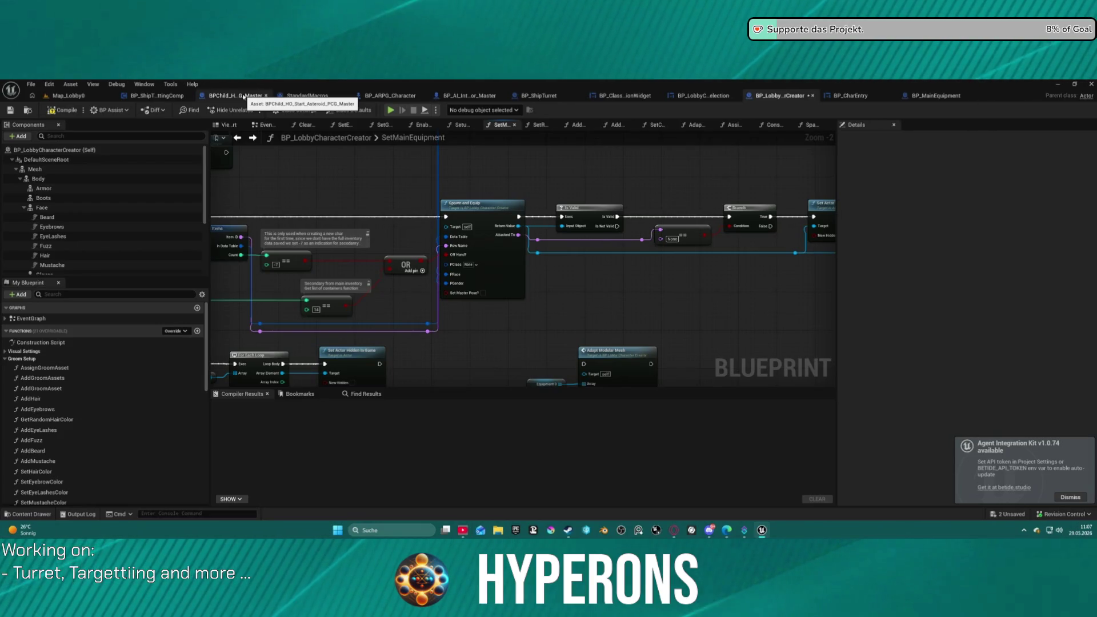
left_click(244, 96)
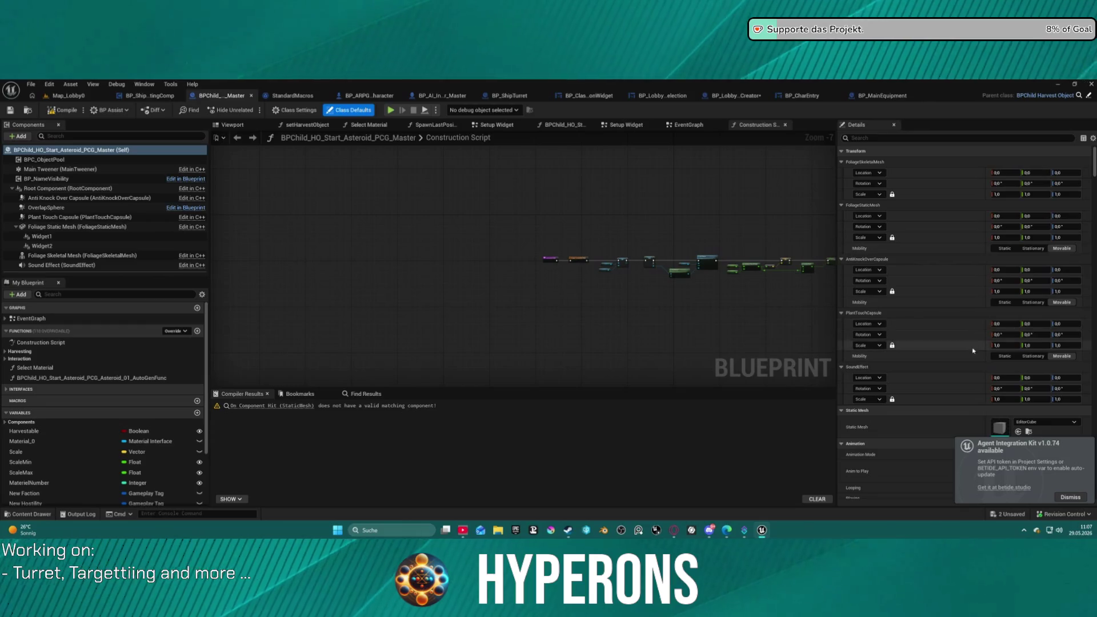
scroll(973, 350, "down", 8)
scroll(117, 430, "down", 3)
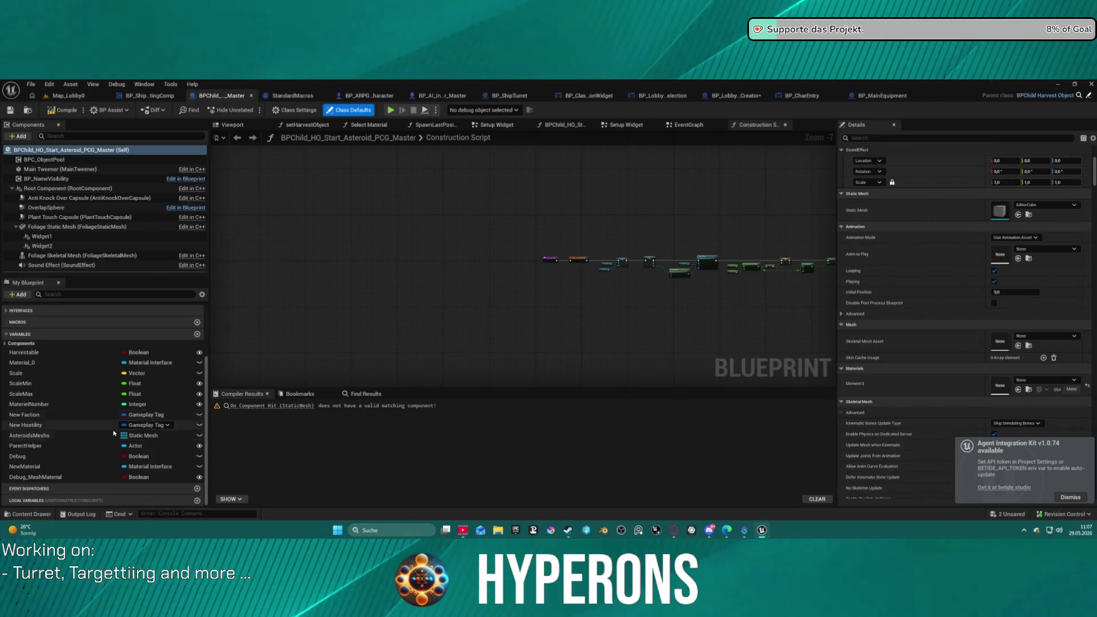
left_click(45, 477)
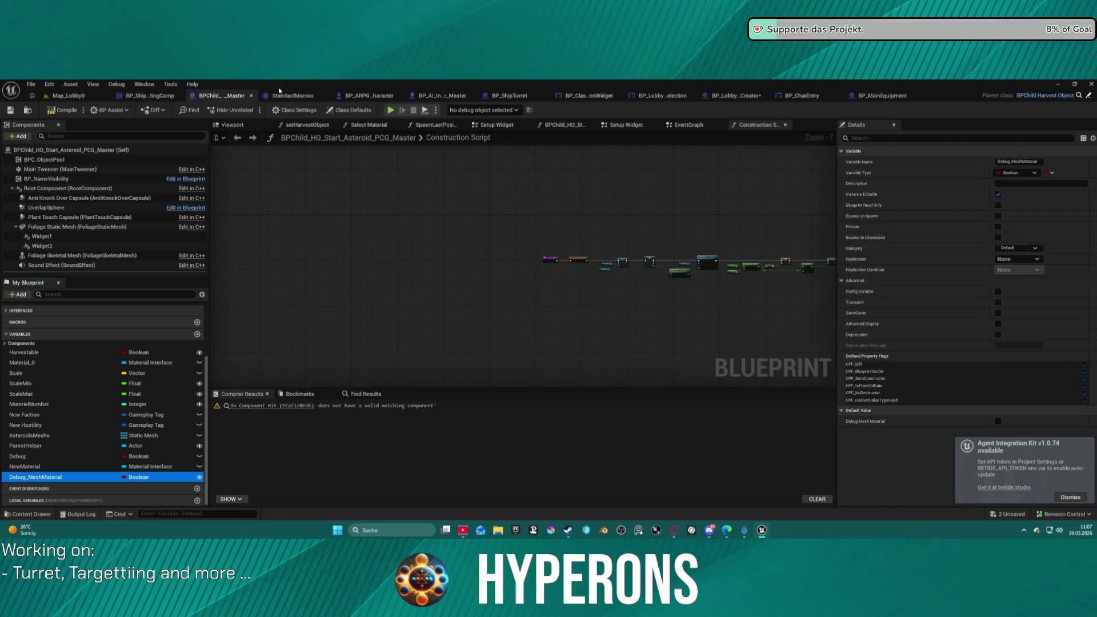
Close the asteroid PCG master and BP_ShipTargettingComp, returning to BP_LobbyCharacterCreator.
middle_click(226, 94)
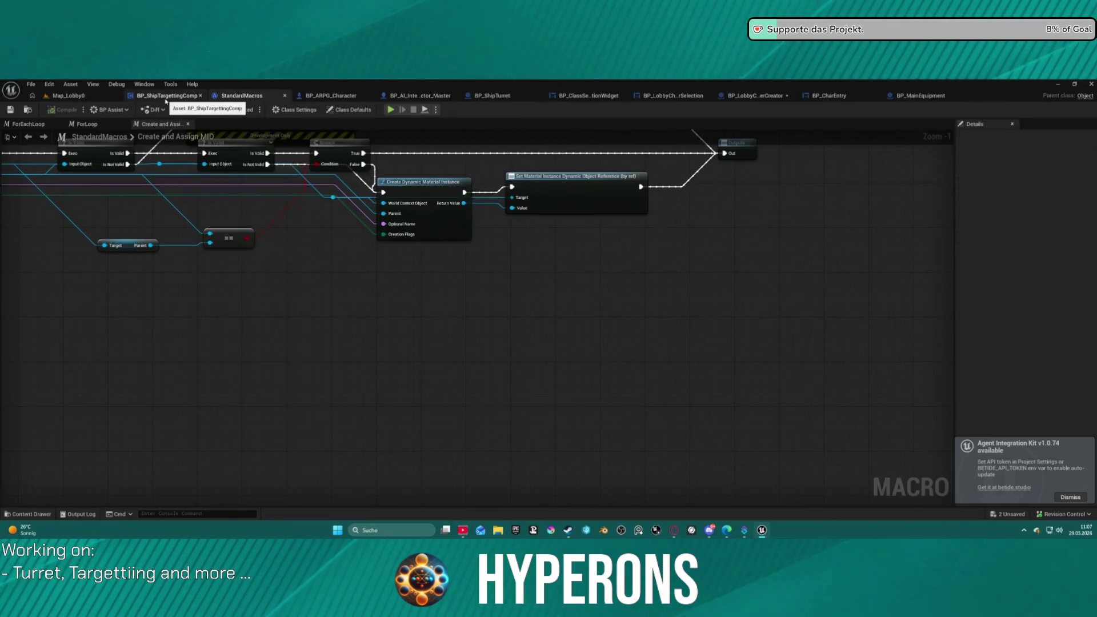
middle_click(167, 97)
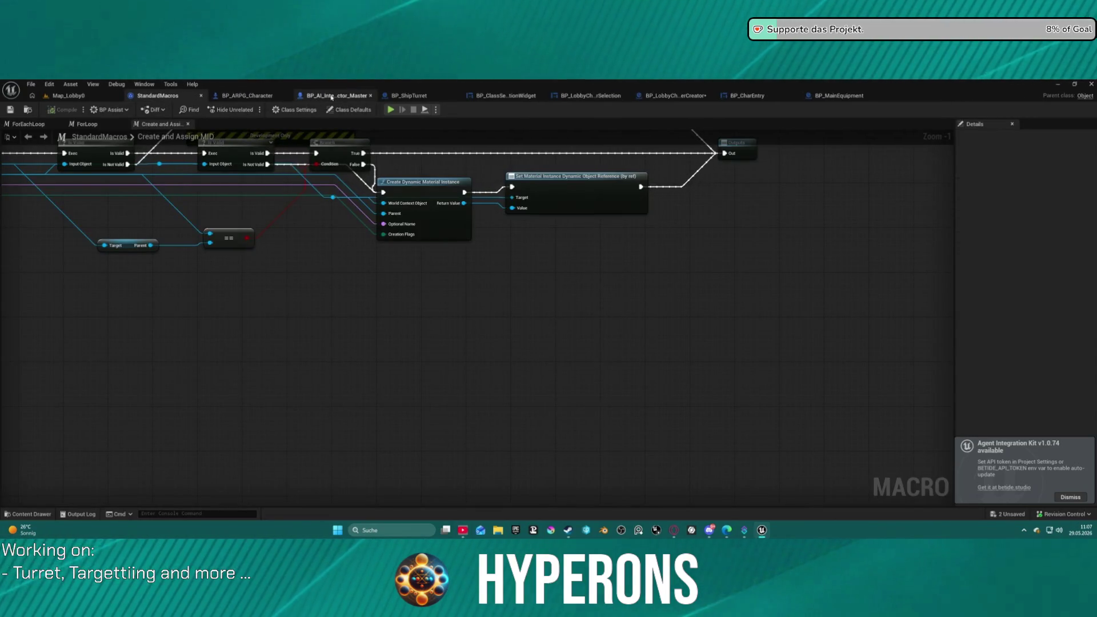
left_click(674, 96)
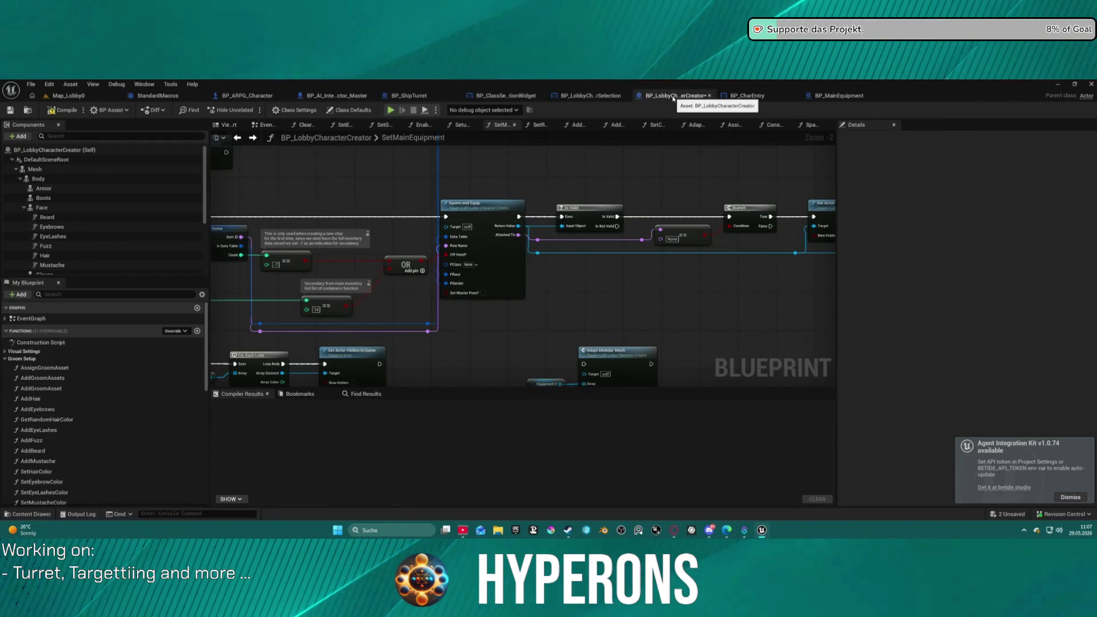
Wire Set Actor Hidden in Game's execution output into Adapt Modular Mesh.
left_click_drag(549, 215, 963, 136)
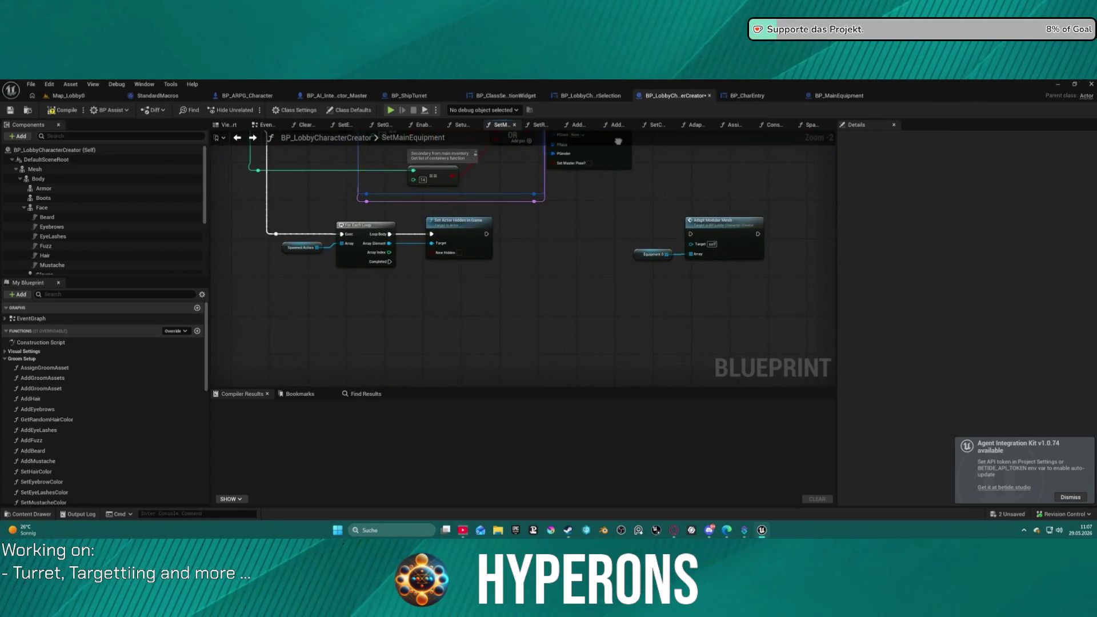
mouse_move(532, 309)
left_mouse_down()
mouse_move(413, 331)
mouse_move(205, 345)
left_mouse_up()
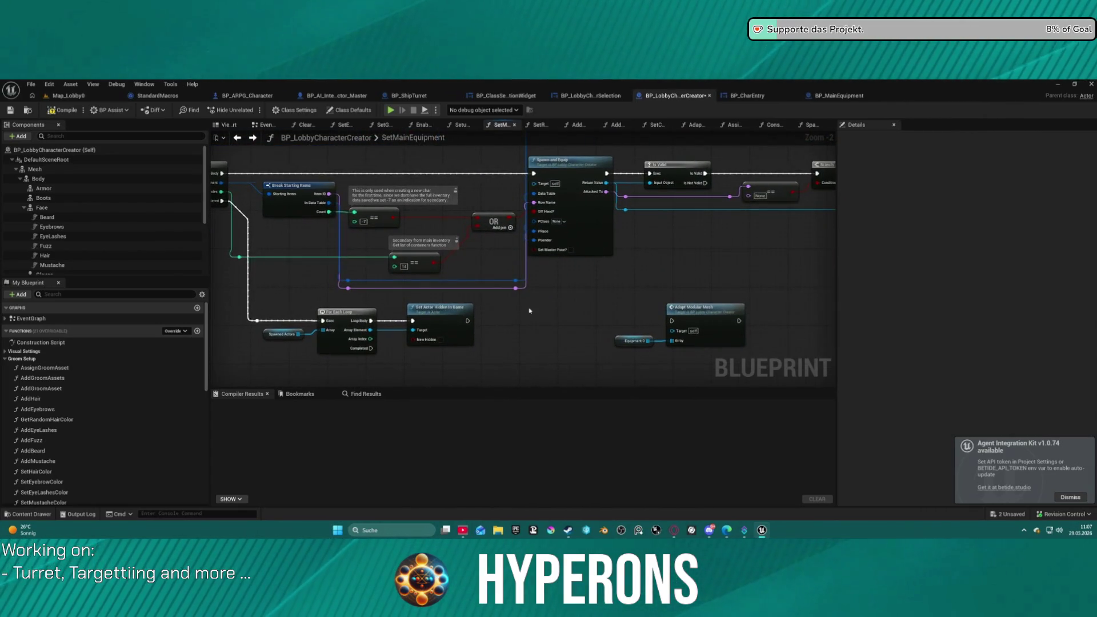
mouse_move(467, 321)
left_mouse_down()
mouse_move(695, 318)
mouse_move(672, 320)
left_mouse_up()
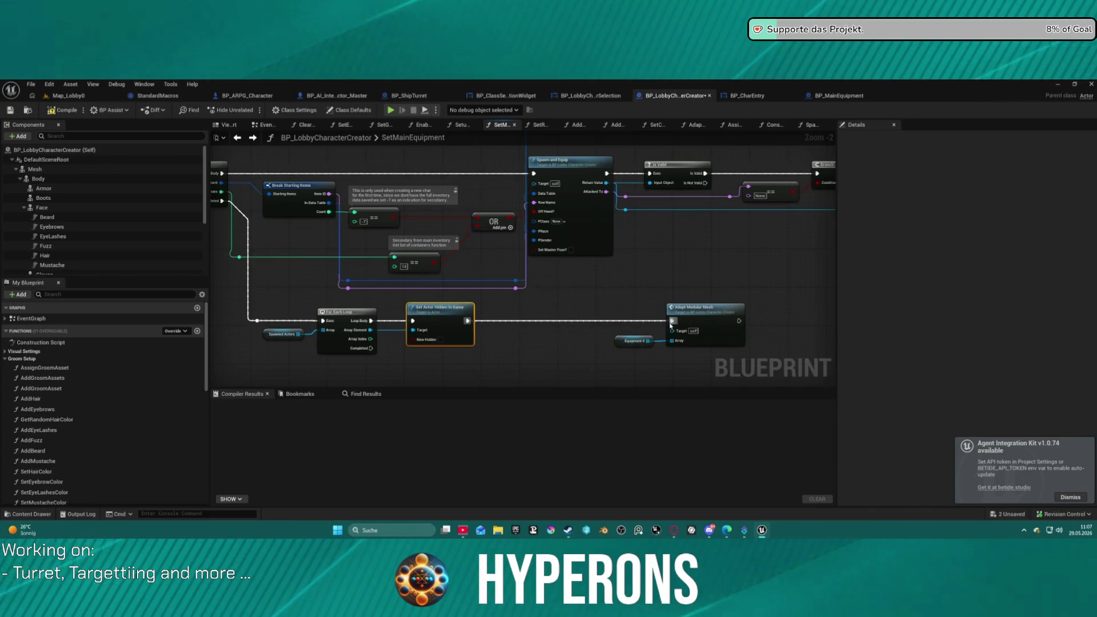
left_click_drag(534, 288, 828, 348)
Review the SetMainEquipment chain, then open Adapt Modular Mesh and look over its lower nodes.
mouse_move(257, 331)
left_mouse_down()
mouse_move(600, 354)
mouse_move(457, 237)
left_mouse_up()
mouse_move(743, 366)
left_mouse_down()
mouse_move(545, 299)
mouse_move(362, 289)
left_mouse_up()
double_click(556, 321)
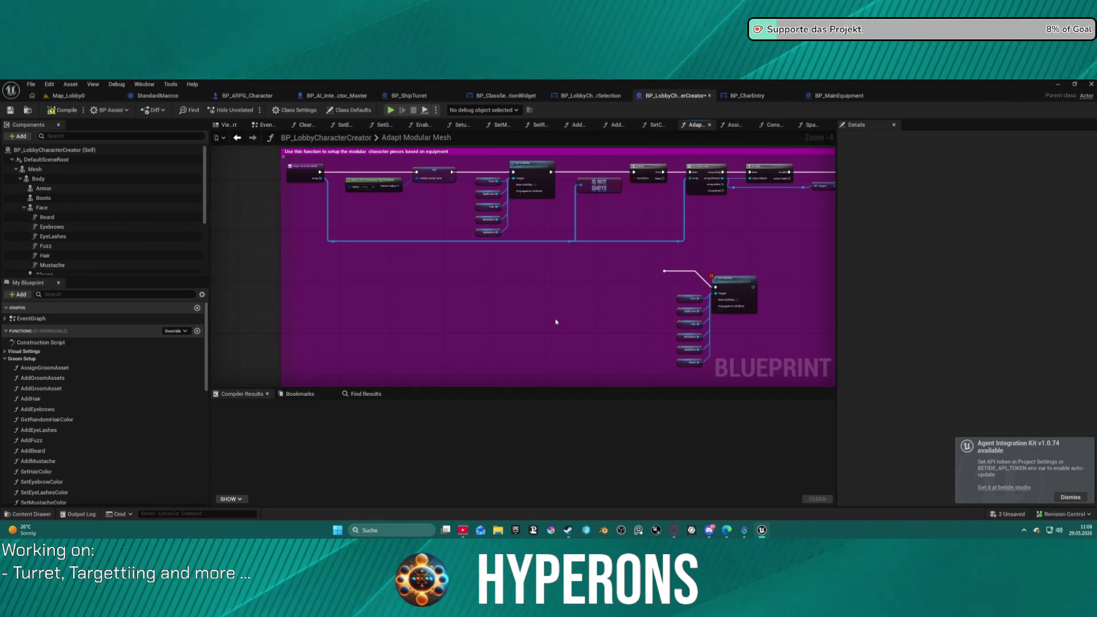
mouse_move(556, 321)
left_mouse_down()
mouse_move(662, 220)
mouse_move(572, 189)
mouse_move(514, 257)
mouse_move(483, 330)
mouse_move(294, 362)
mouse_move(633, 366)
left_mouse_up()
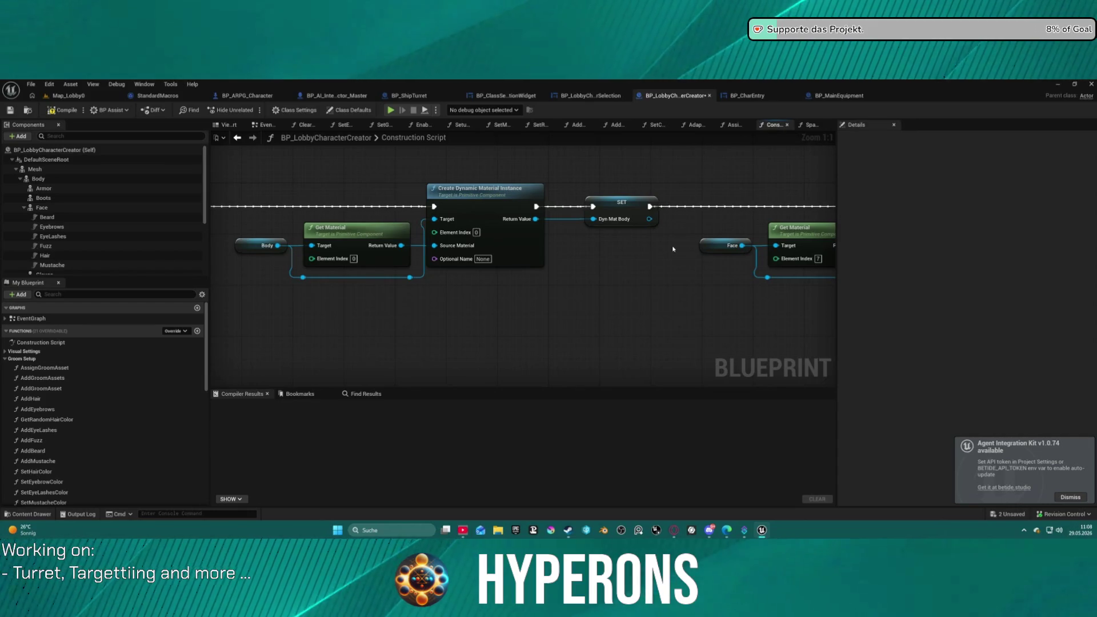
Zoom out and look over the Construction Script's node chain.
scroll(386, 242, "down", 5)
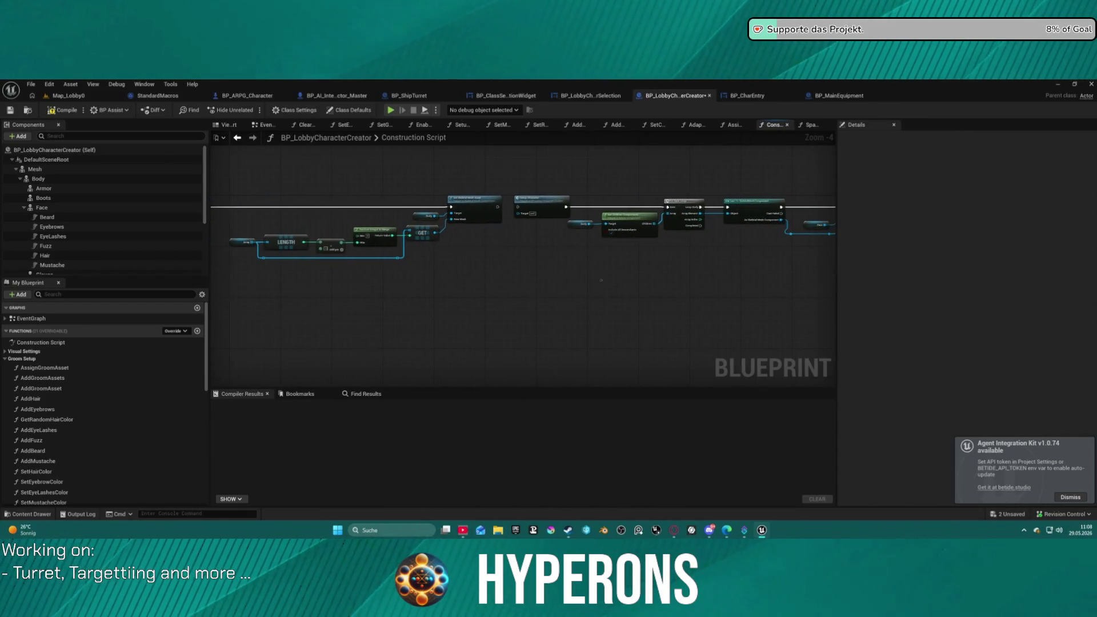
left_click_drag(449, 225, 213, 221)
scroll(586, 192, "down", 1)
left_click_drag(586, 192, 527, 190)
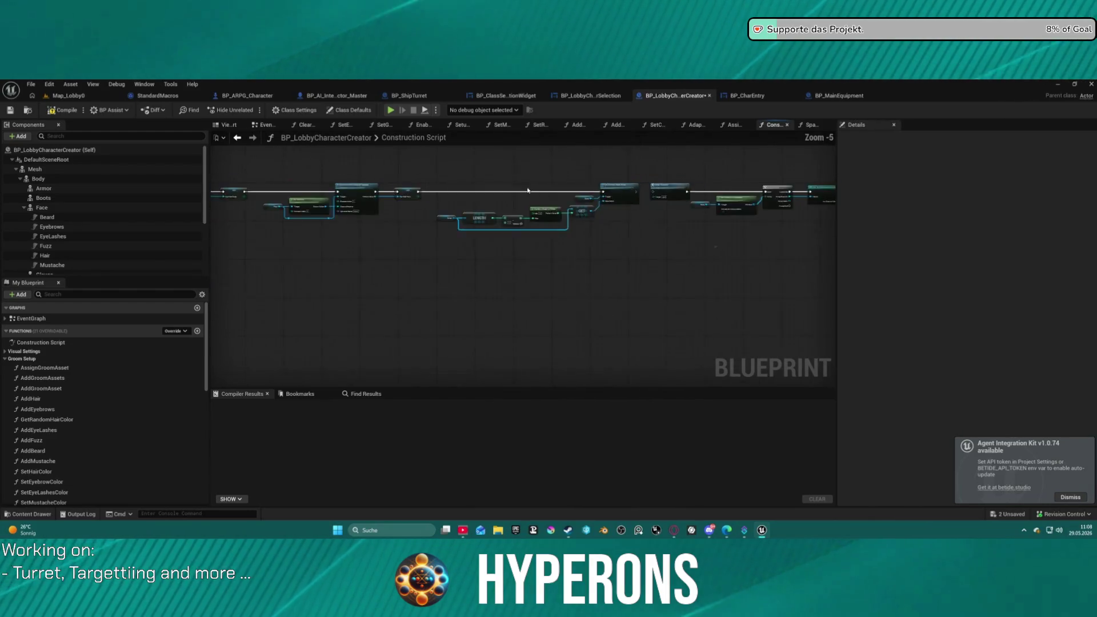
Go back to the Adapt Modular Mesh graph and view its lower node chain.
left_click(237, 140)
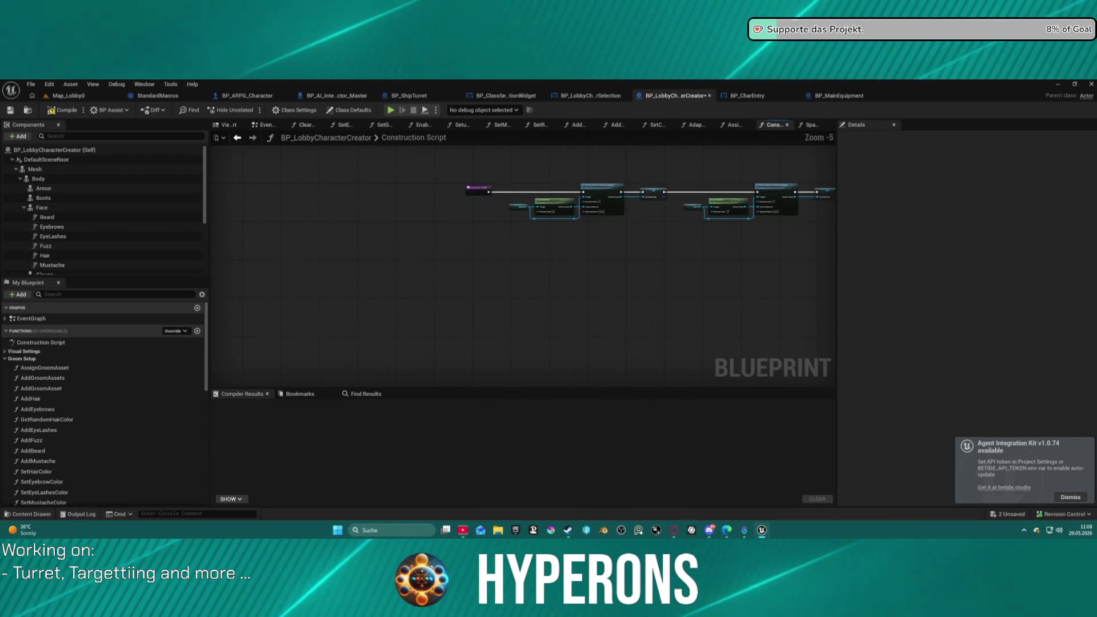
left_click(237, 140)
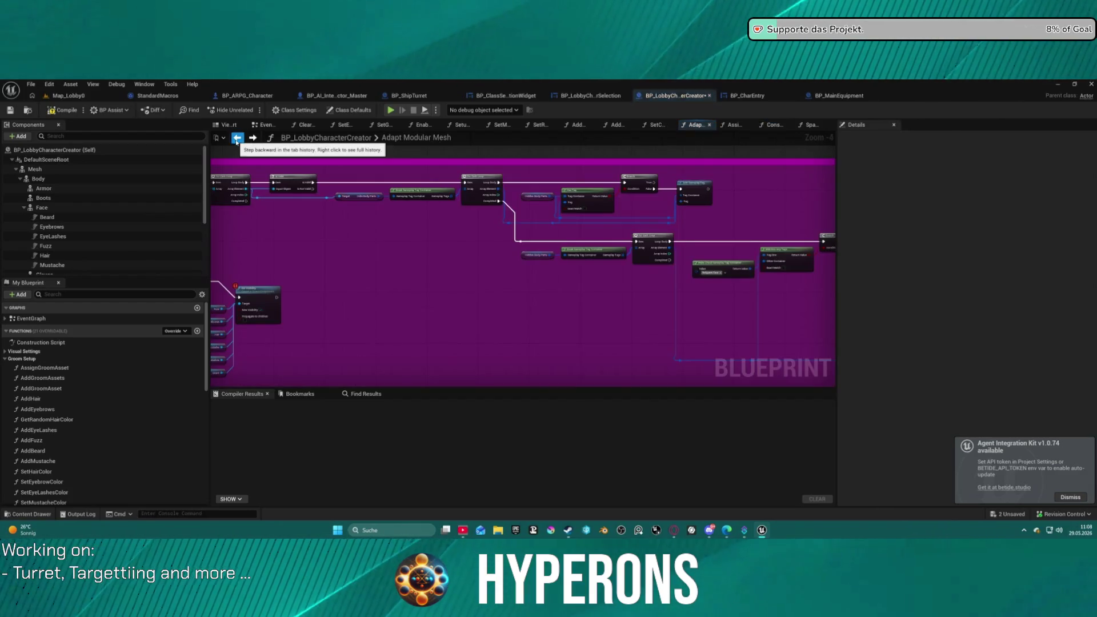
scroll(359, 247, "down", 4)
left_click_drag(360, 247, 616, 185)
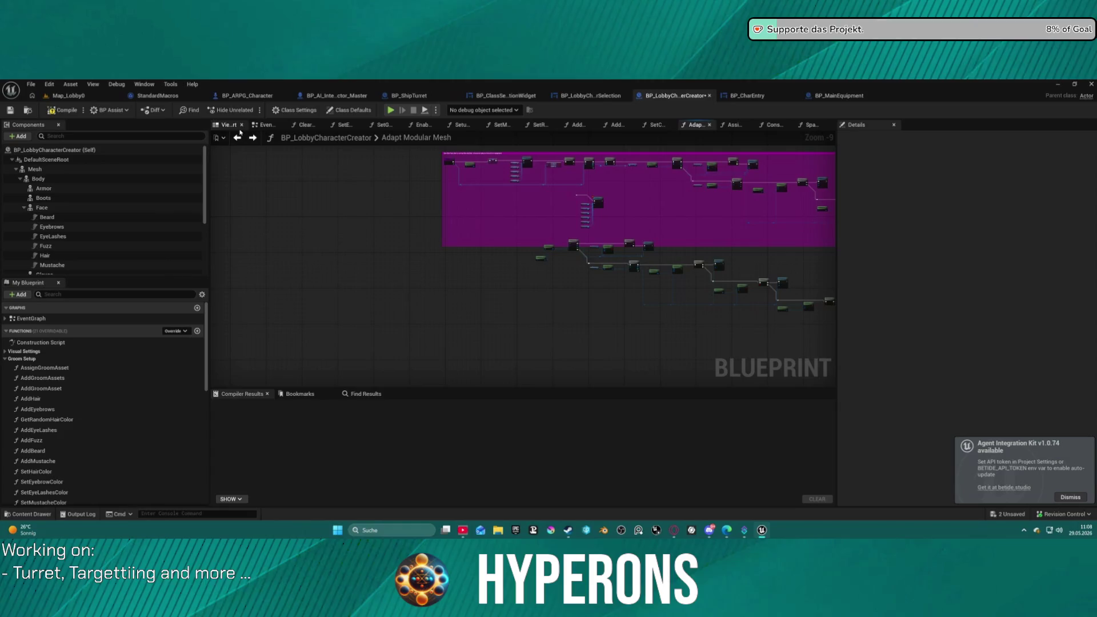
Switch to the EventGraph showing the BeginPlay leader-pose setup.
left_click(266, 125)
scroll(435, 217, "down", 3)
scroll(475, 234, "up", 4)
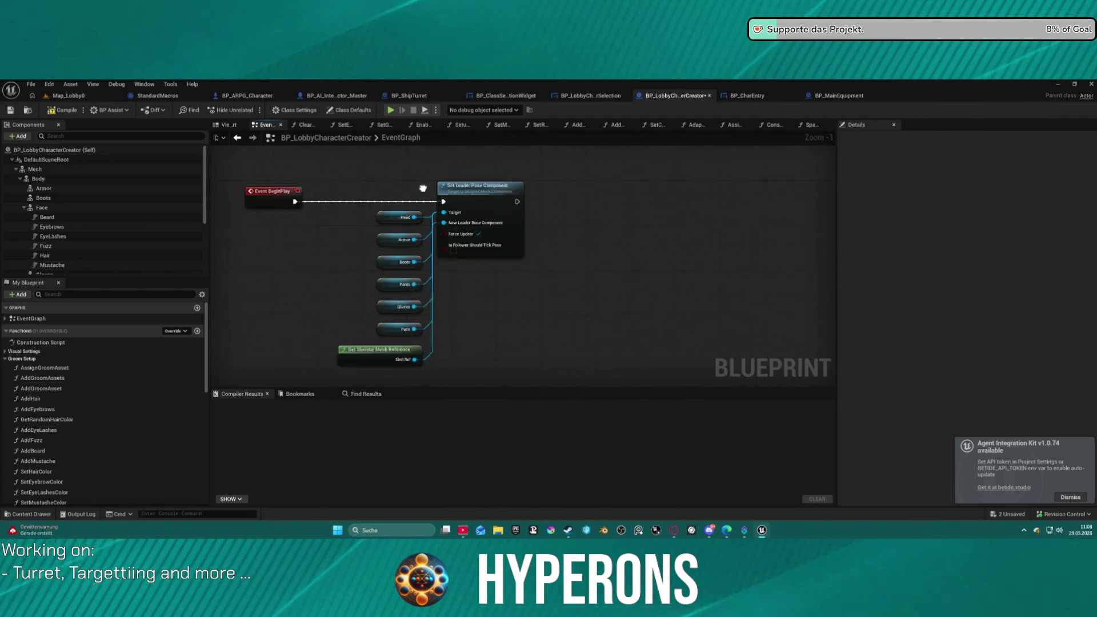
Look over the EventGraph around the Get Skeletal Mesh Reference node.
left_click_drag(475, 234, 479, 140)
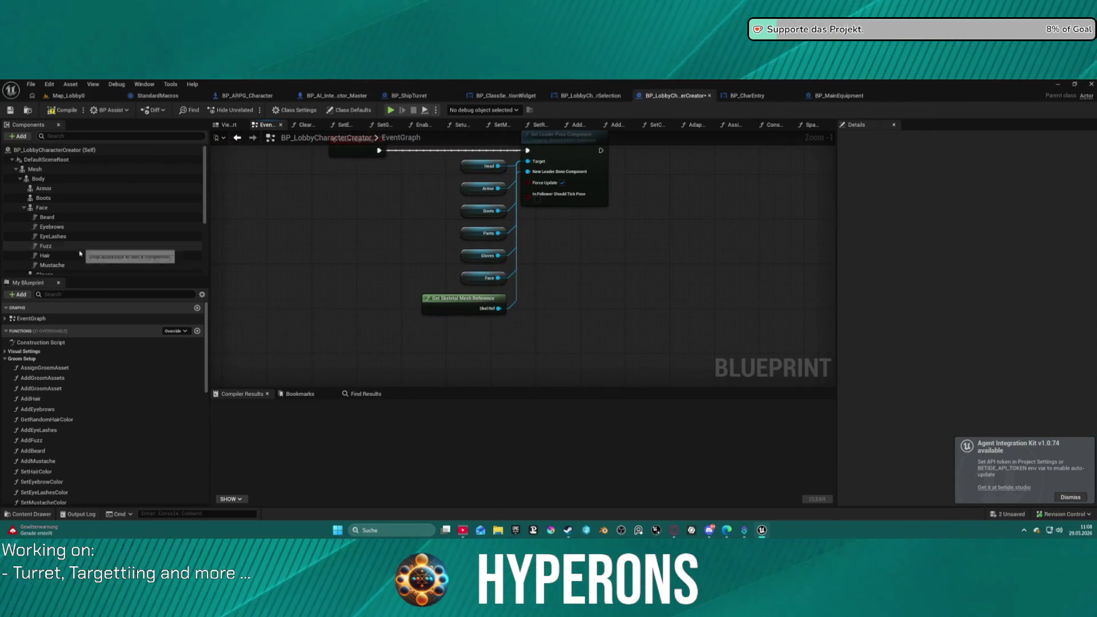
scroll(80, 254, "down", 3)
scroll(80, 254, "down", 1)
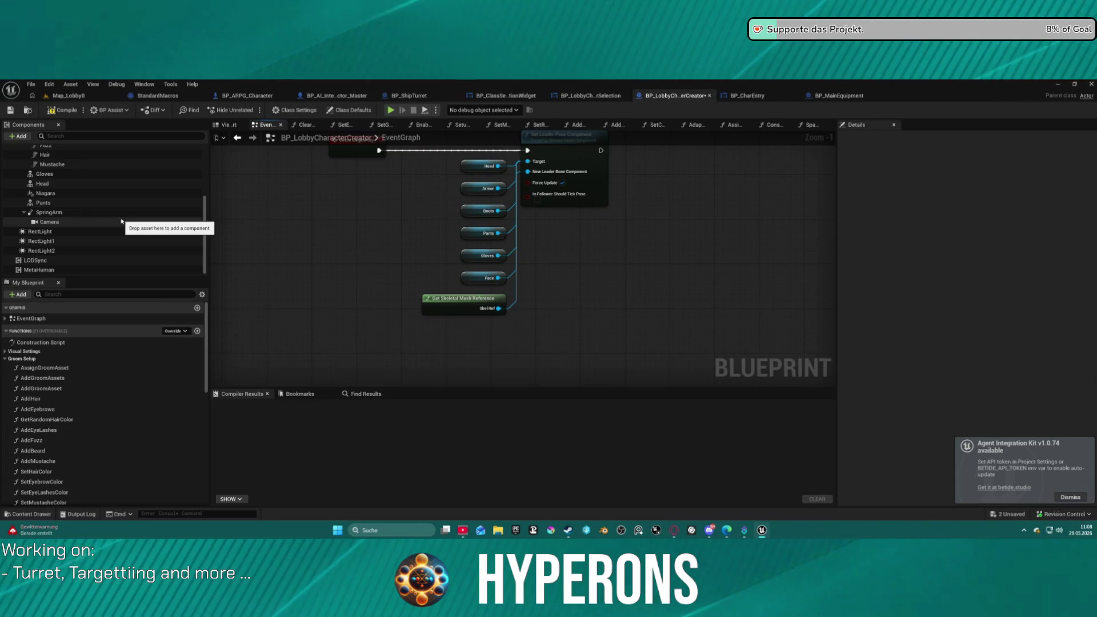
Check LODSync's Hair and Beard mappings, collapse Components to Sync, then view AddGroomAssets.
left_click(143, 260)
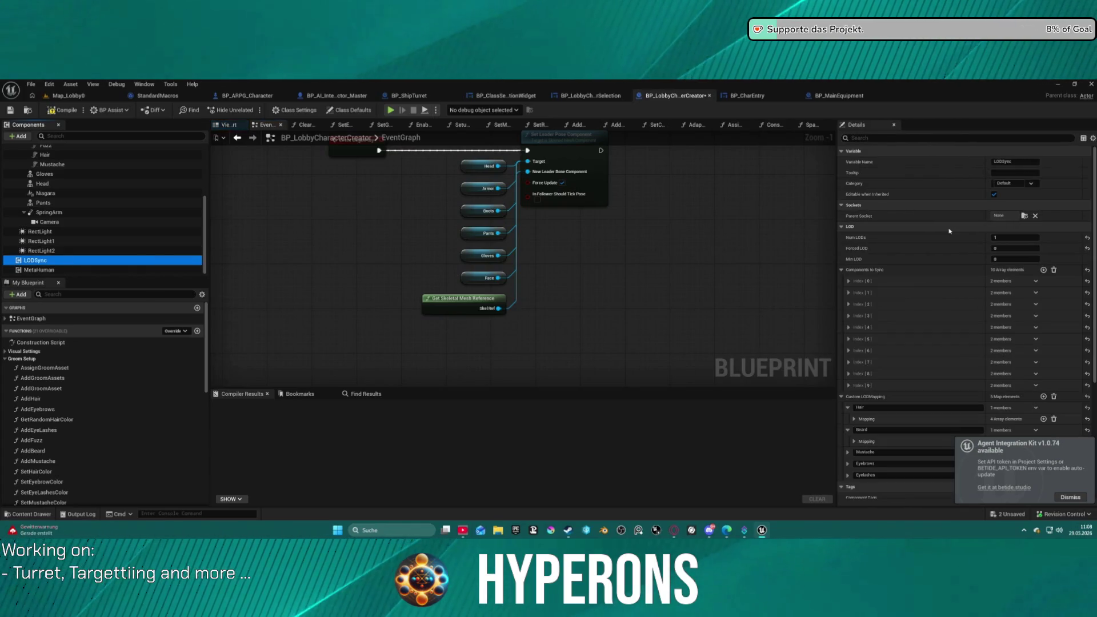
left_click(837, 269)
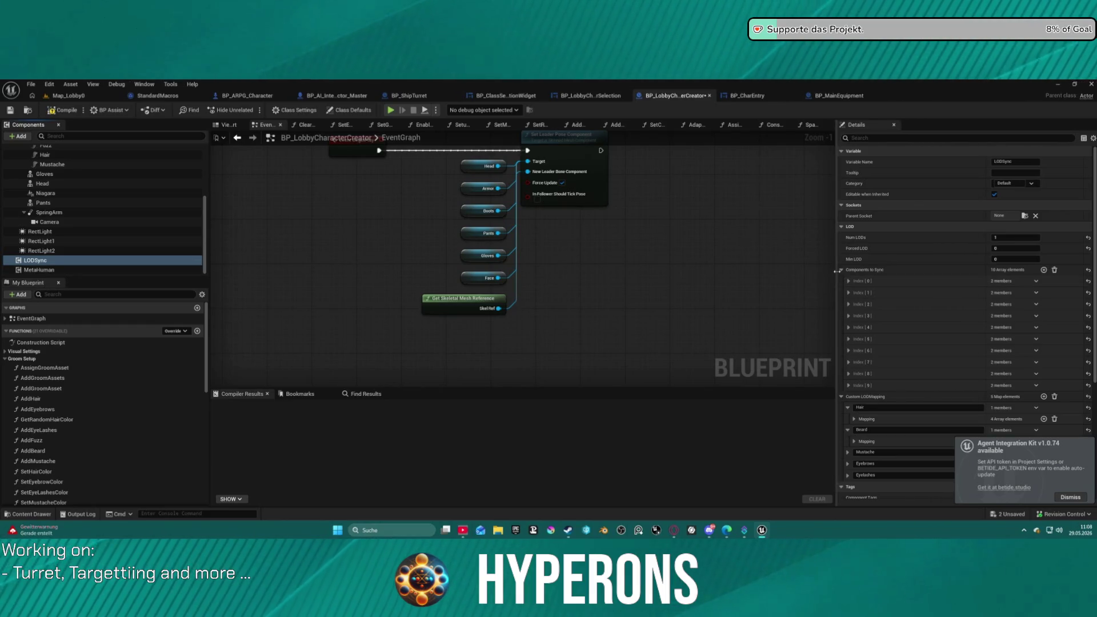
left_click(841, 271)
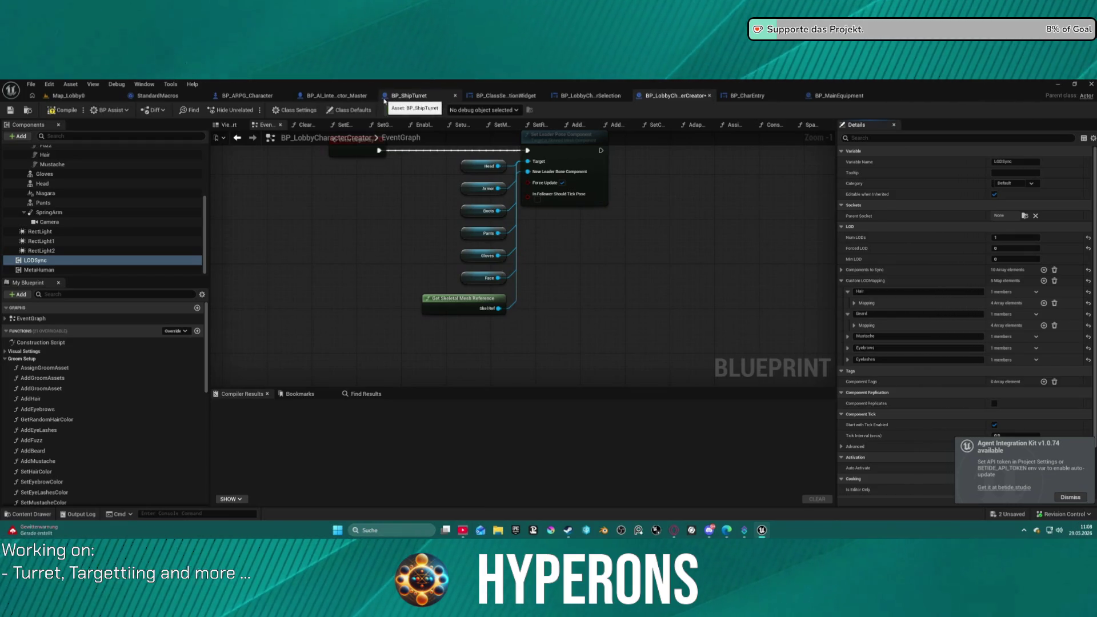
left_click(569, 130)
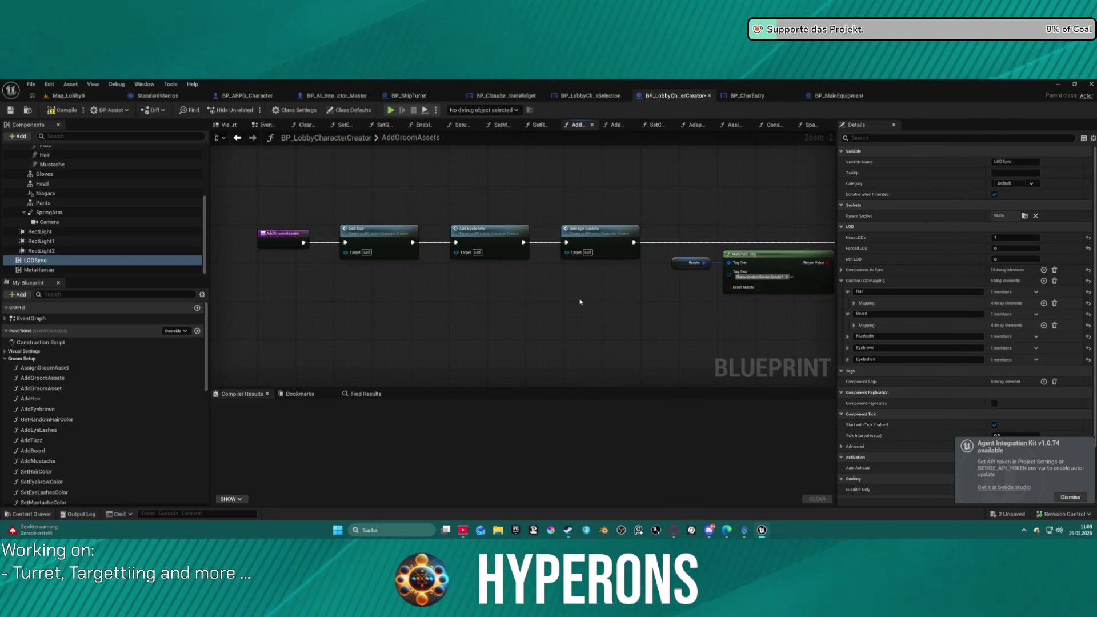
left_click_drag(591, 277, 416, 229)
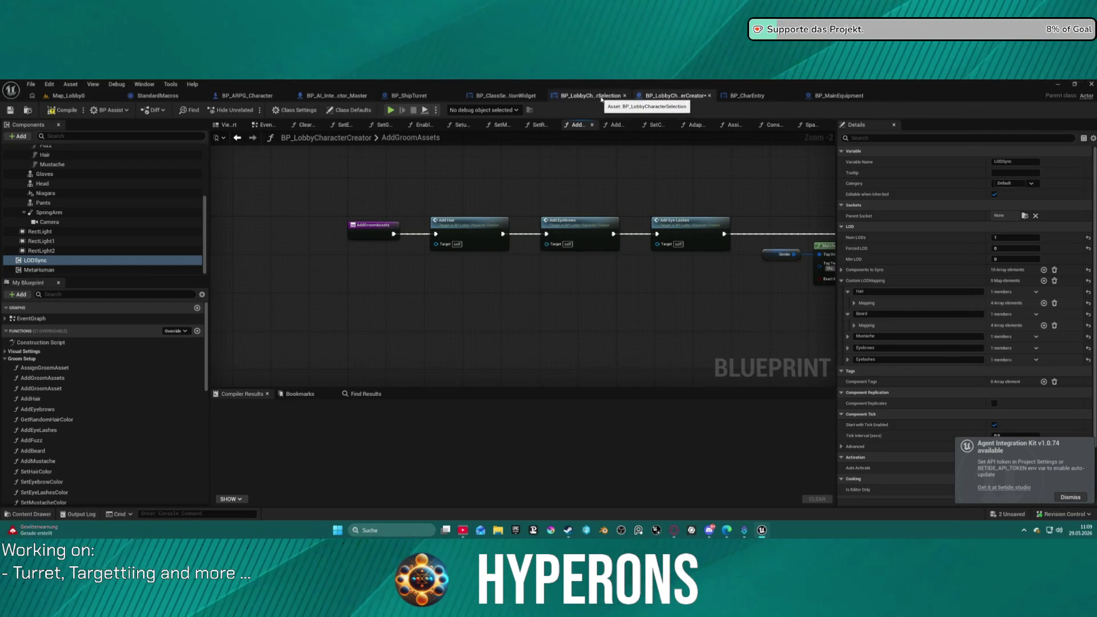
Switch to BP_LobbyCharacterSelection's SetSelectedCharEntry graph and dismiss the action menu.
left_click(602, 98)
mouse_move(569, 202)
left_mouse_down()
mouse_move(833, 204)
mouse_move(559, 233)
mouse_move(628, 222)
left_mouse_up()
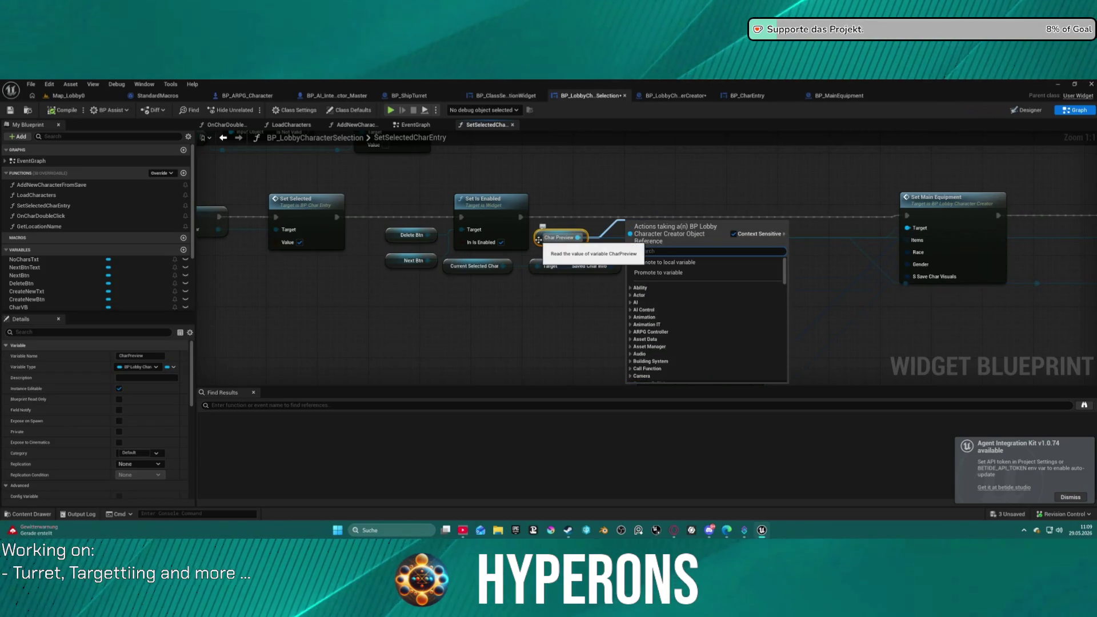
left_click(538, 239)
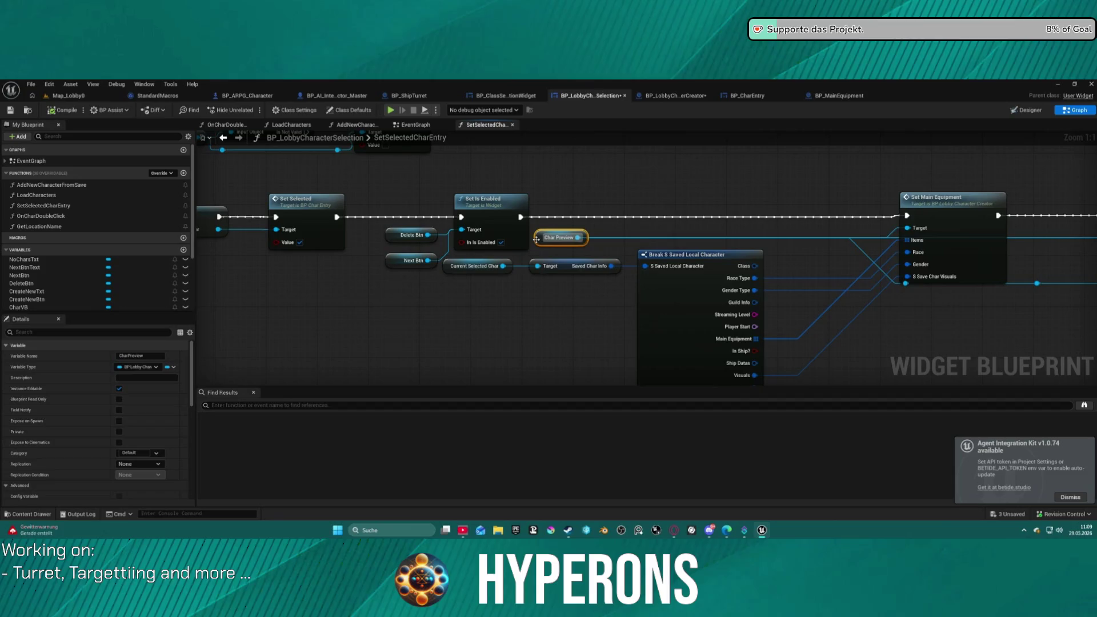
scroll(612, 217, "down", 3)
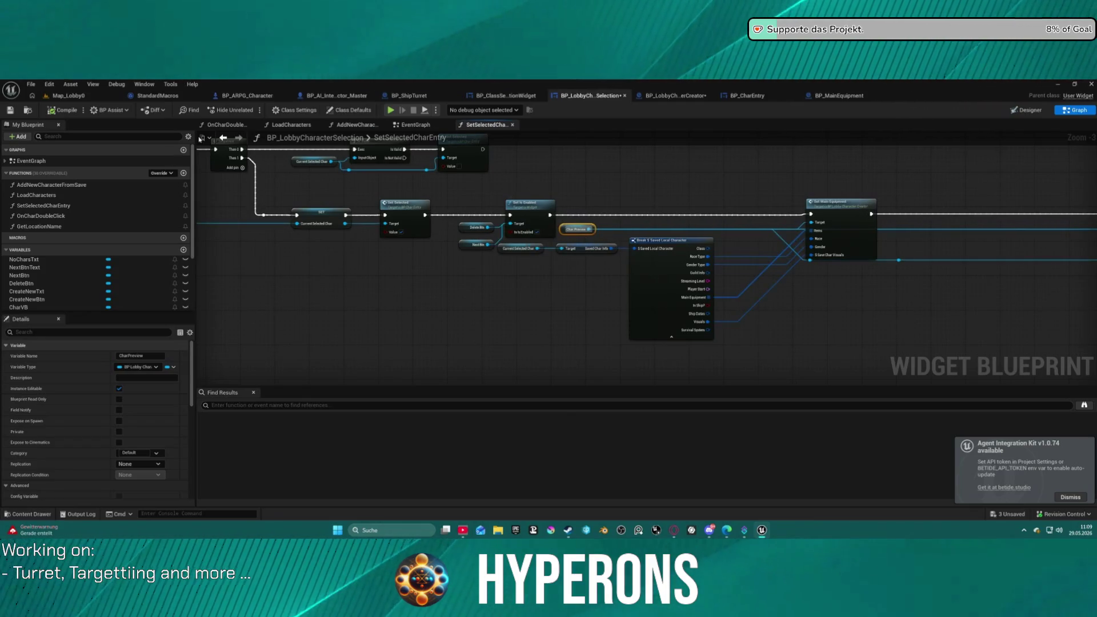
scroll(63, 311, "down", 3)
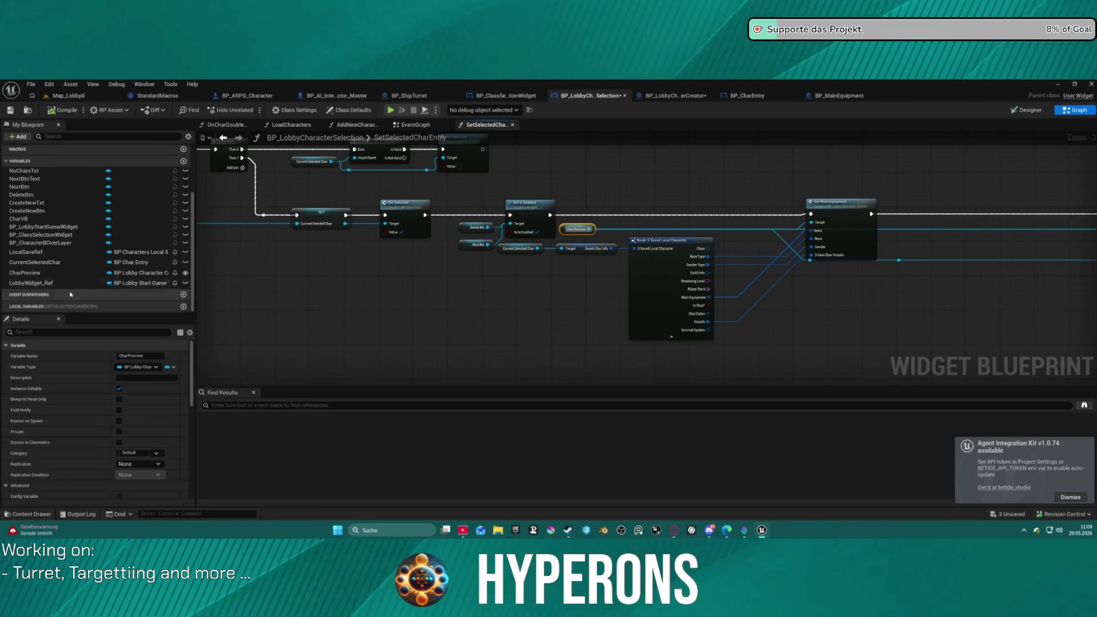
Rename the CharPreview variable to LobbyCharacter.
double_click(57, 273)
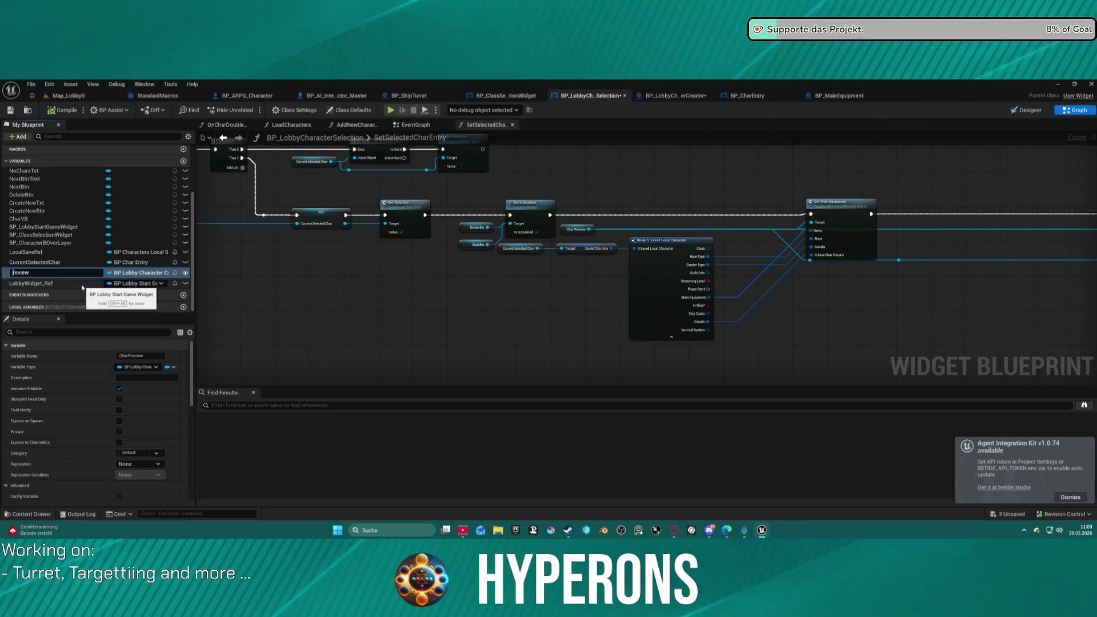
key("Delete")
key("Delete")
key("Delete")
type("Lobby")
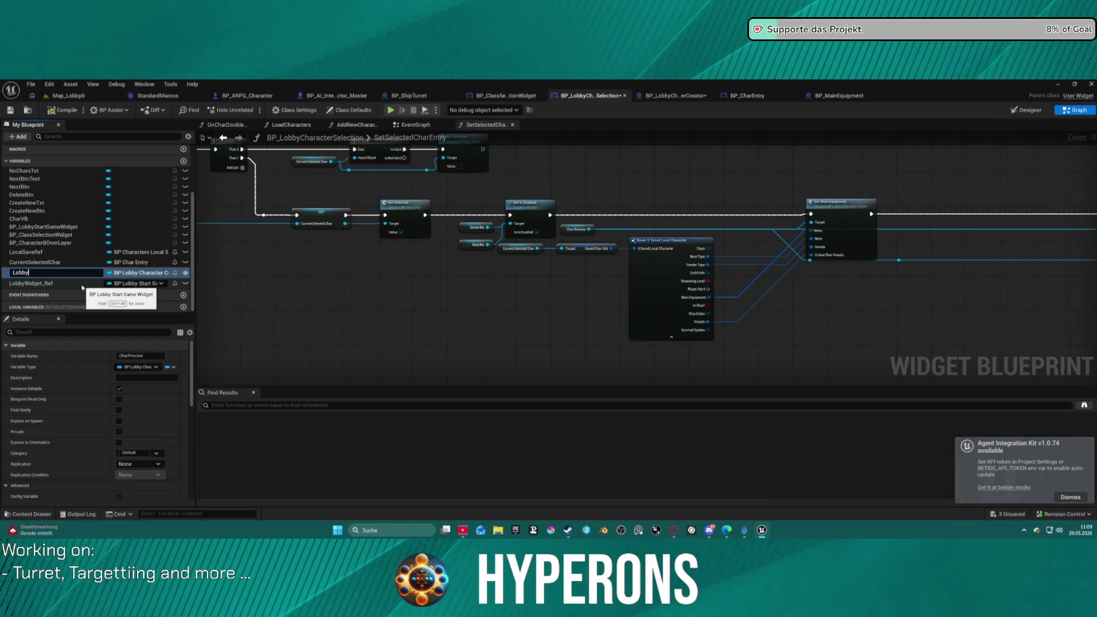
type("Character")
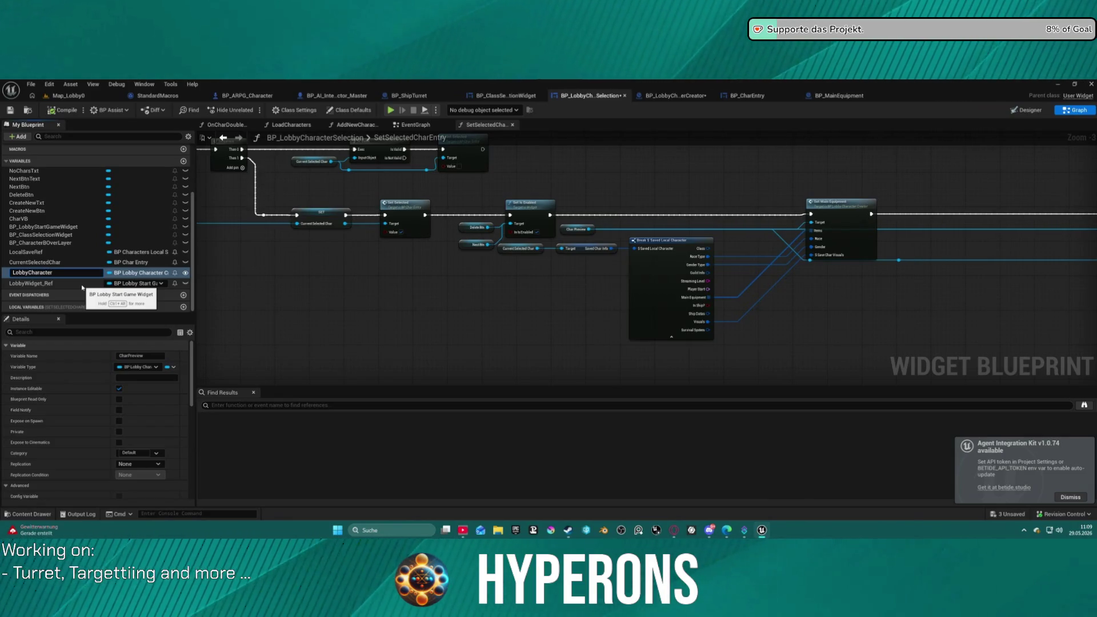
key("Return")
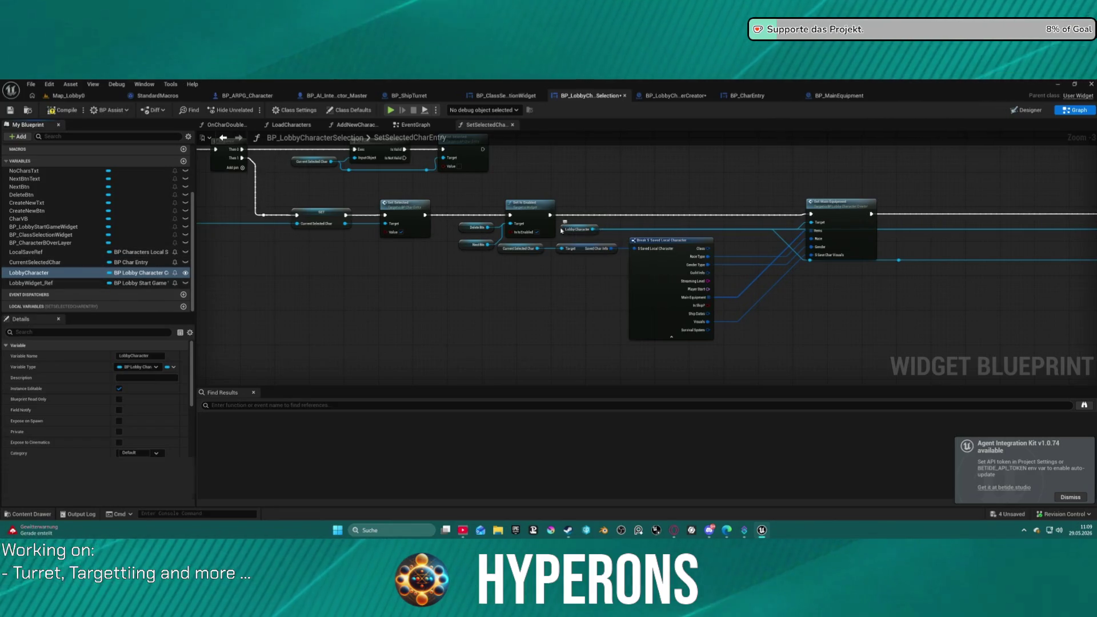
Add an Add Groom Asset call from Lobby Character, then delete it again.
left_click_drag(602, 229, 638, 213)
type("add")
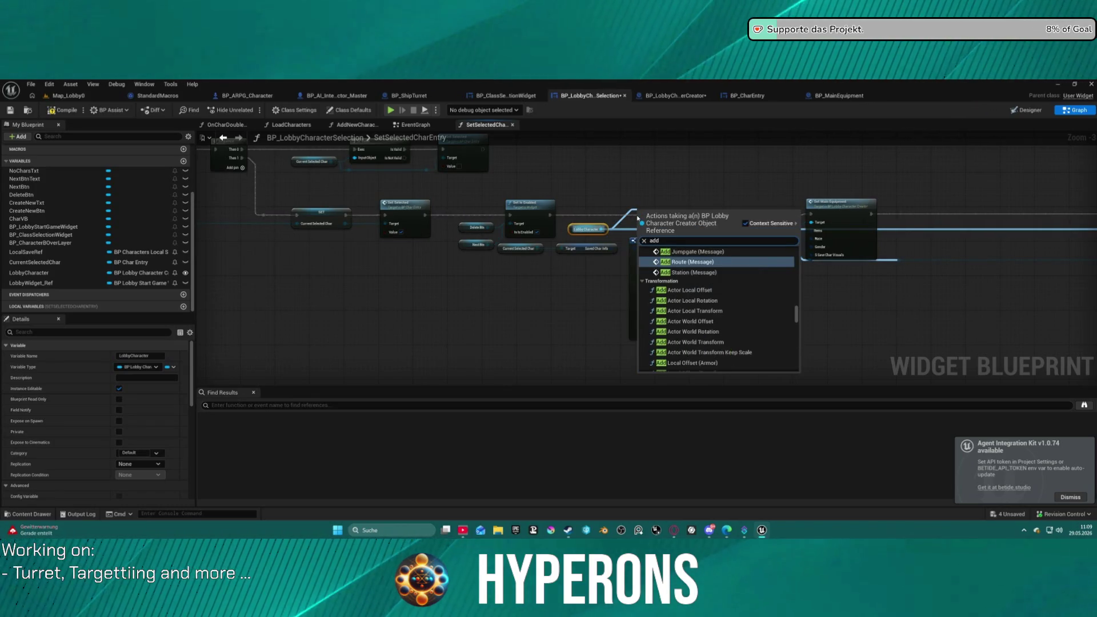
type(" gro")
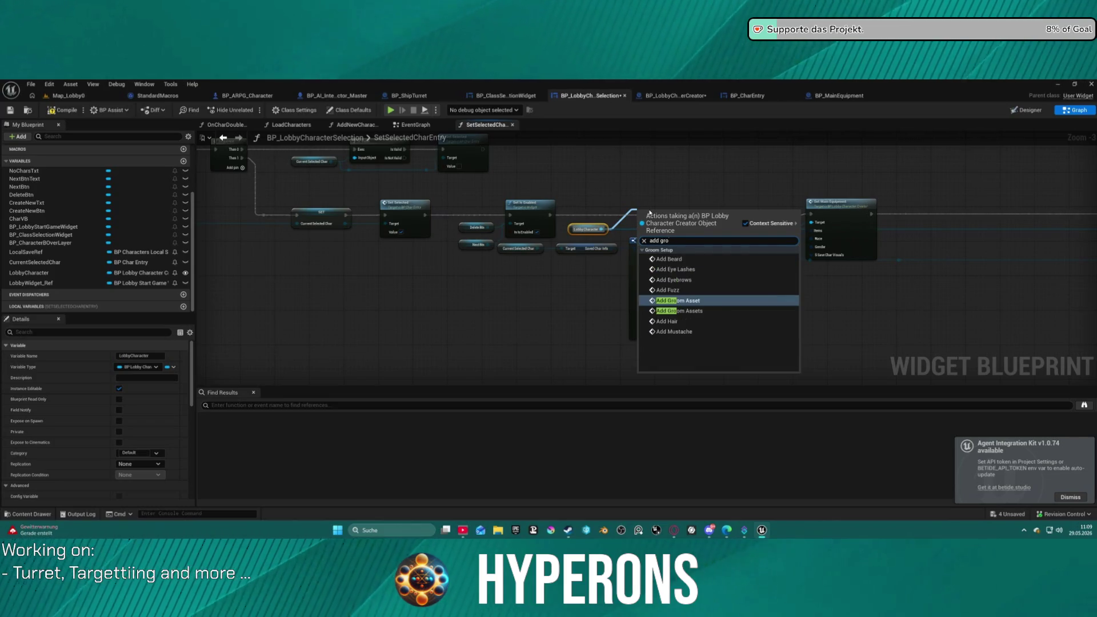
left_click(696, 301)
left_click_drag(676, 229, 670, 173)
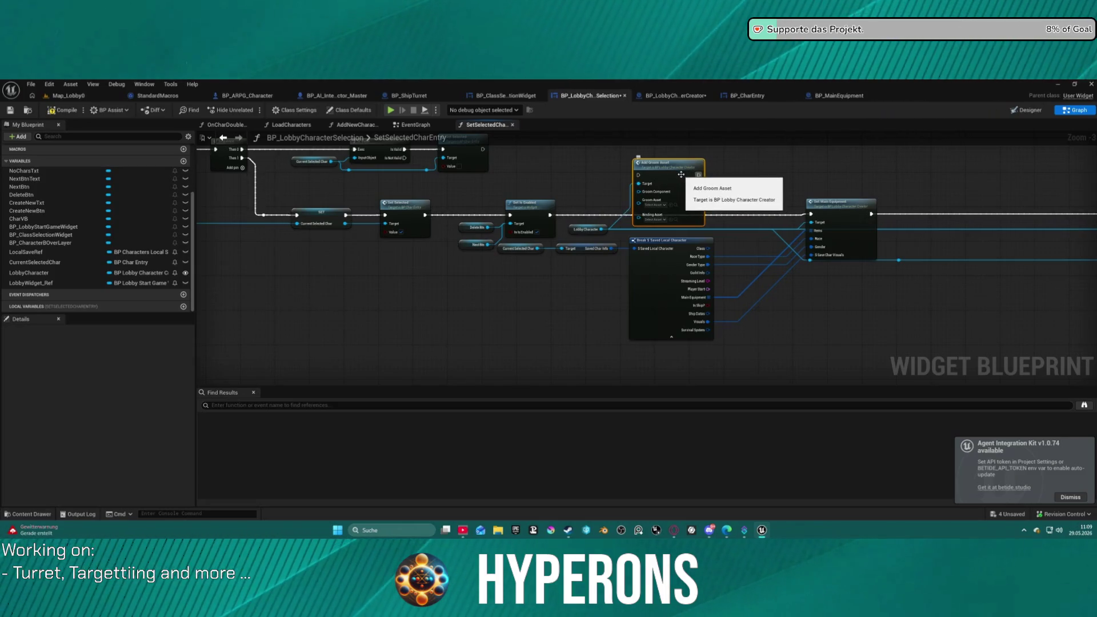
key("Delete")
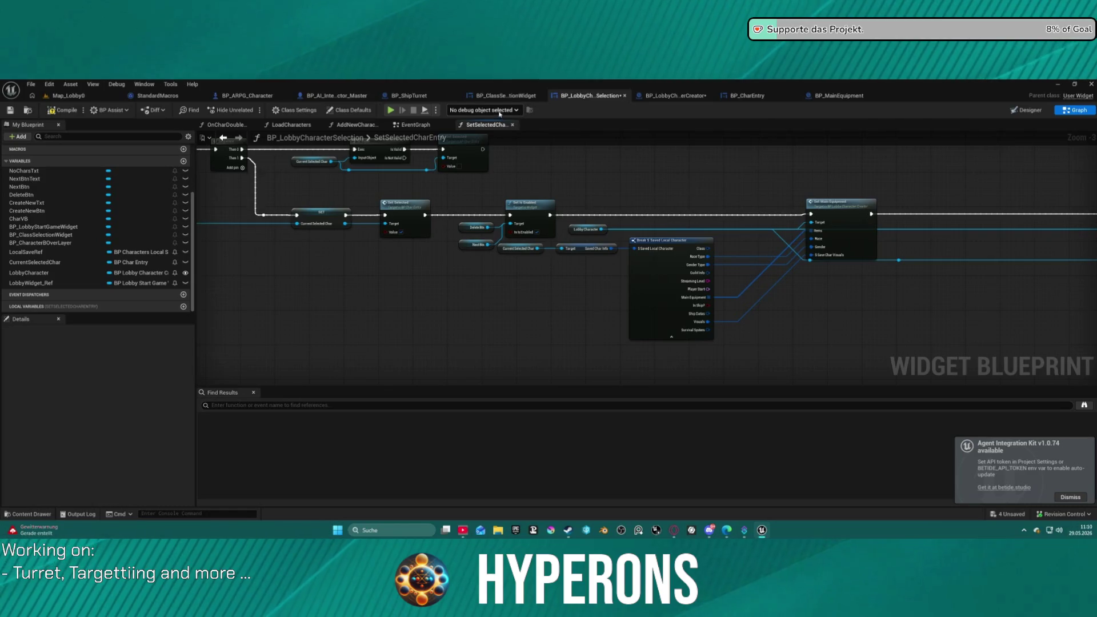
Glance at the character creator blueprint, then return to SetSelectedCharEntry.
left_click(670, 103)
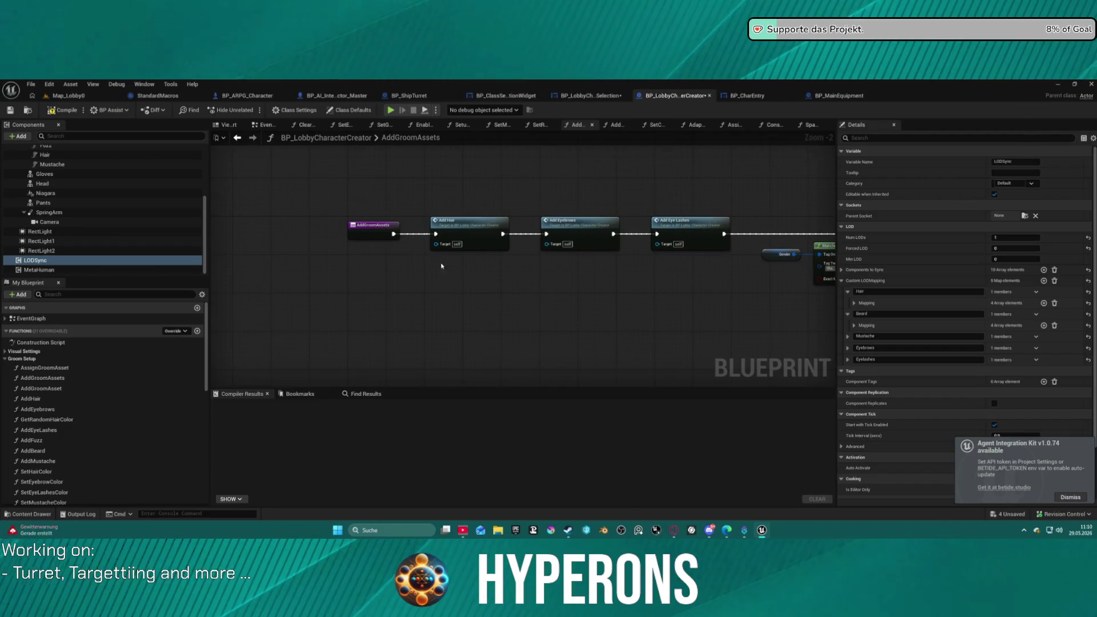
scroll(370, 274, "down", 2)
scroll(539, 239, "up", 5)
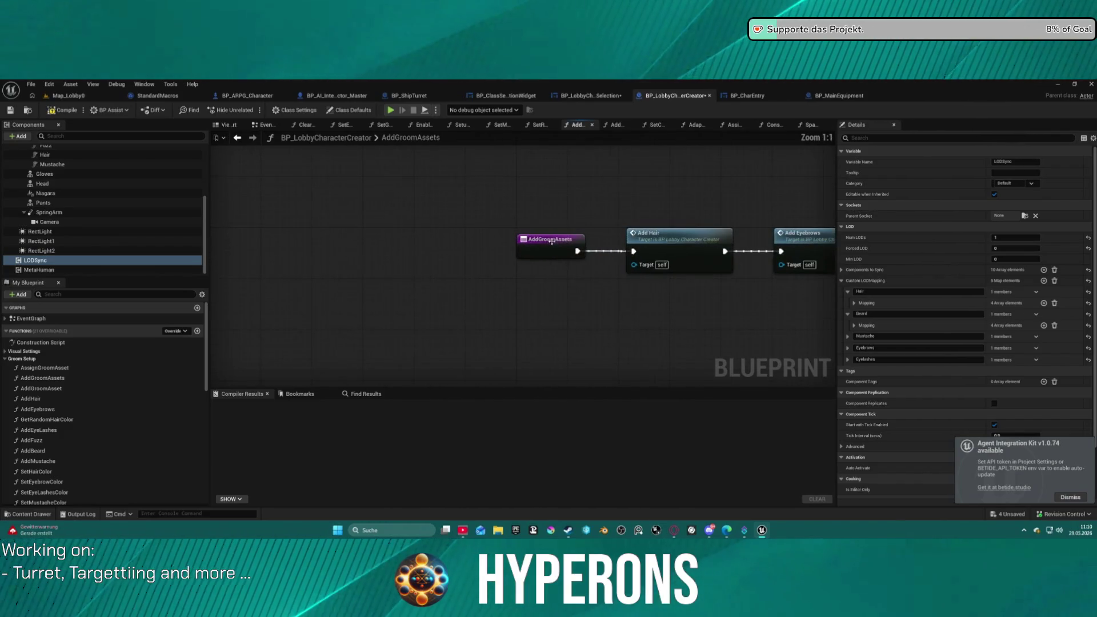
left_click(606, 97)
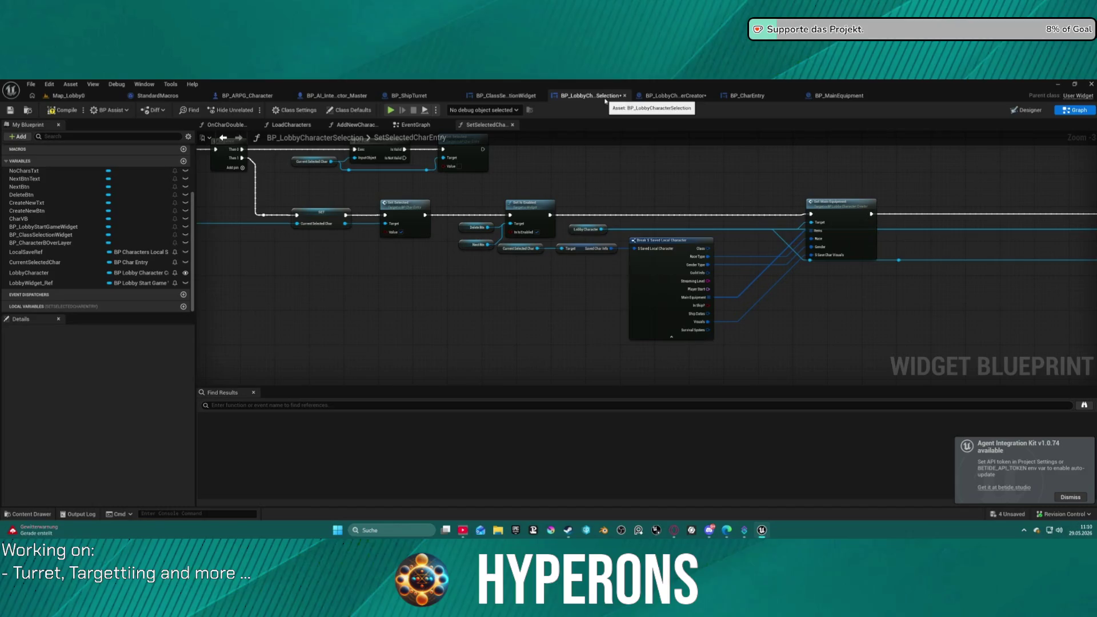
Add Add Groom Assets on Lobby Character between Set Is Enabled and Set Main Equipment, then Play.
left_click_drag(602, 231, 628, 212)
type("assets")
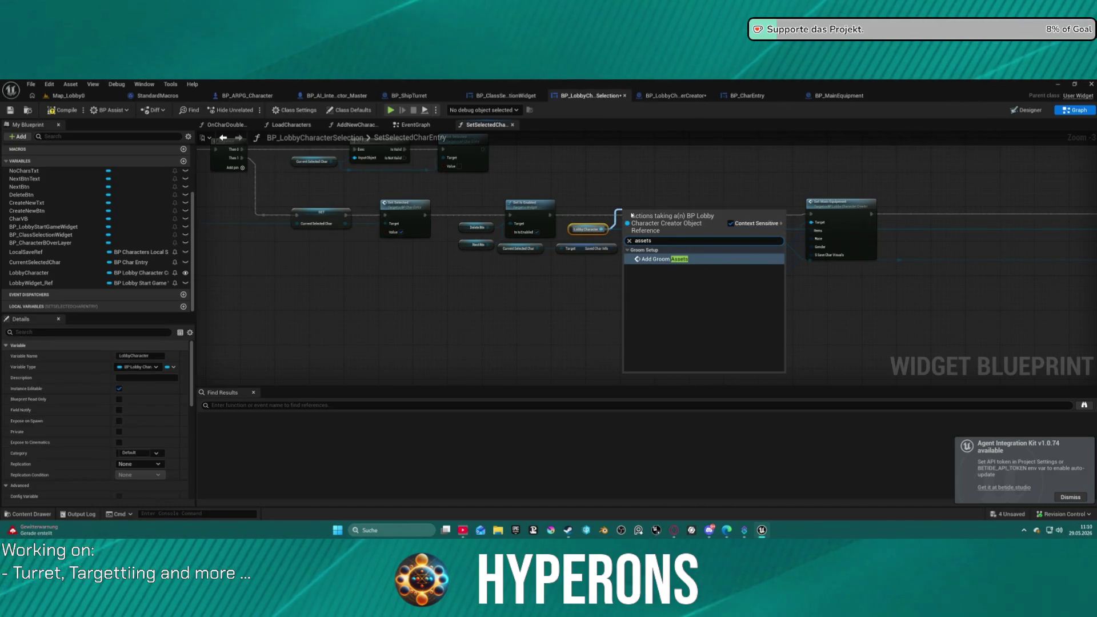
key("Return")
left_click_drag(549, 215, 817, 216)
left_click_drag(651, 217, 655, 208)
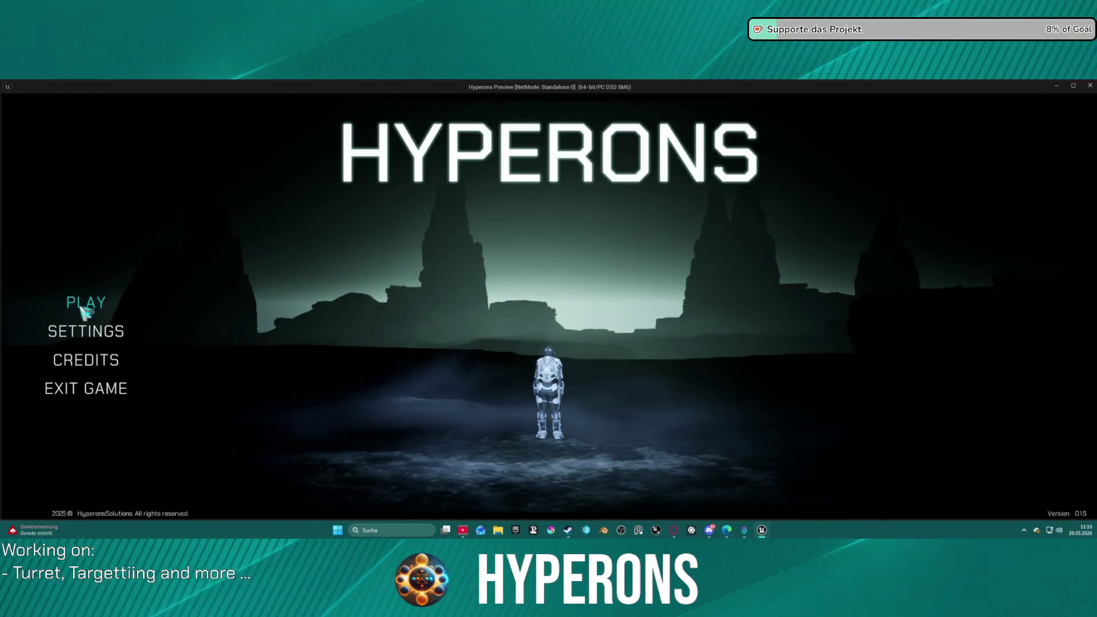
left_click(86, 304)
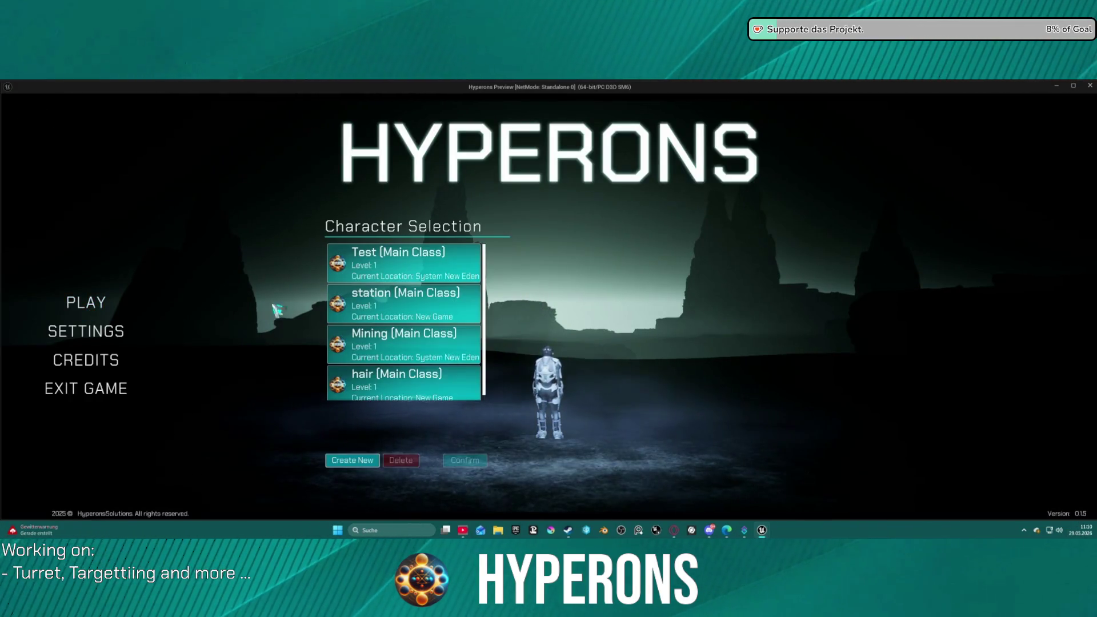
Switch between the Test, hair and station characters, confirming pink hair, then stop the preview.
left_click(397, 273)
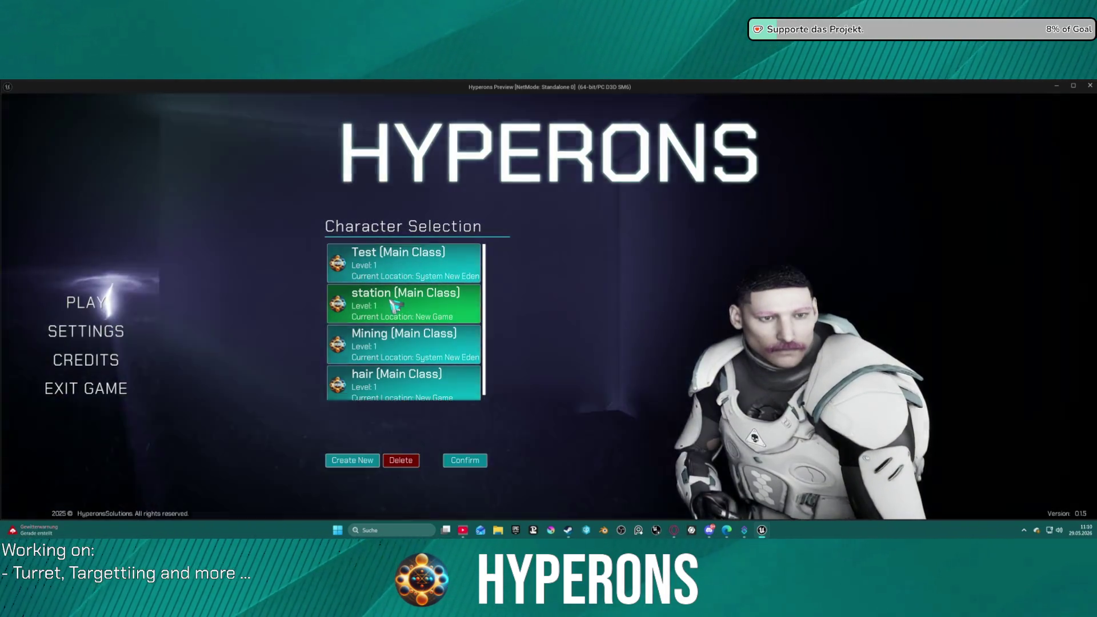
left_click(410, 388)
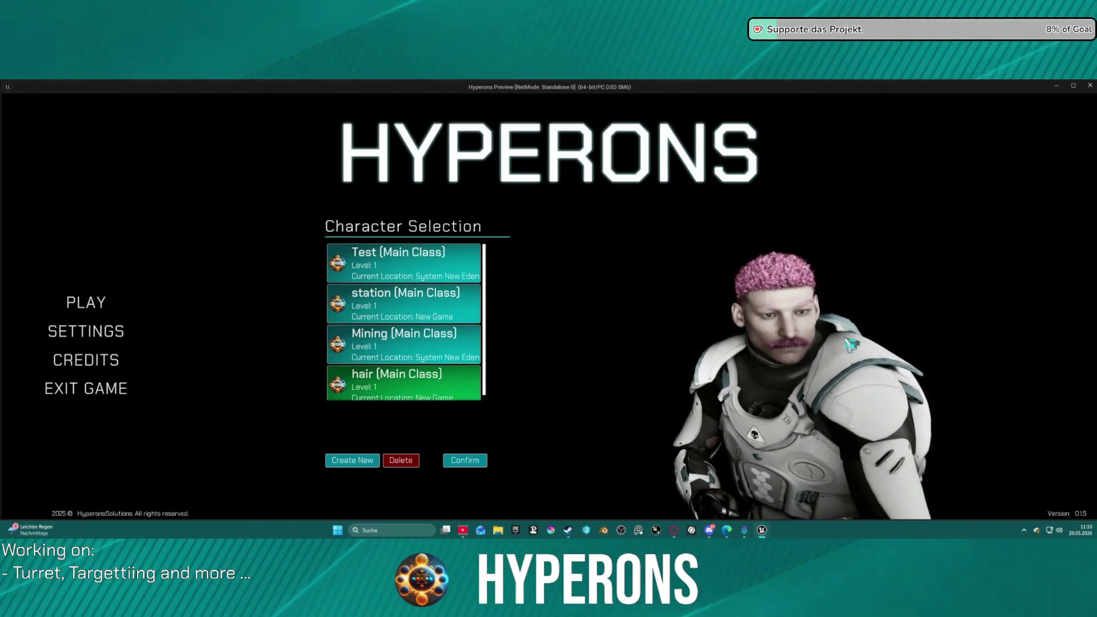
left_click(427, 313)
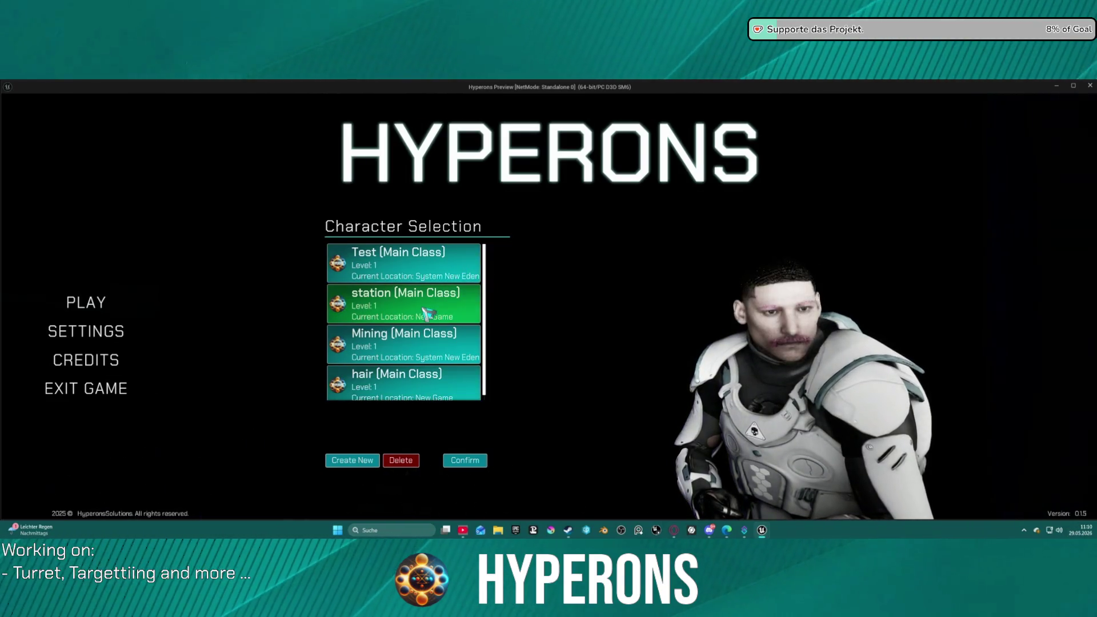
left_click(409, 381)
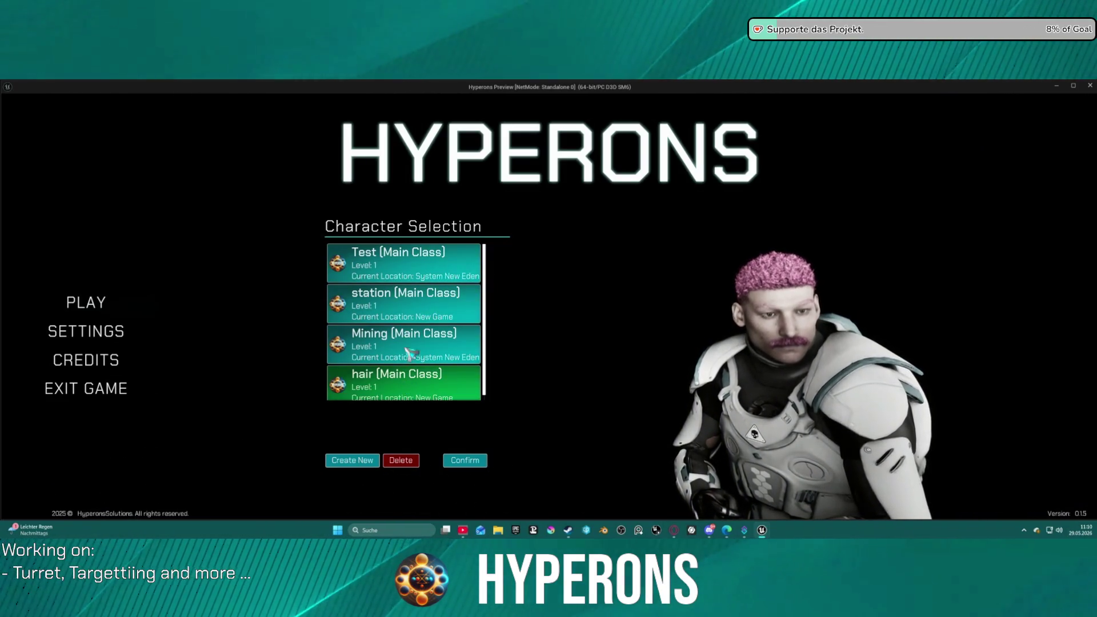
left_click(430, 393)
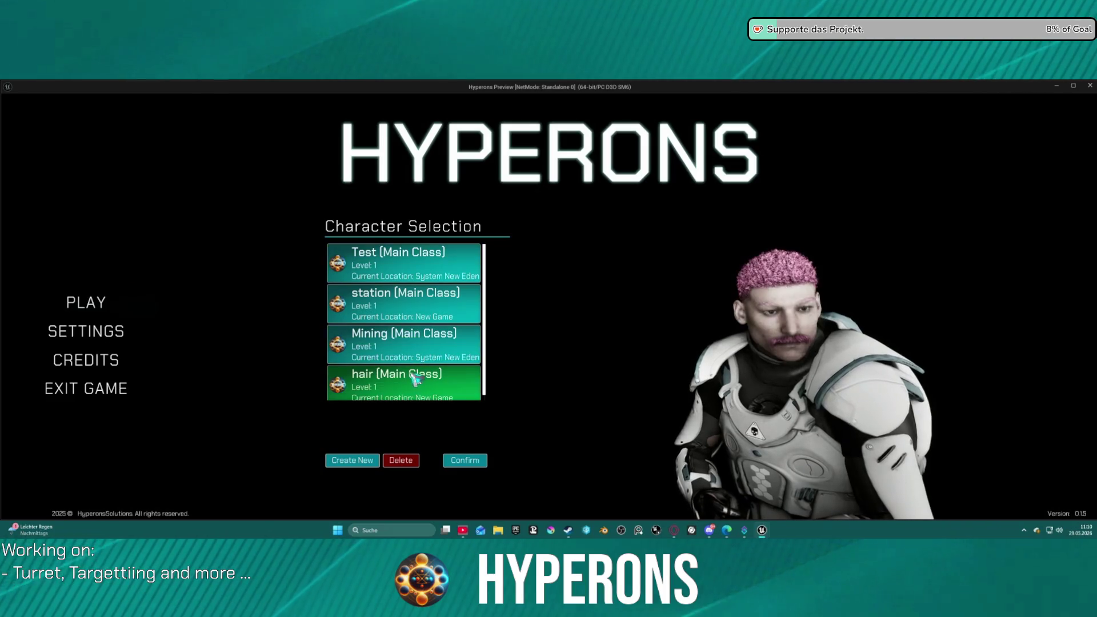
left_click(411, 292)
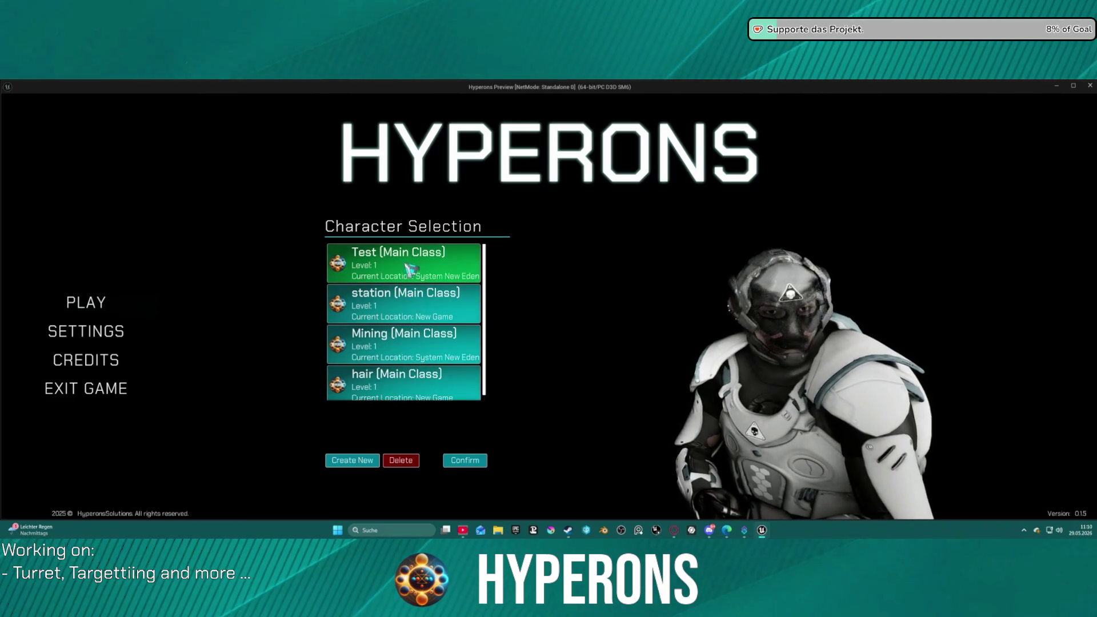
left_click(416, 372)
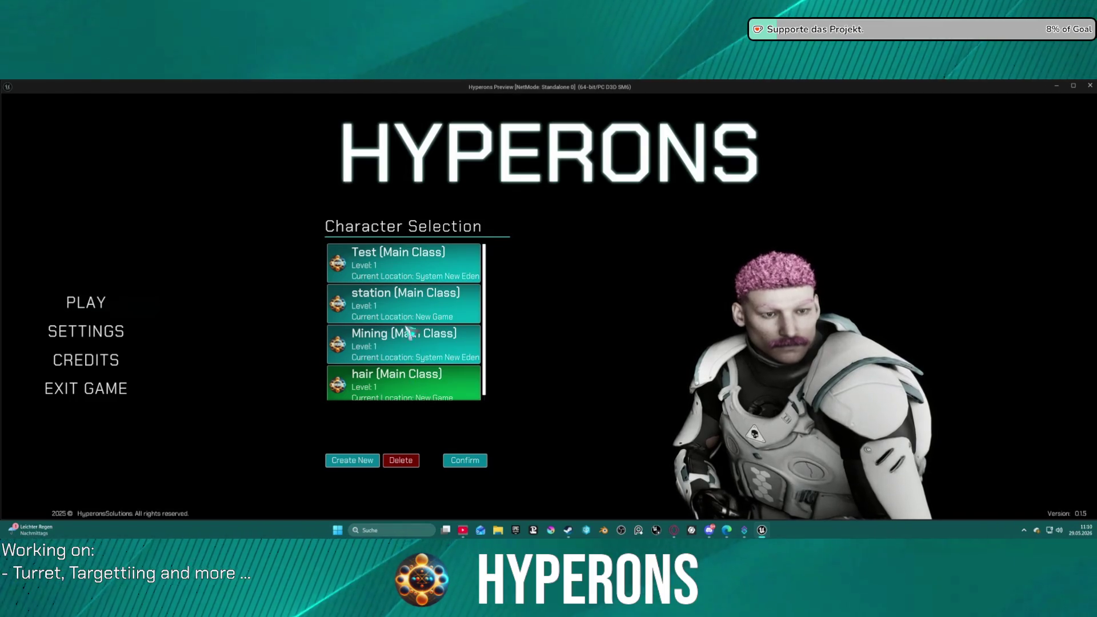
key("Escape")
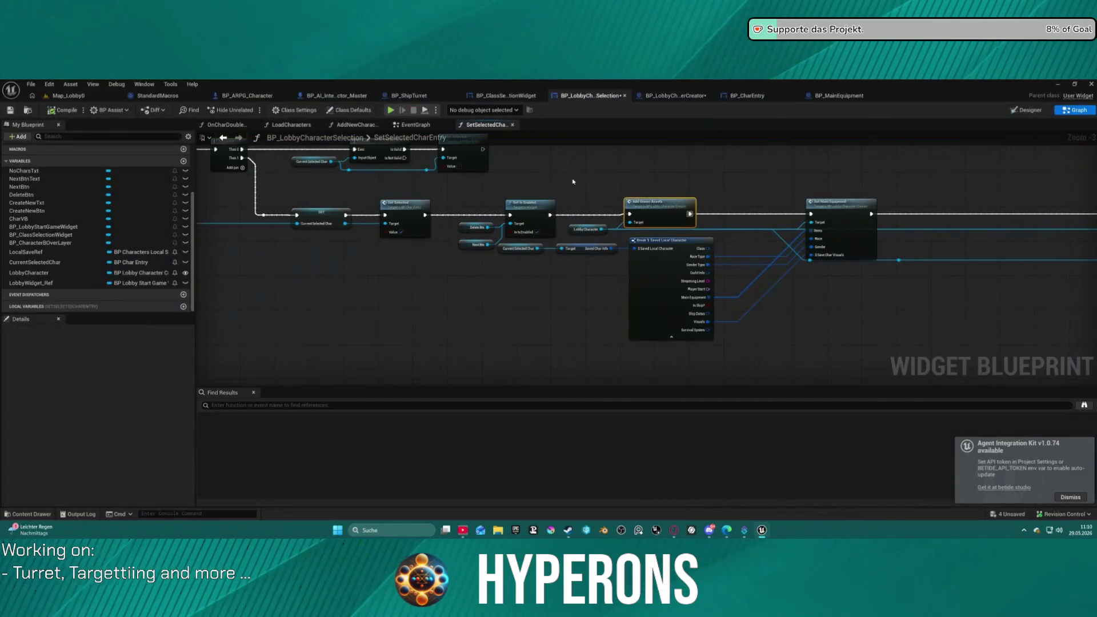
Open AddGroomAssets and add a breakpoint on the gender Matches Tag Branch node.
mouse_move(652, 208)
left_mouse_down()
mouse_move(200, 228)
mouse_move(423, 216)
mouse_move(798, 223)
mouse_move(607, 234)
left_mouse_up()
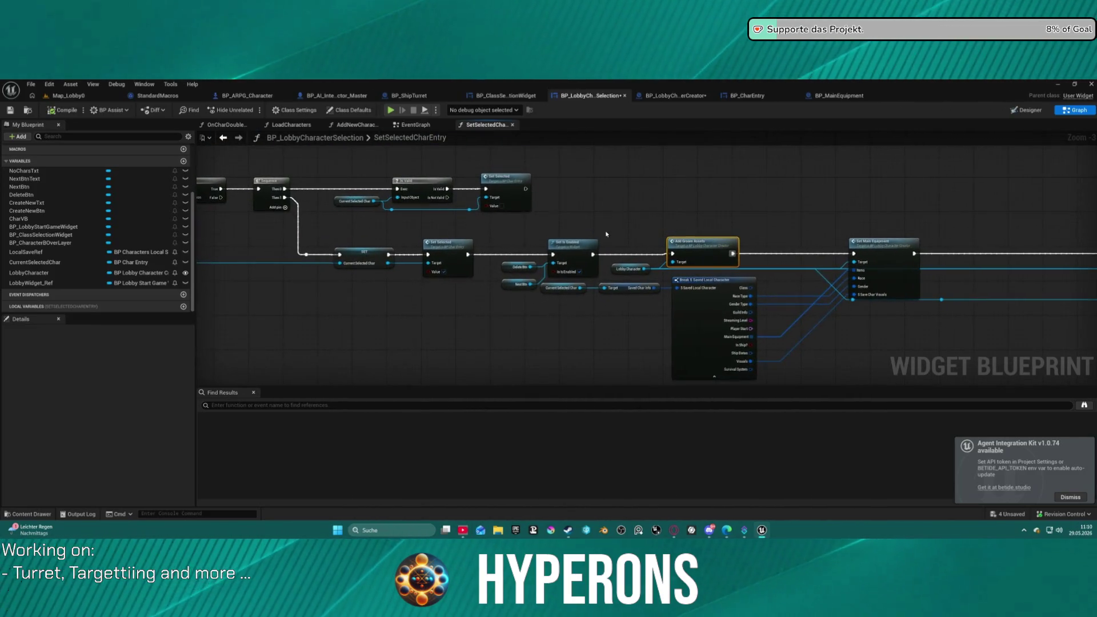
double_click(732, 244)
left_click_drag(571, 343, 272, 336)
left_click_drag(412, 265, 527, 260)
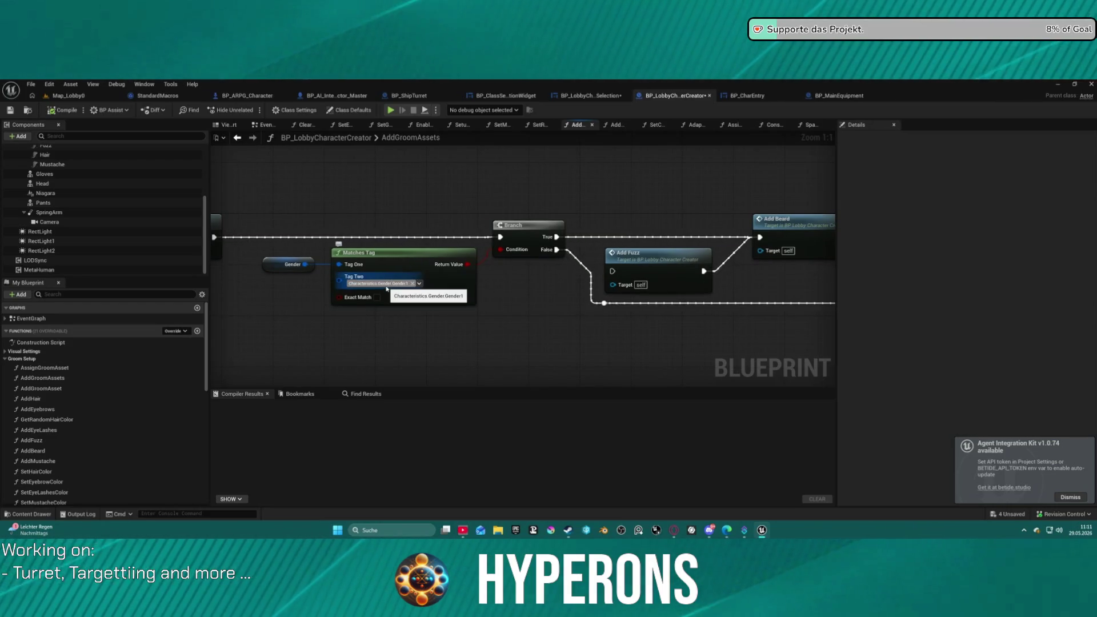
right_click(518, 231)
left_click(557, 416)
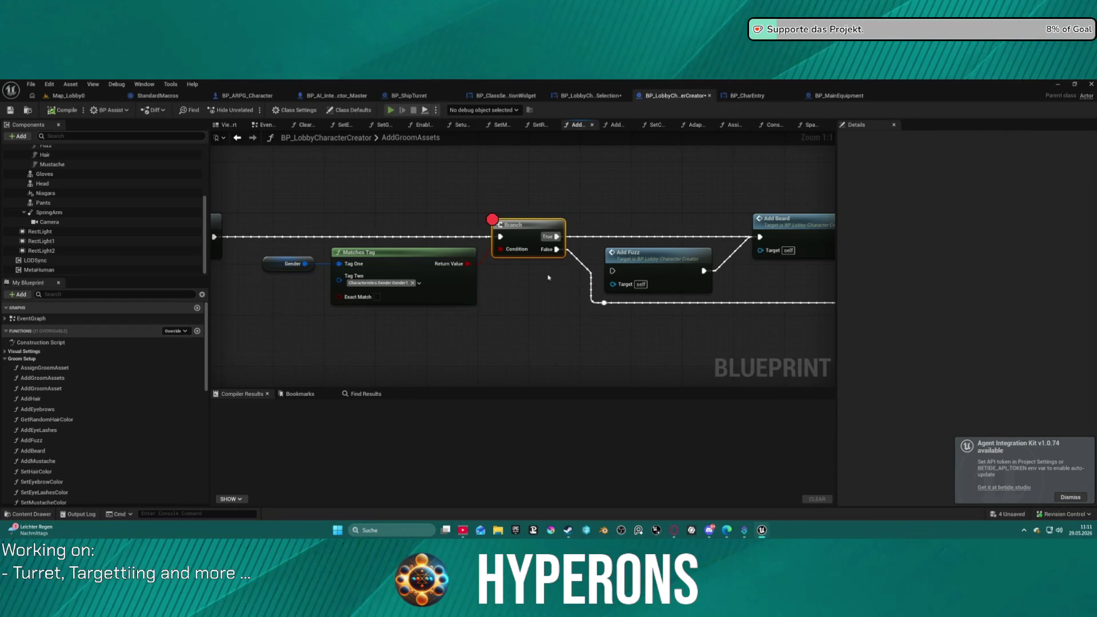
Resume the game and select a character under PLAY to hit the Branch breakpoint.
mouse_move(505, 271)
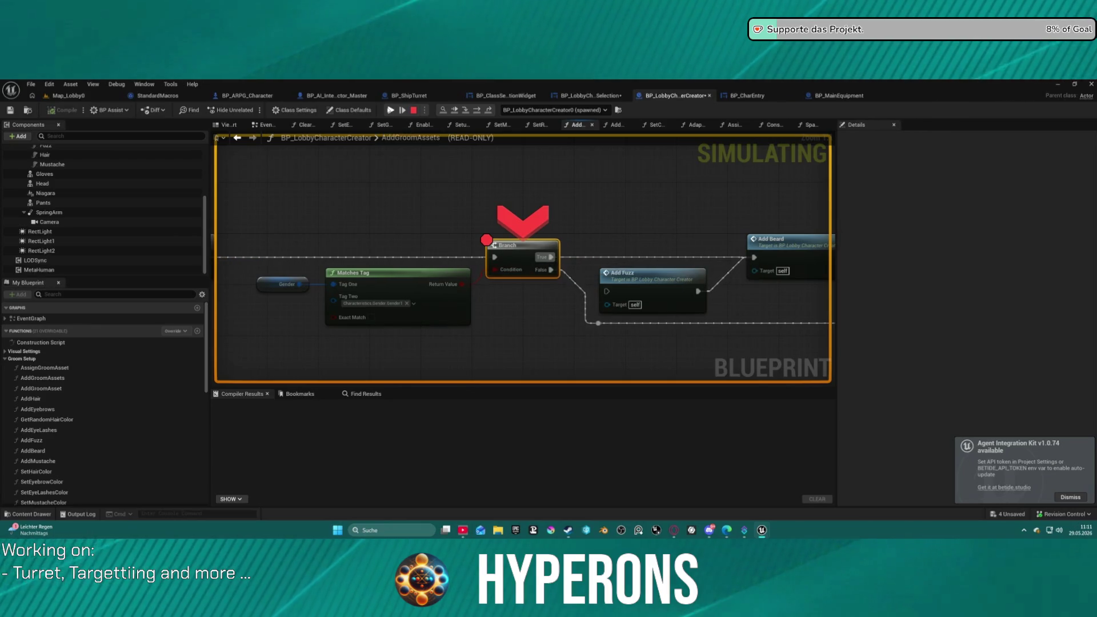
left_click(391, 110)
left_click(108, 304)
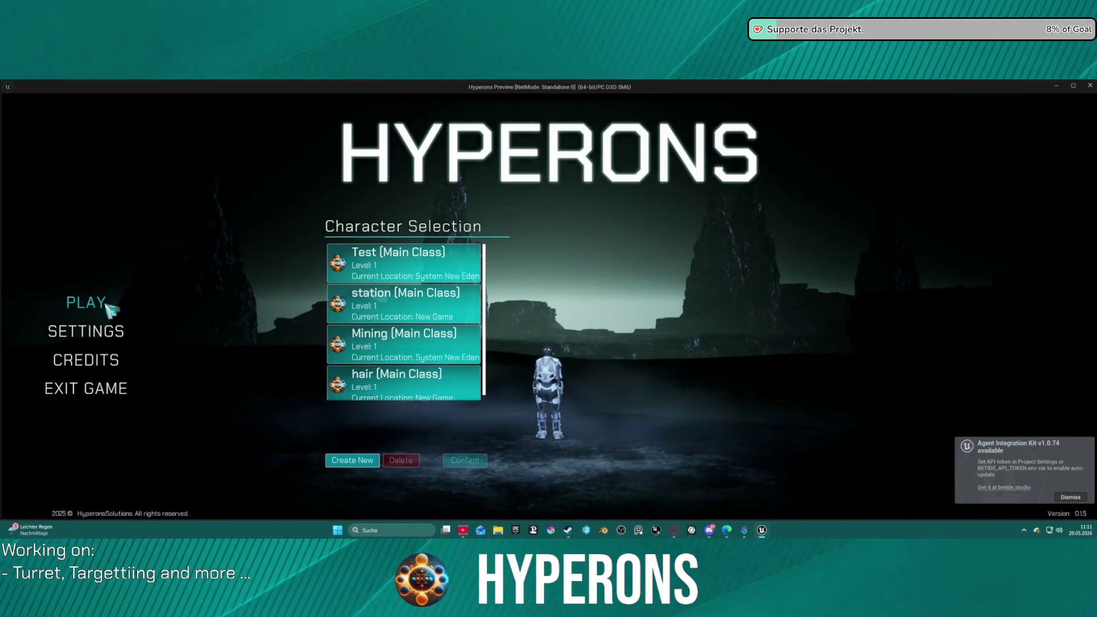
left_click(392, 326)
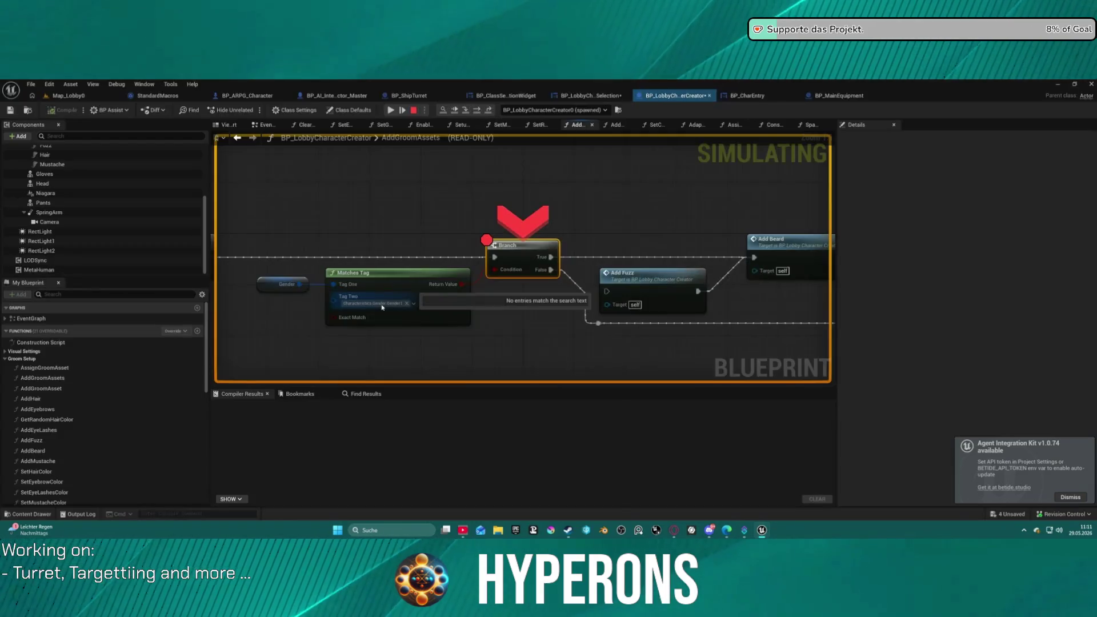
Resume past the gender Branch and step over to the Add Beard call.
mouse_move(504, 268)
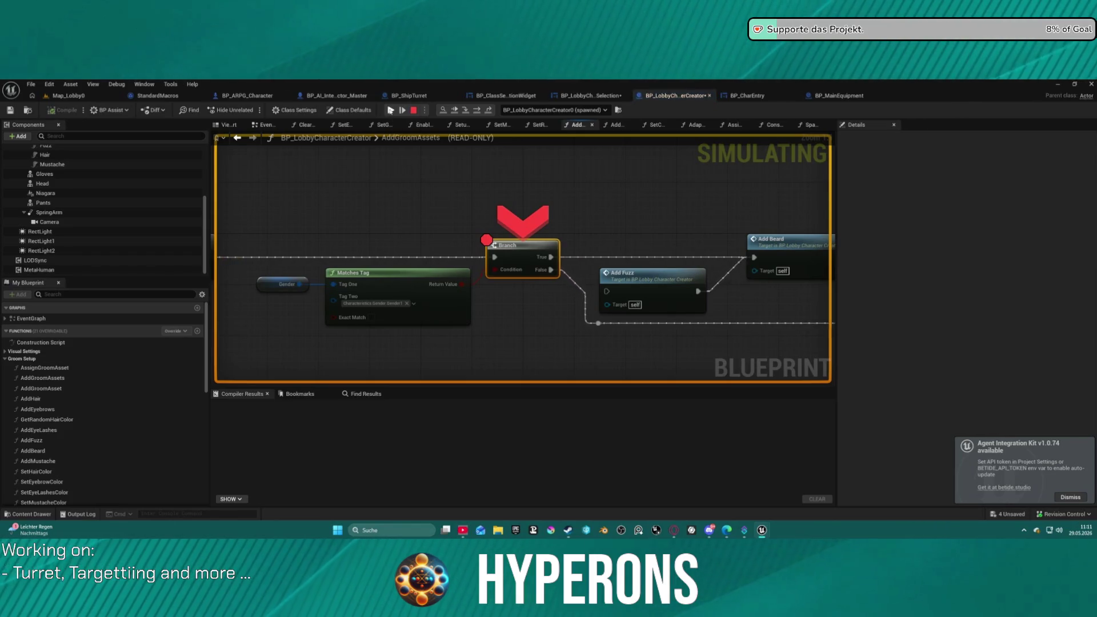
key("F8")
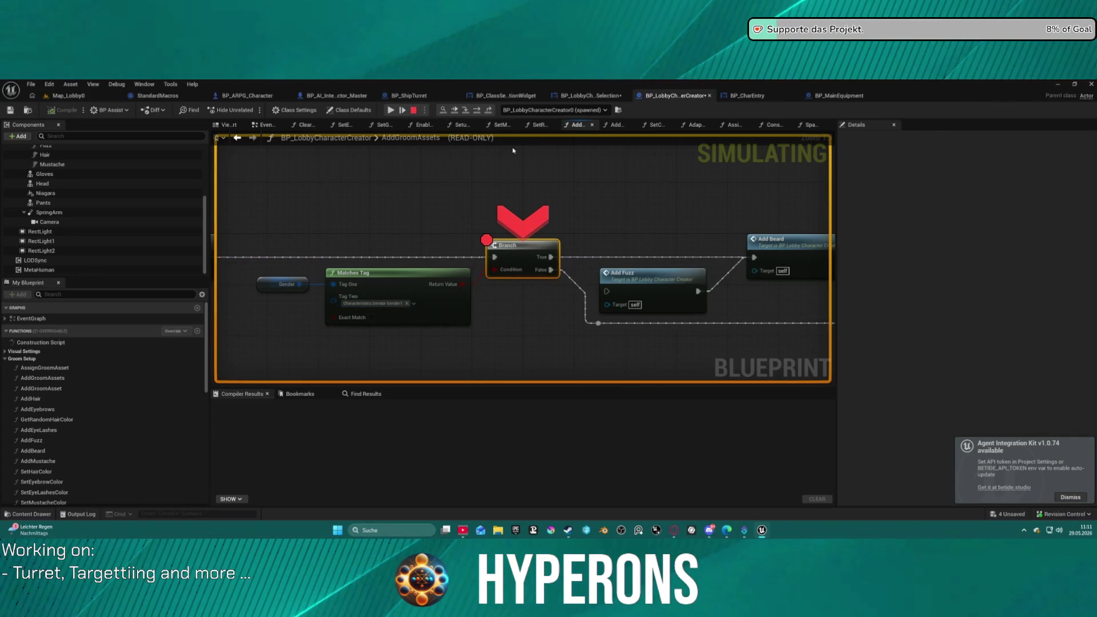
left_click(465, 111)
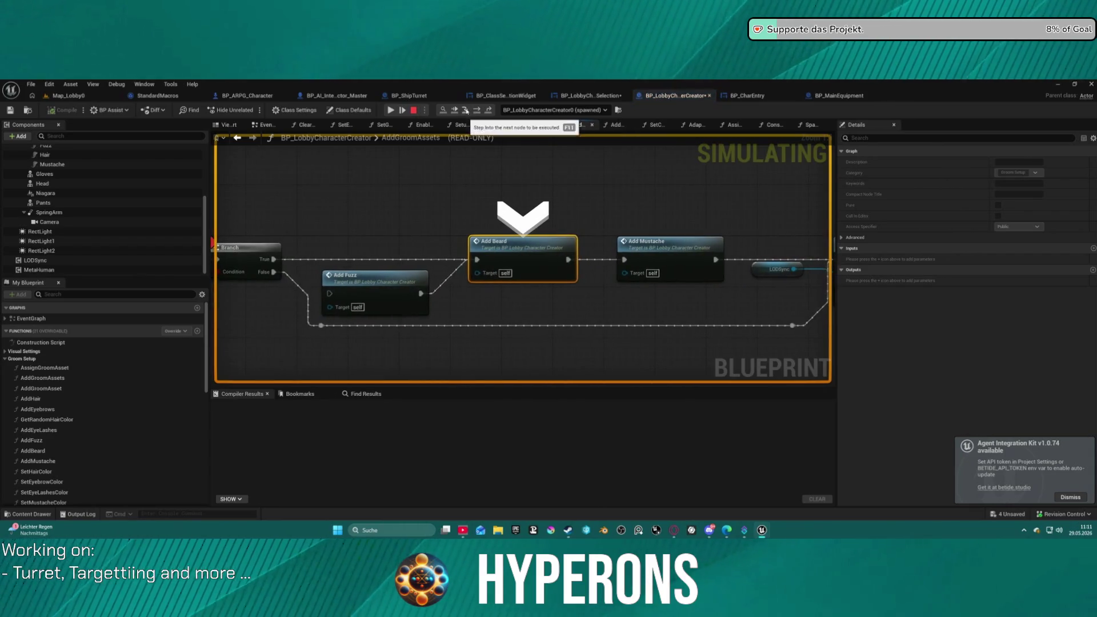
Step into AddBeard, past the Branch and Matches Tag check, to the DT_Beard lookup.
left_click(466, 111)
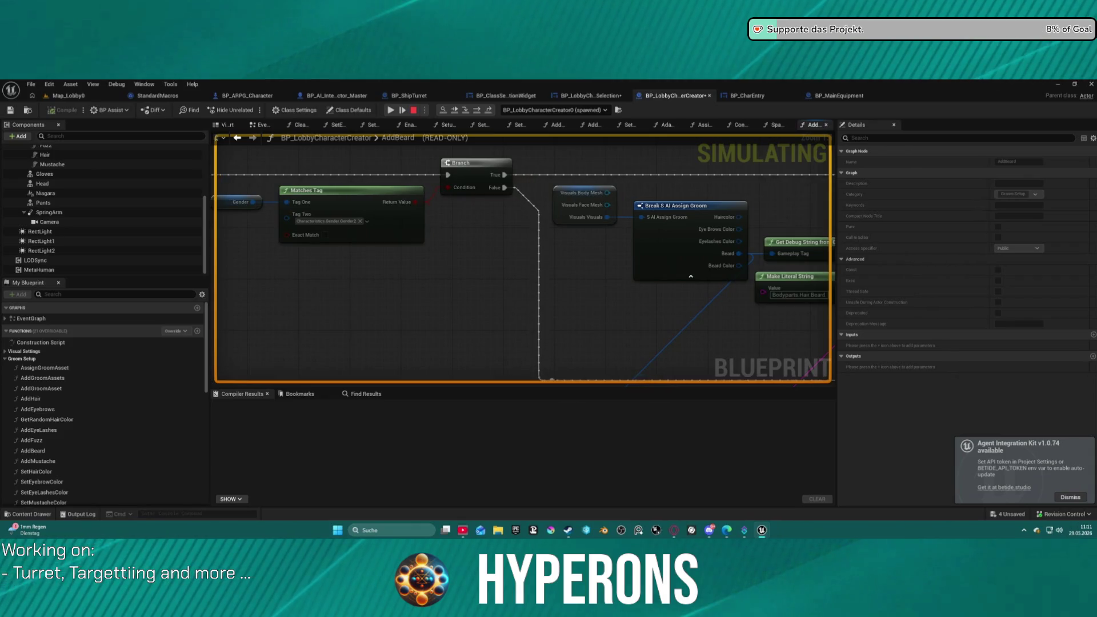
left_click(477, 110)
left_click(477, 111)
left_click(476, 111)
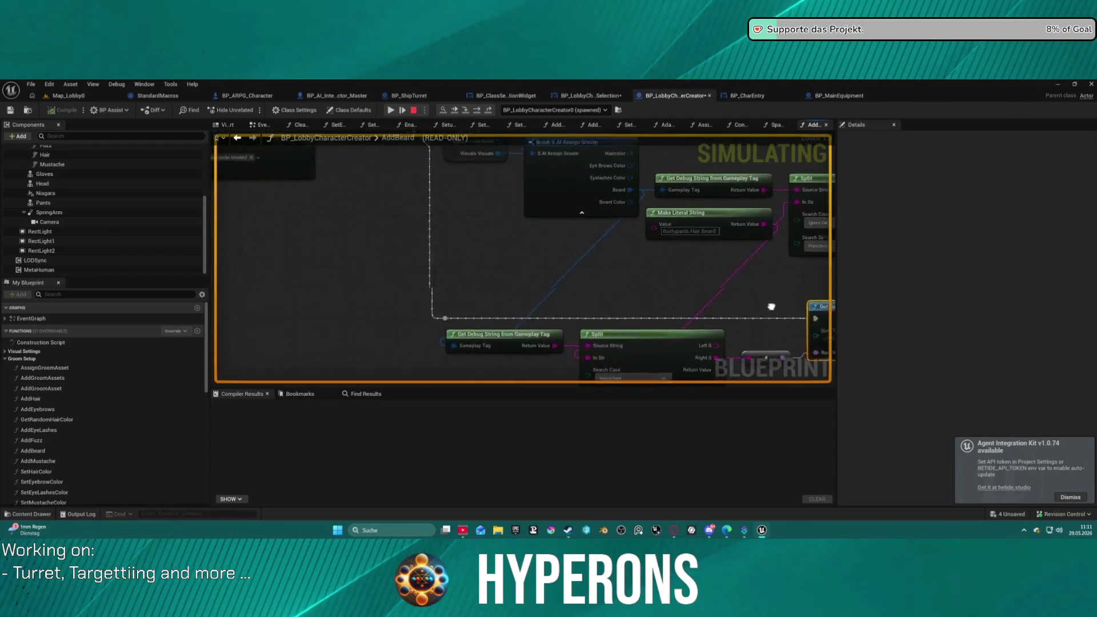
mouse_move(494, 209)
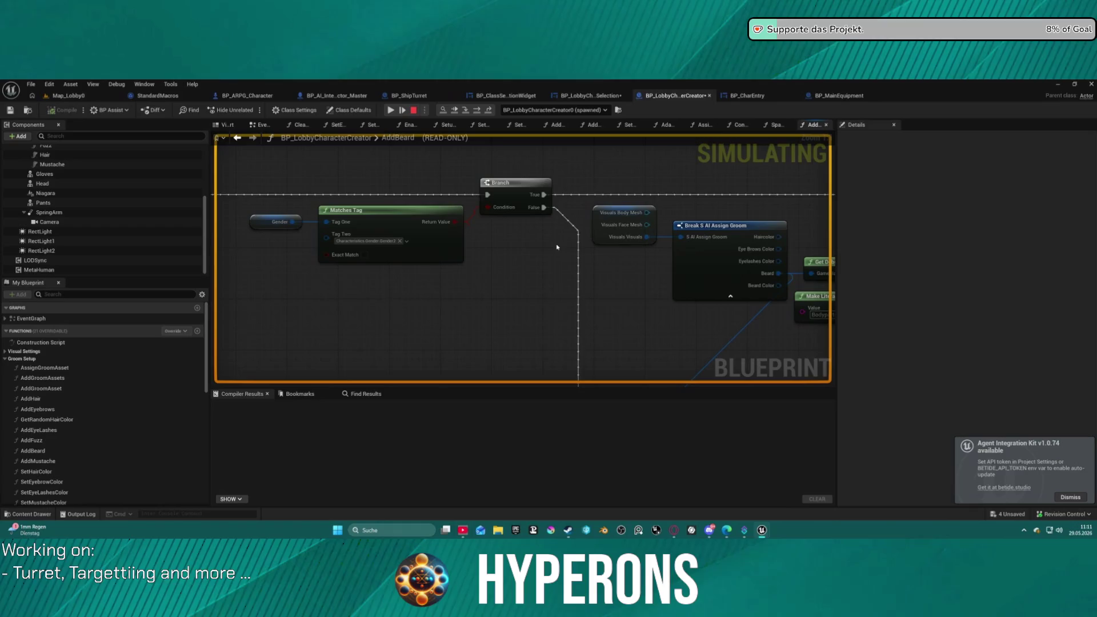
key("F10")
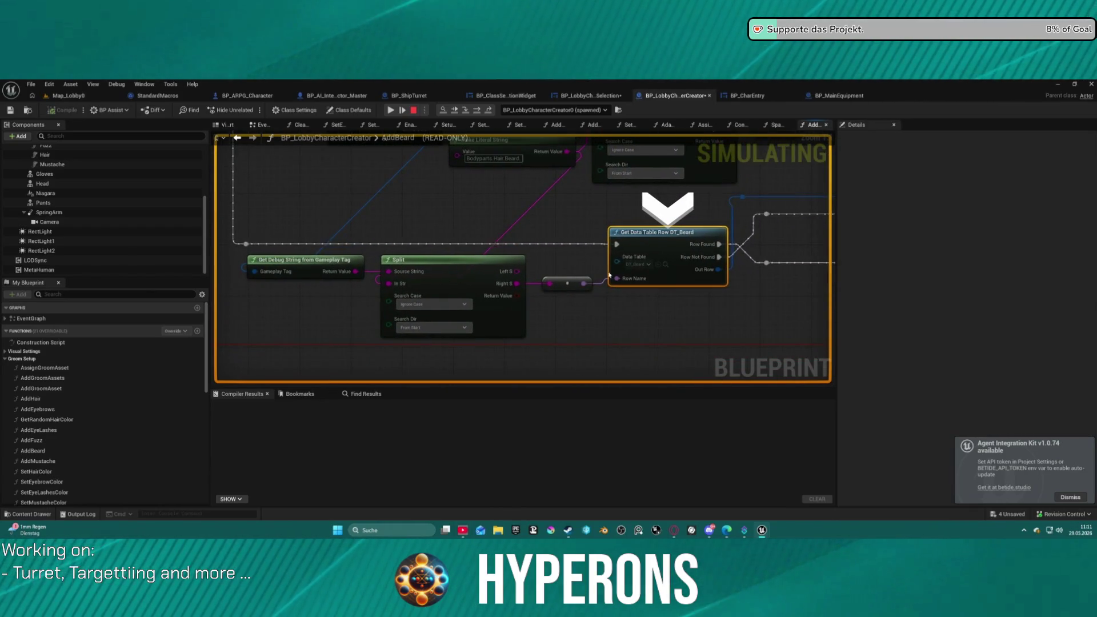
Inspect the Split and Out Row pins near Get Data Table Row and step forward twice.
mouse_move(407, 274)
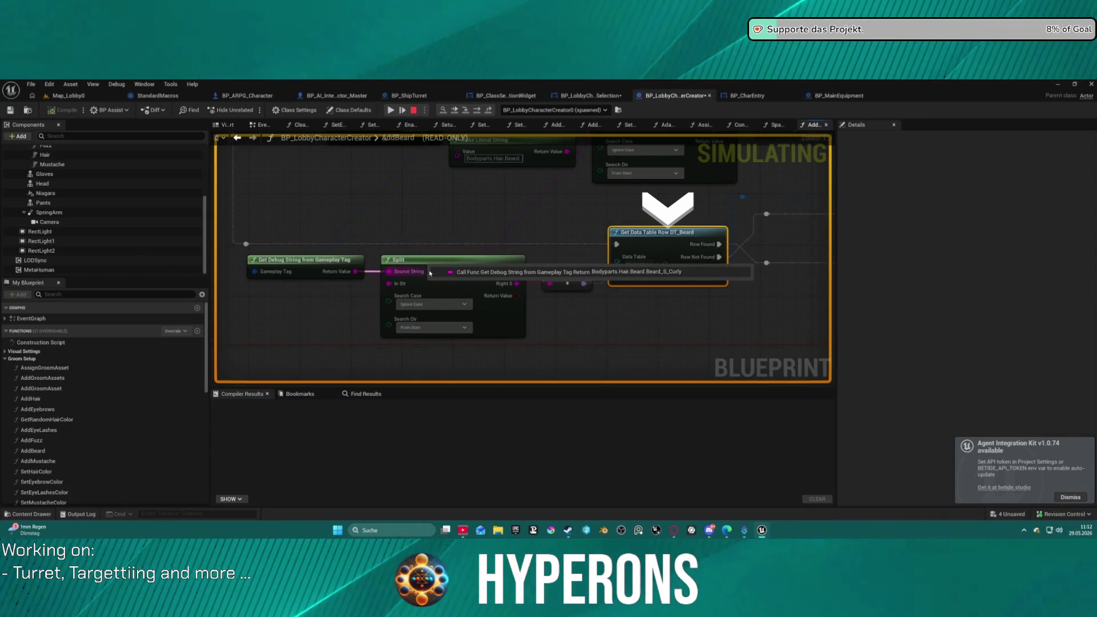
mouse_move(509, 273)
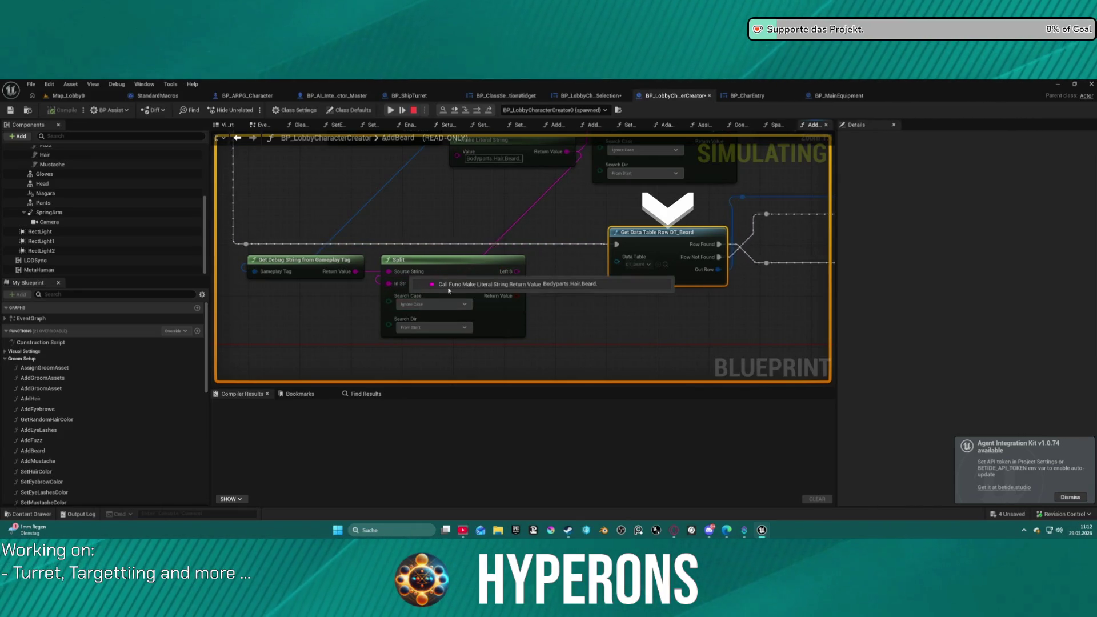
mouse_move(529, 298)
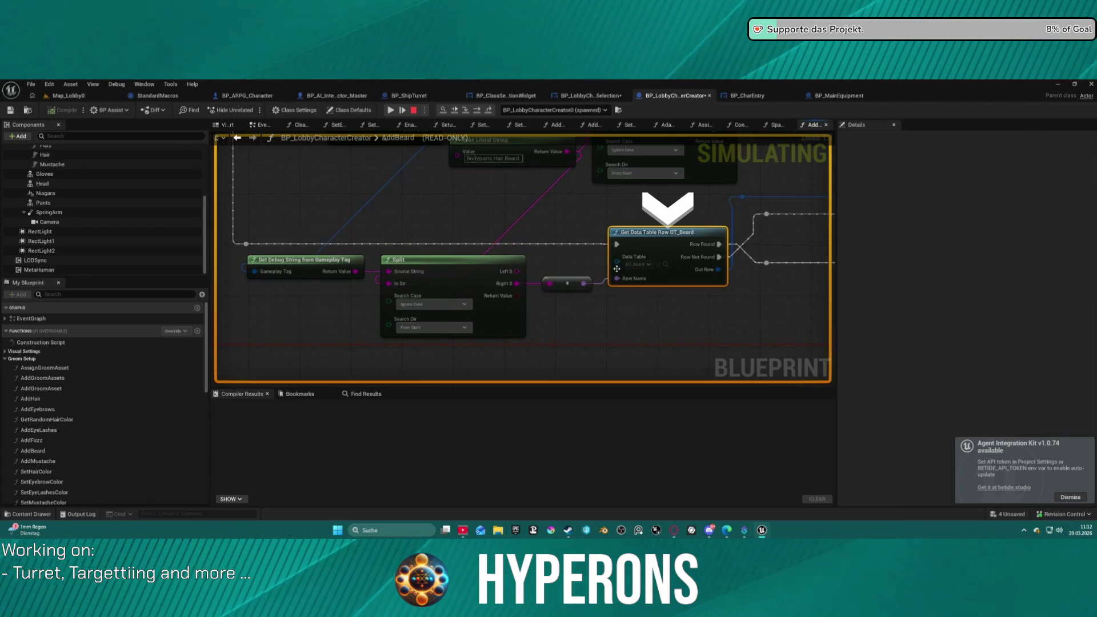
left_click_drag(612, 273, 496, 246)
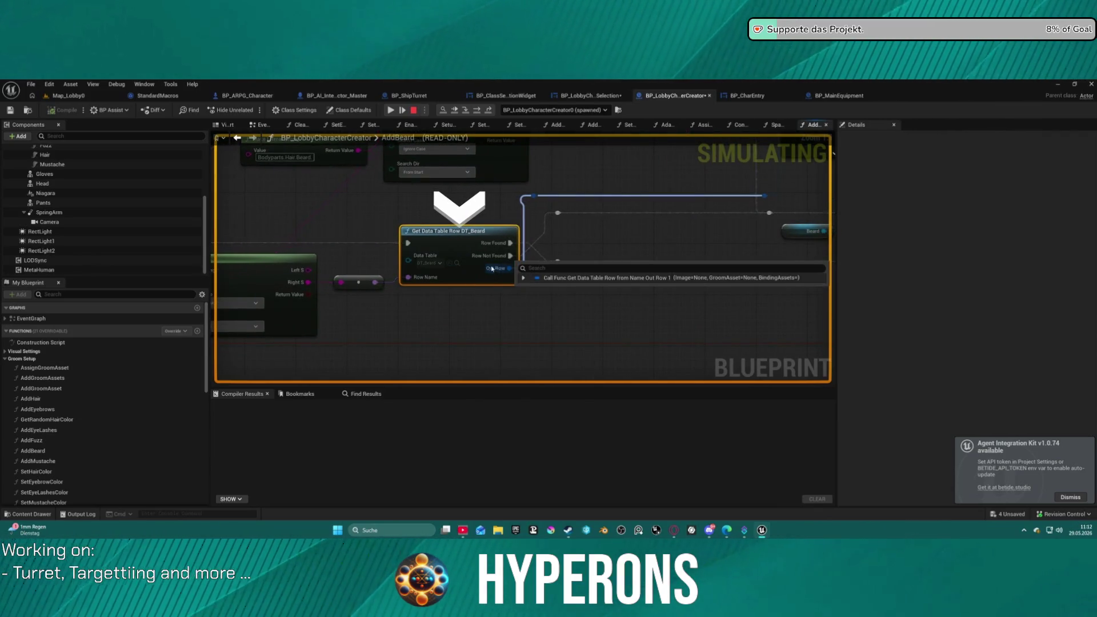
key("F10")
key("F10")
key("F10")
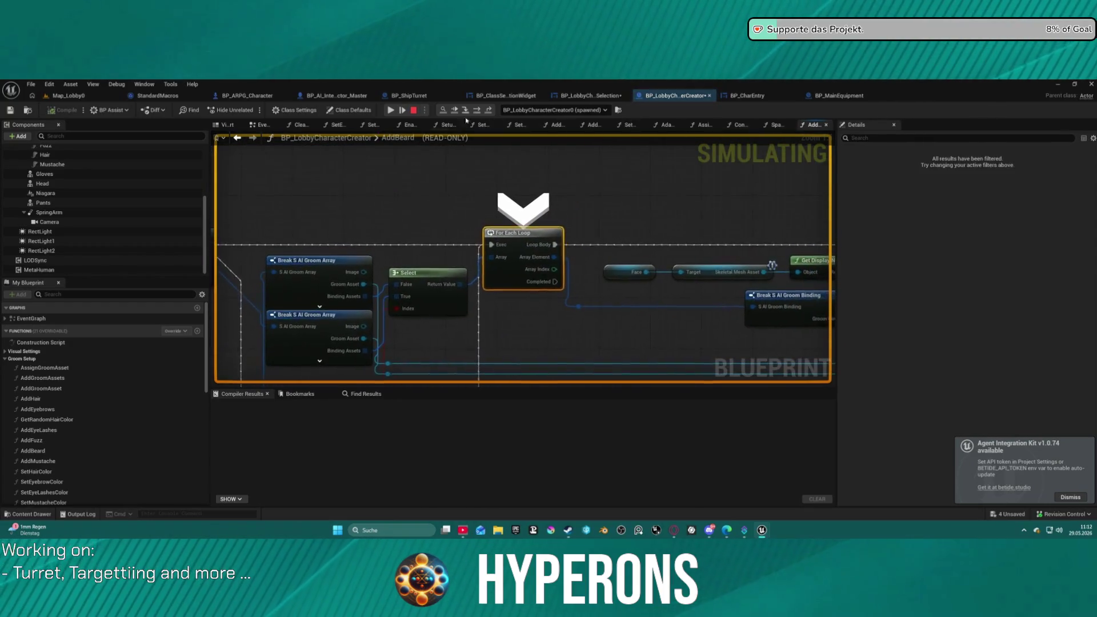
key("F10")
key("F10")
key("F10")
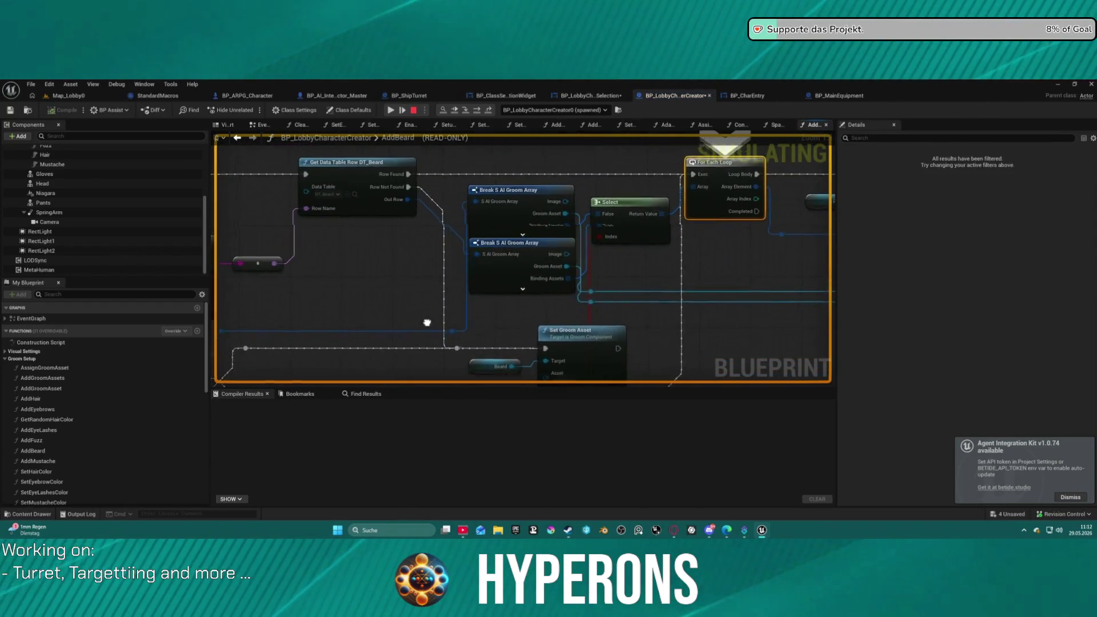
Expand the row's BindingAssets to confirm Beard_S_Curly with 20 bindings, then step to For Each Loop.
mouse_move(575, 216)
left_mouse_down()
mouse_move(489, 302)
mouse_move(622, 231)
left_mouse_up()
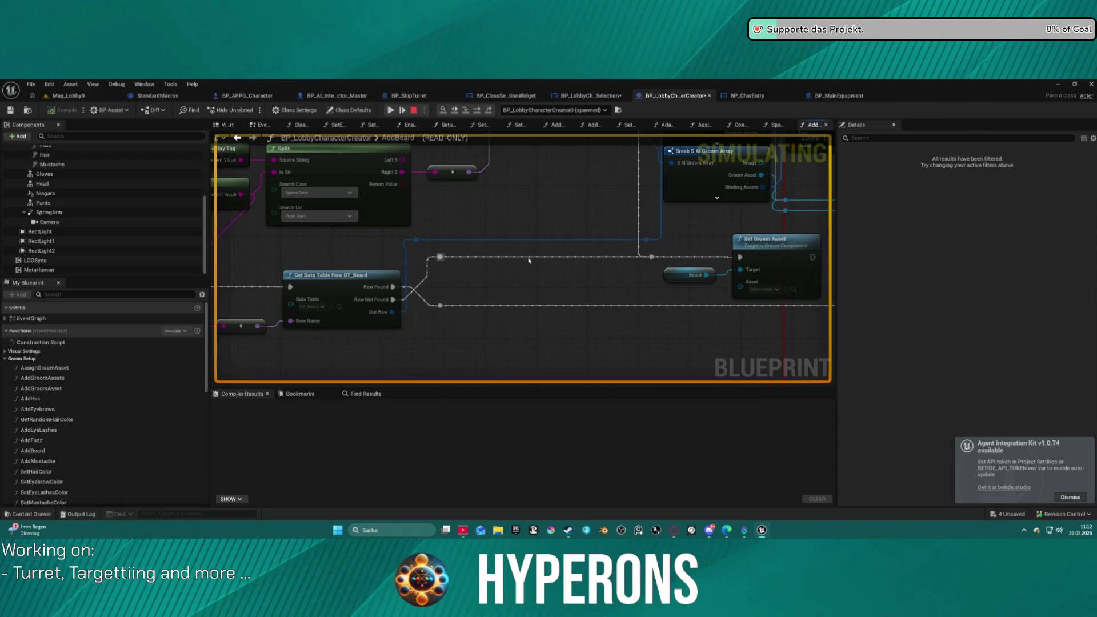
mouse_move(389, 313)
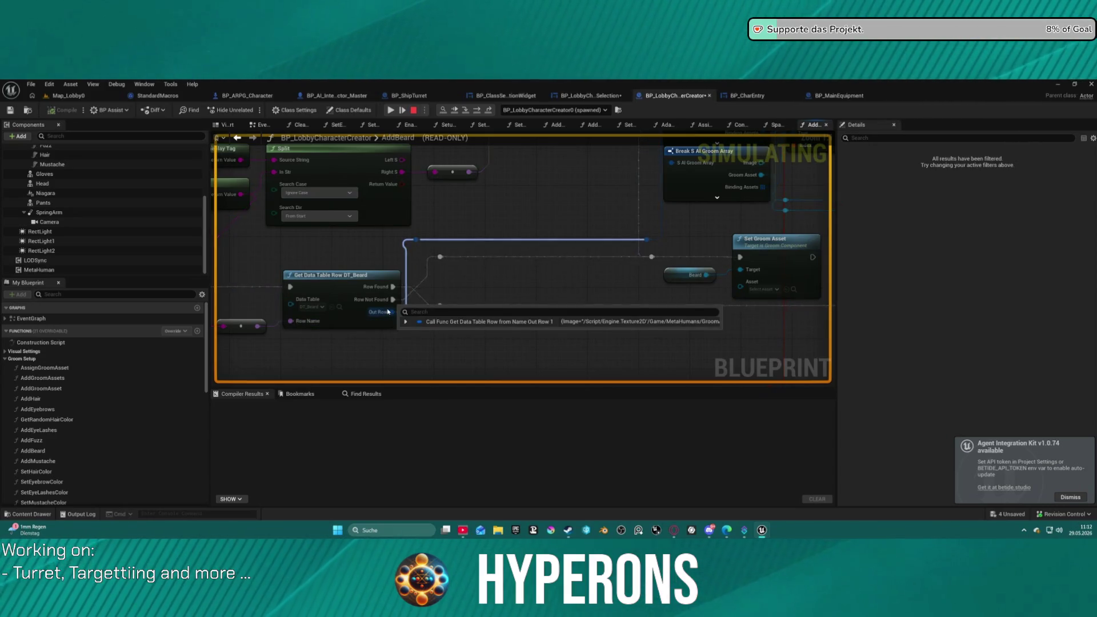
left_click(430, 249)
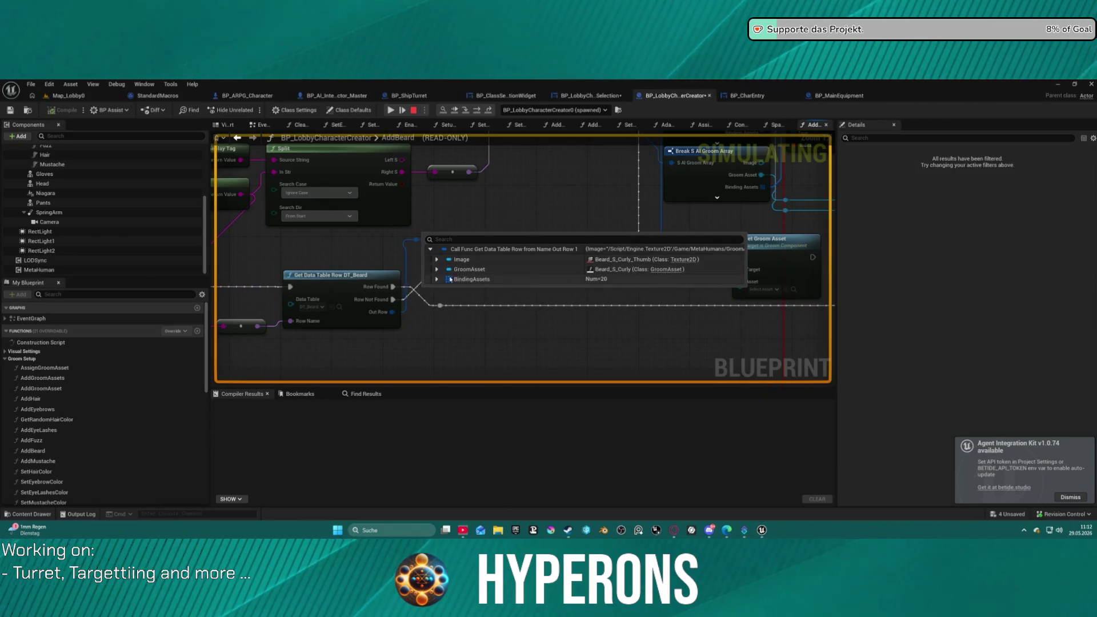
left_click(437, 280)
scroll(529, 295, "down", 5)
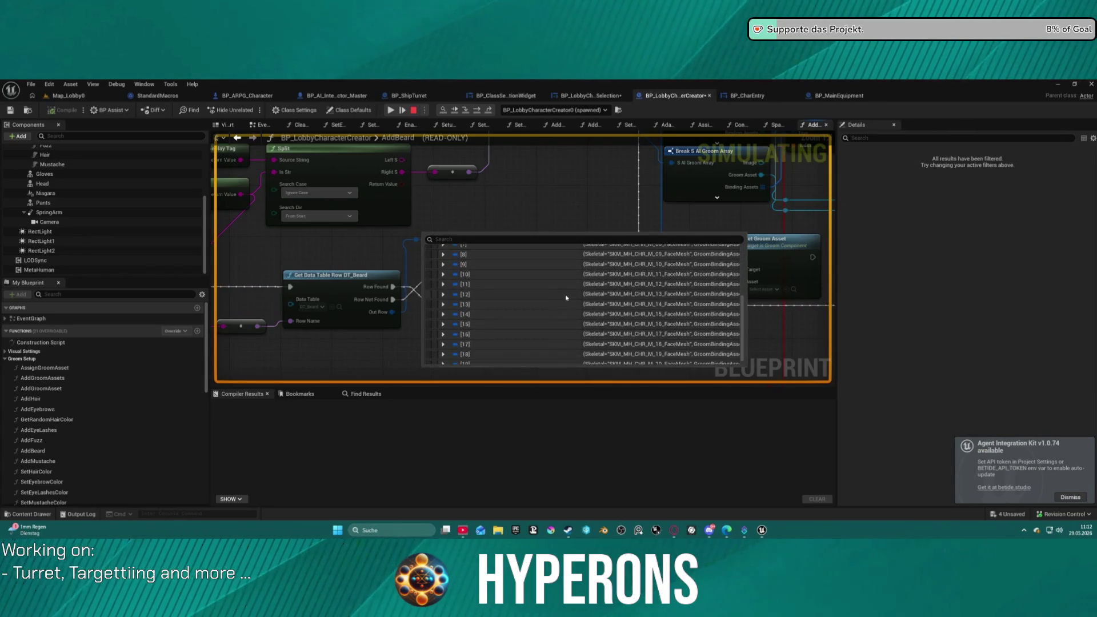
scroll(567, 298, "up", 5)
left_click(443, 290)
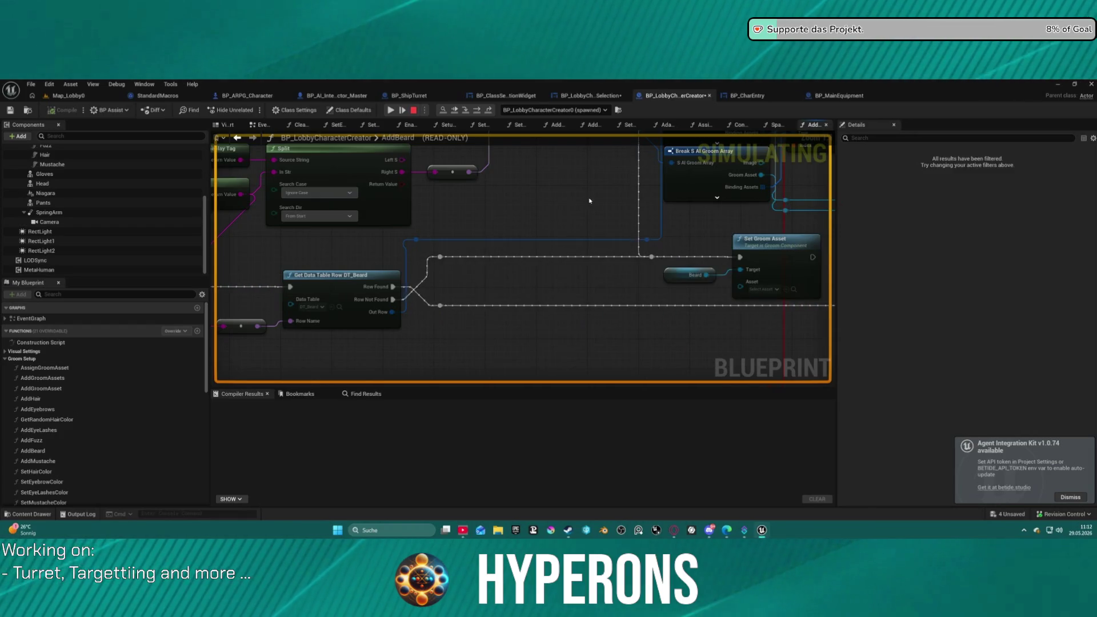
key("F10")
Pan across the For Each Loop, Set Groom Asset and Split nodes, expanding the row's debug value.
mouse_move(444, 244)
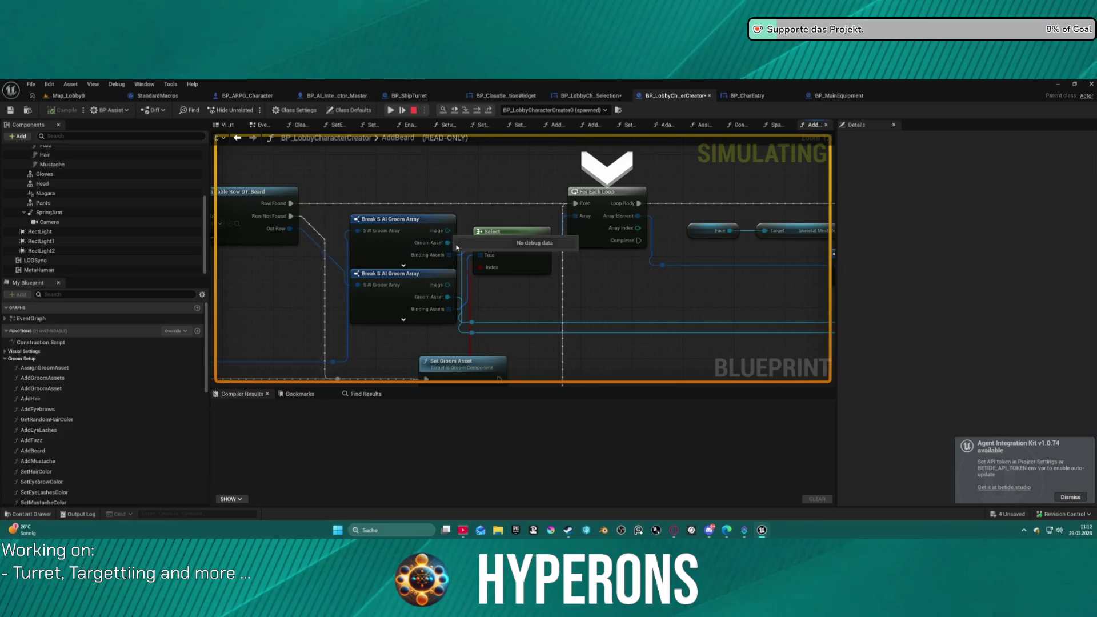
mouse_move(426, 305)
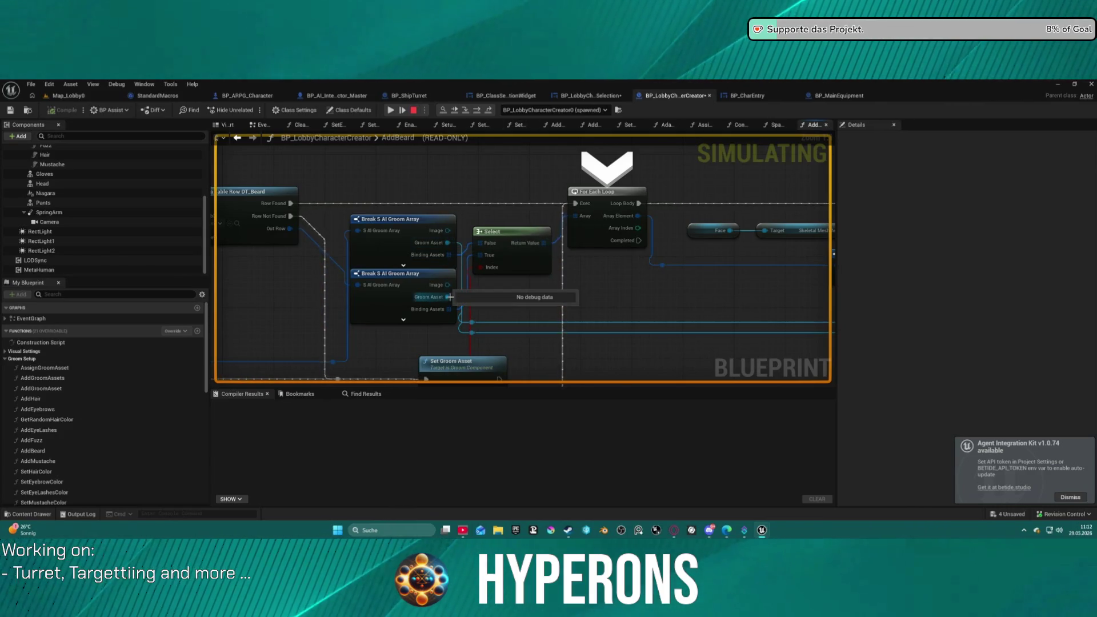
mouse_move(574, 216)
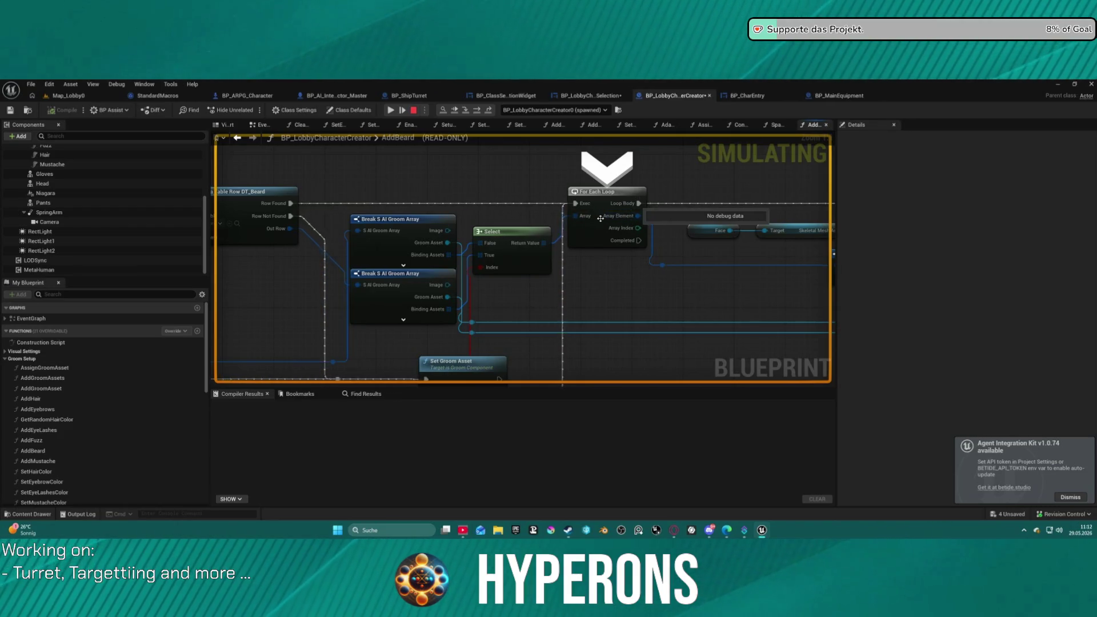
mouse_move(534, 246)
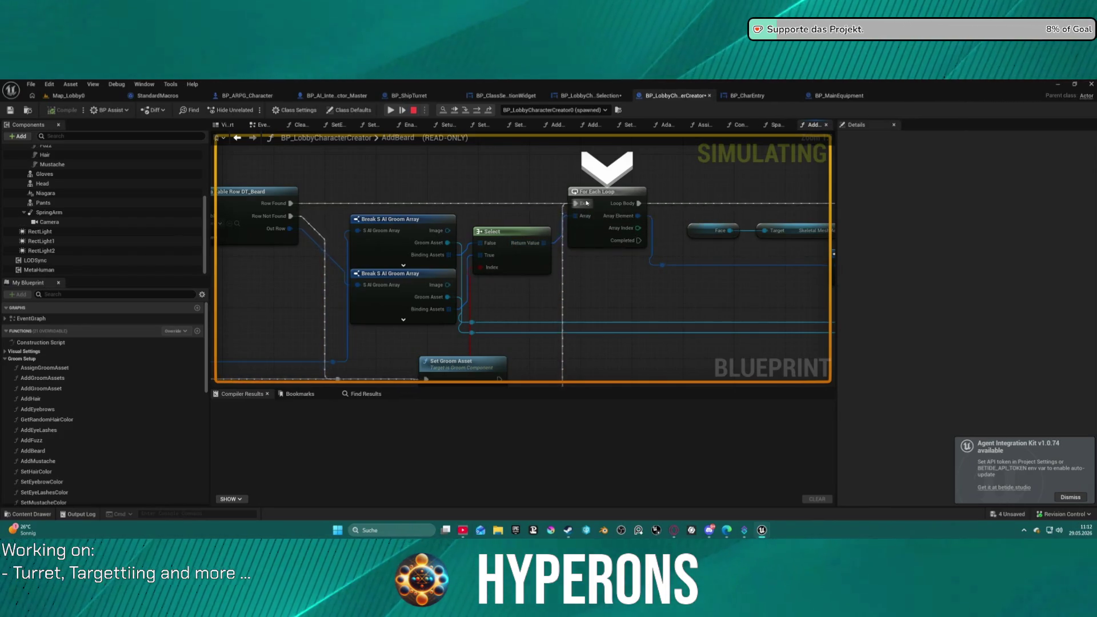
mouse_move(587, 219)
left_mouse_down()
mouse_move(534, 269)
mouse_move(508, 196)
left_mouse_up()
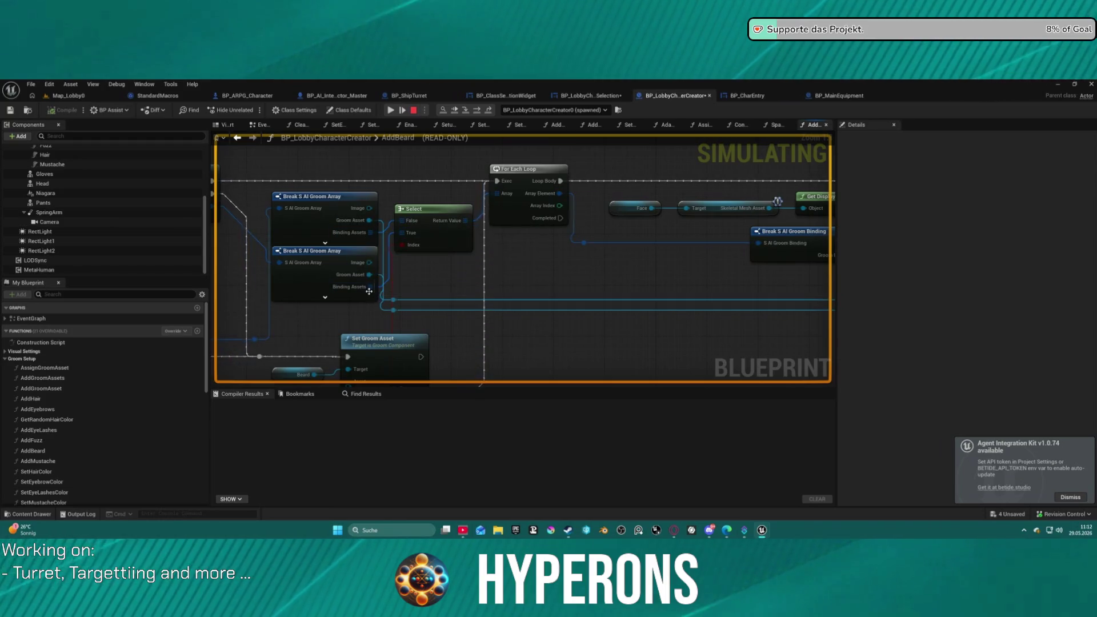
mouse_move(312, 297)
left_mouse_down()
mouse_move(371, 268)
mouse_move(420, 210)
mouse_move(416, 282)
left_mouse_up()
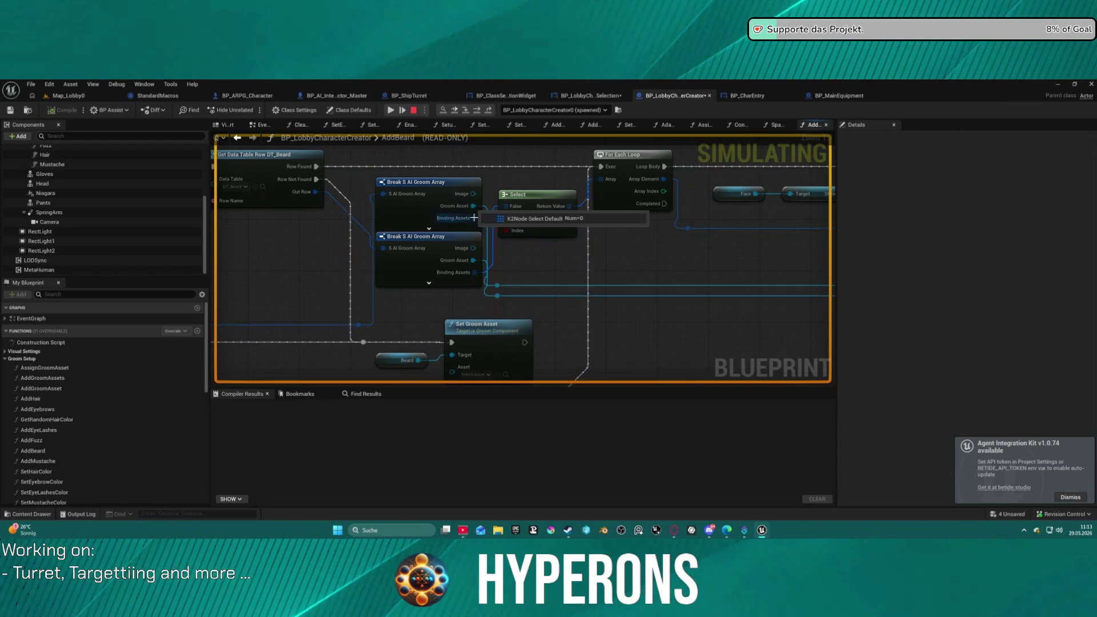
mouse_move(473, 218)
left_mouse_down()
mouse_move(692, 211)
mouse_move(650, 208)
left_mouse_up()
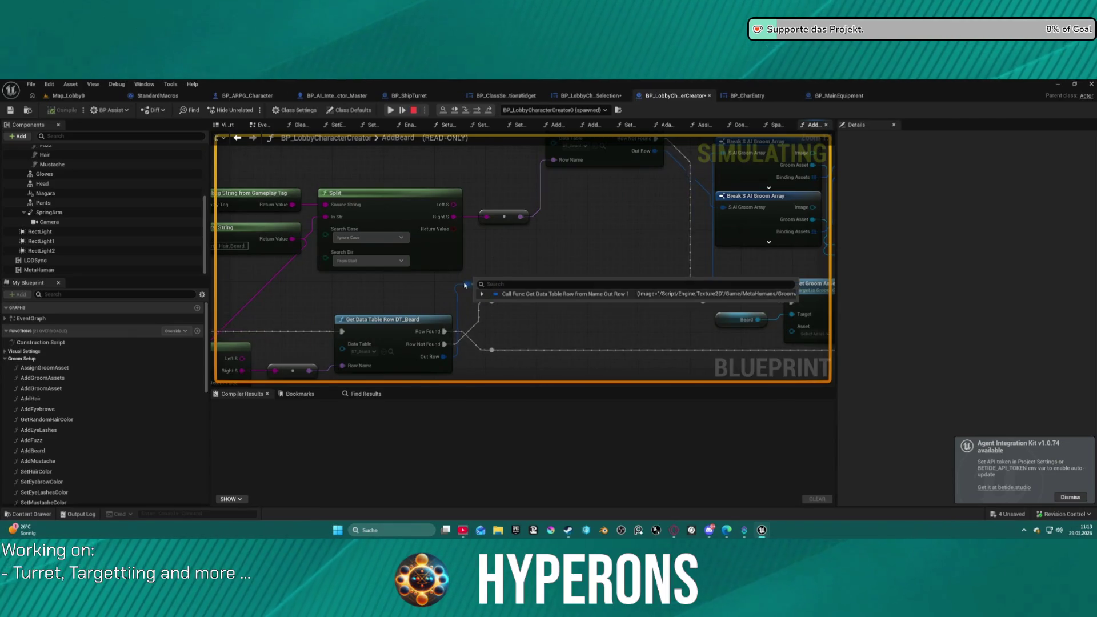
left_click(482, 294)
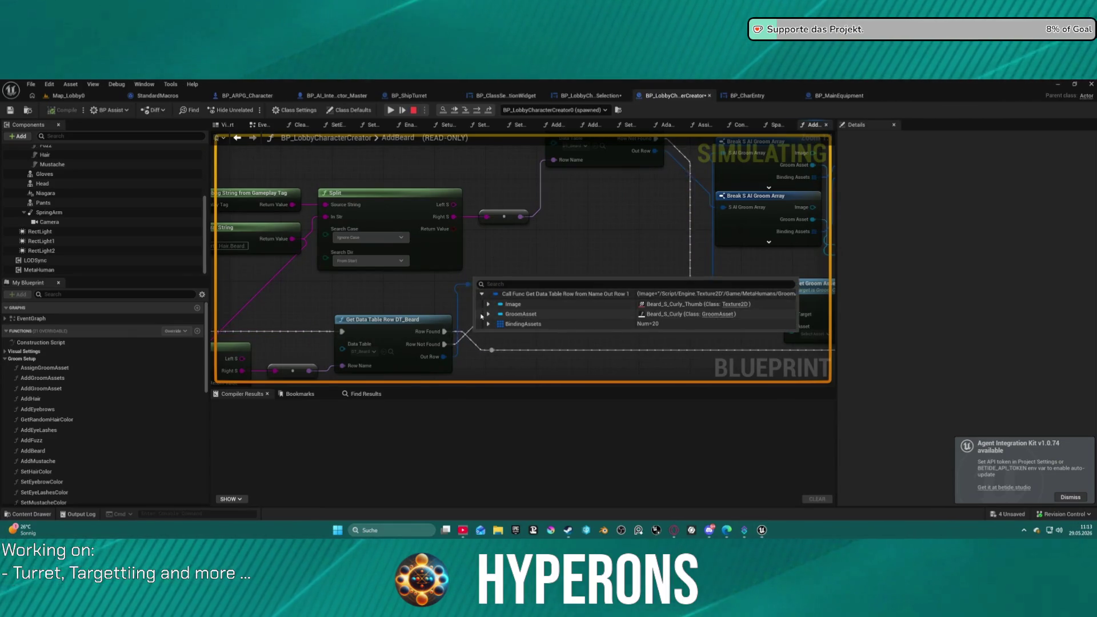
Re-expand the row's BindingAssets at the groom array nodes, then step over to Add Groom Asset.
mouse_move(482, 316)
left_mouse_down()
mouse_move(406, 293)
mouse_move(551, 223)
left_mouse_up()
mouse_move(560, 218)
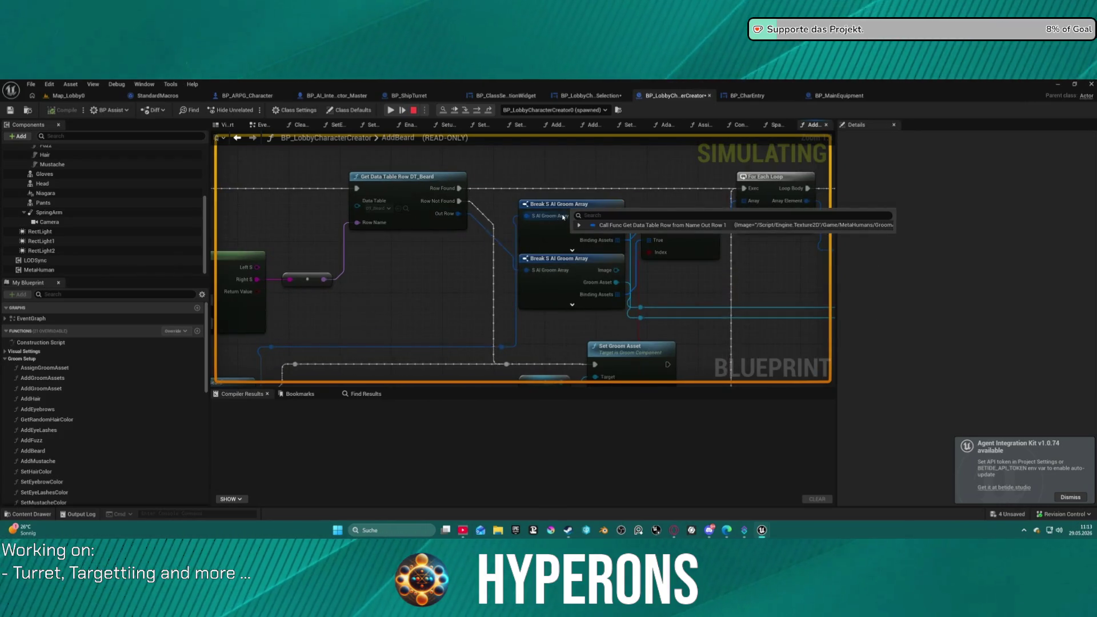
mouse_move(588, 246)
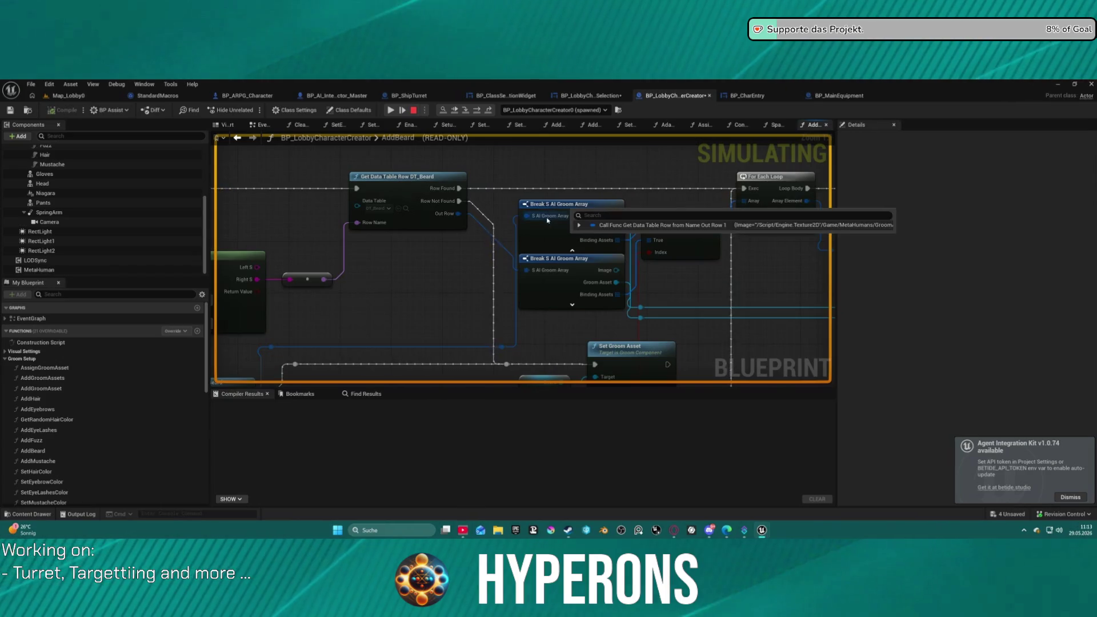
left_click(579, 225)
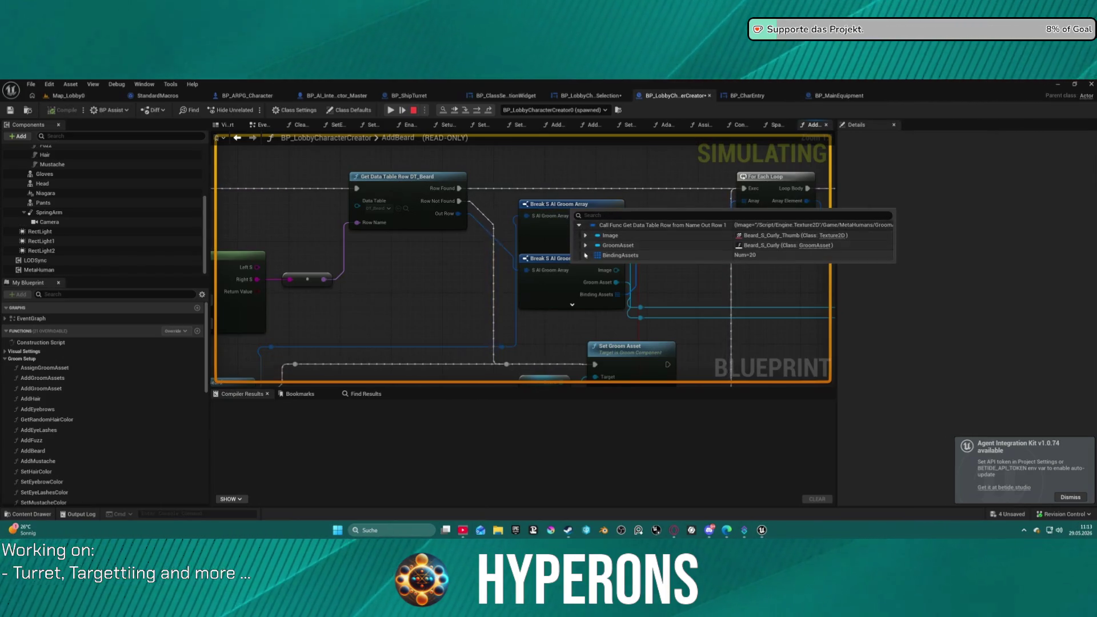
left_click(585, 255)
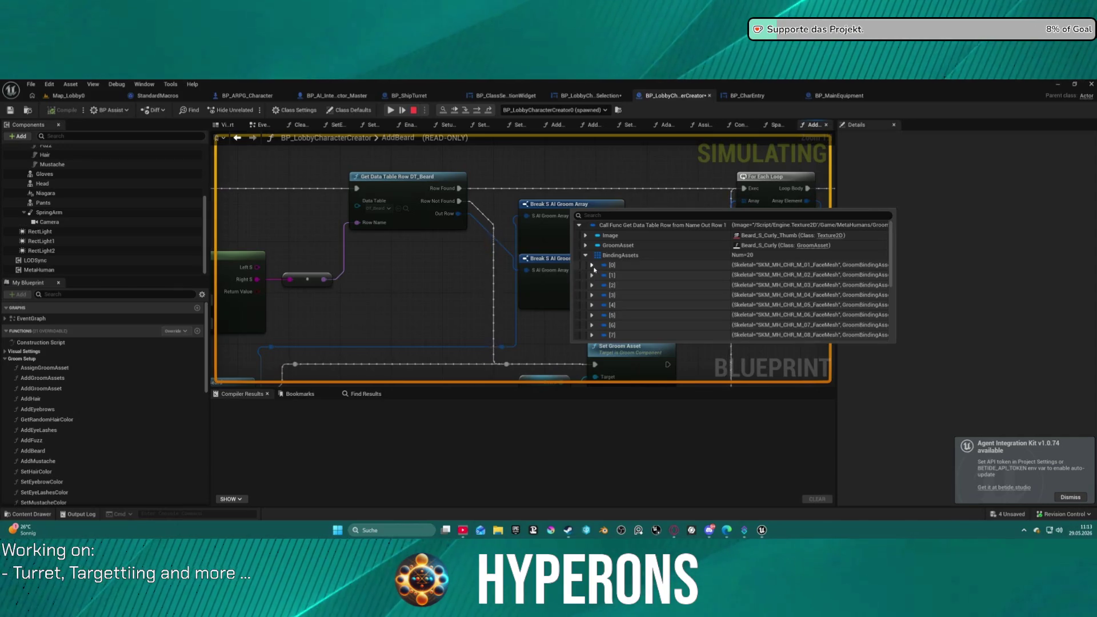
left_click_drag(752, 196, 466, 207)
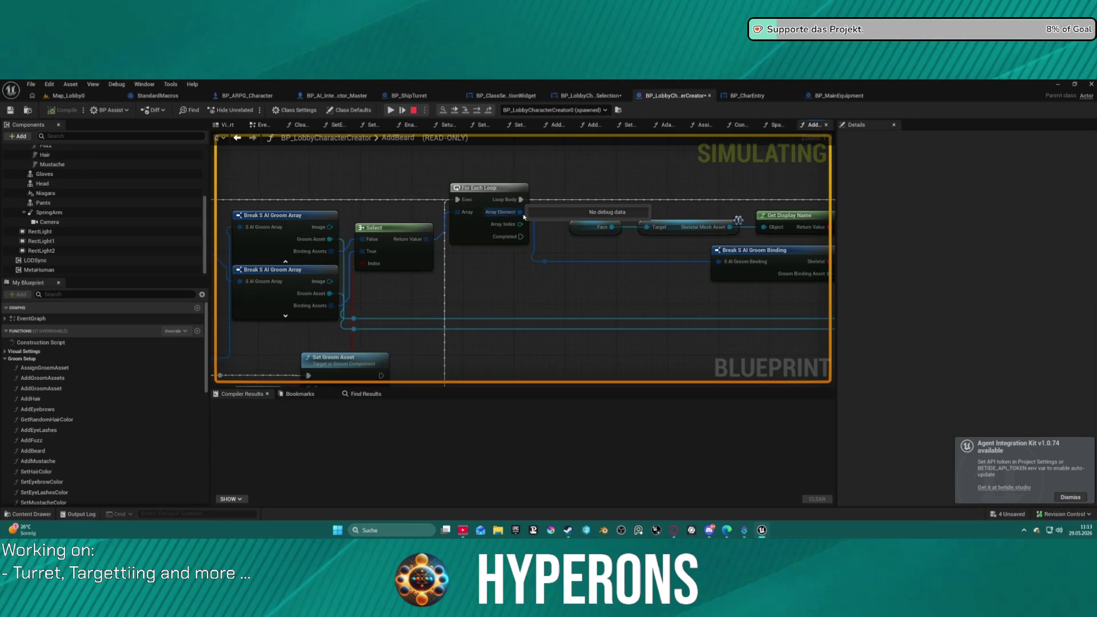
left_click(477, 110)
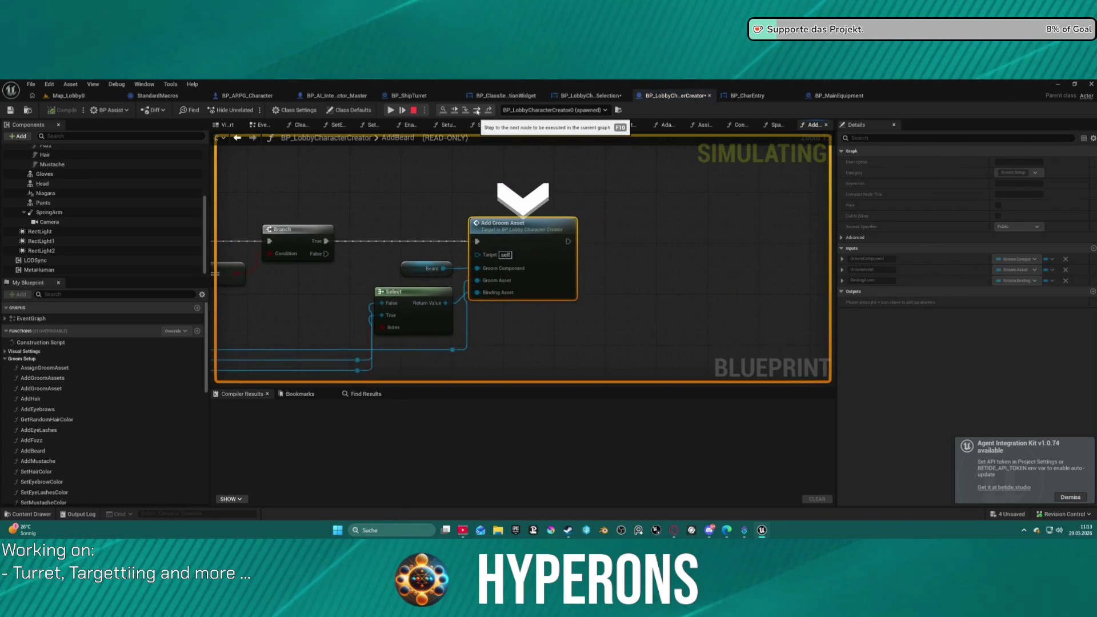
Step twice past Add Groom Asset, step into the ForEachLoop macro, and stop the session.
mouse_move(486, 270)
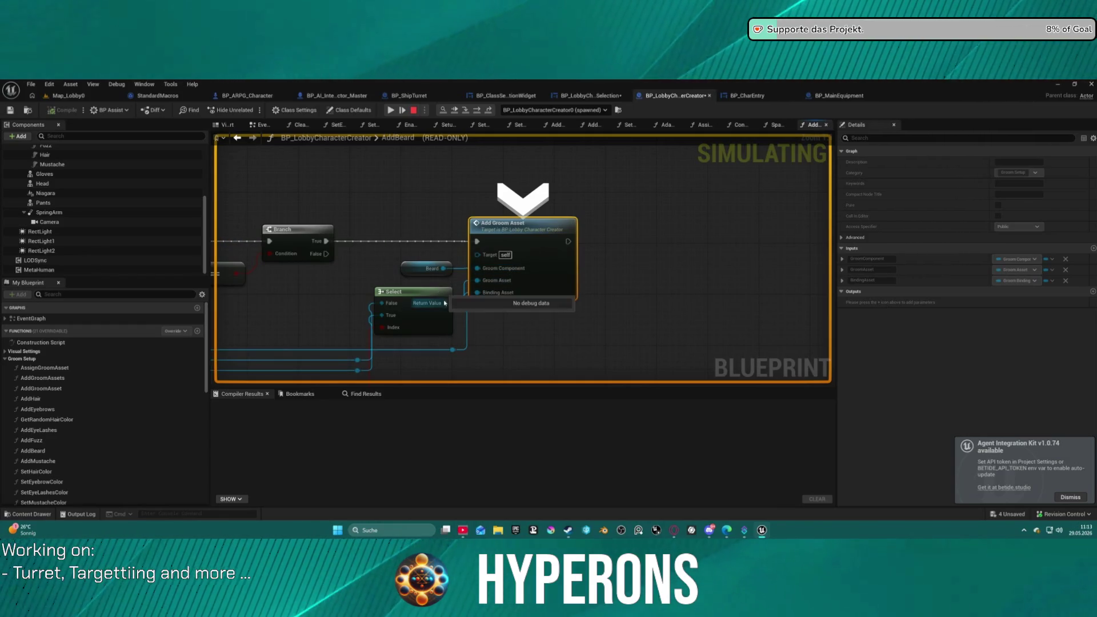
key("F10")
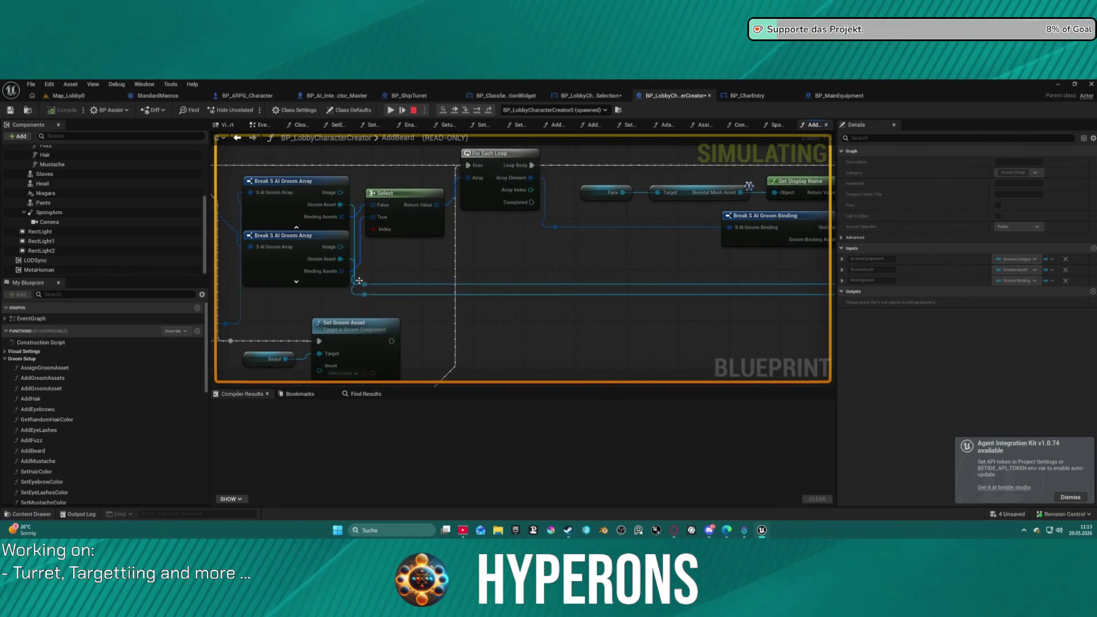
key("F10")
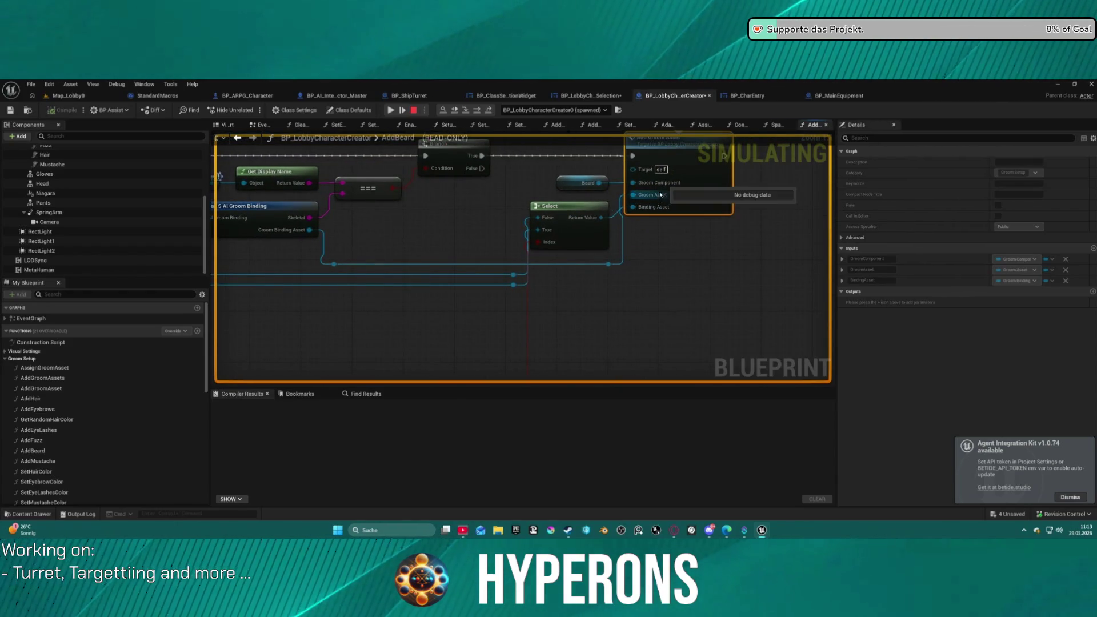
left_click(477, 110)
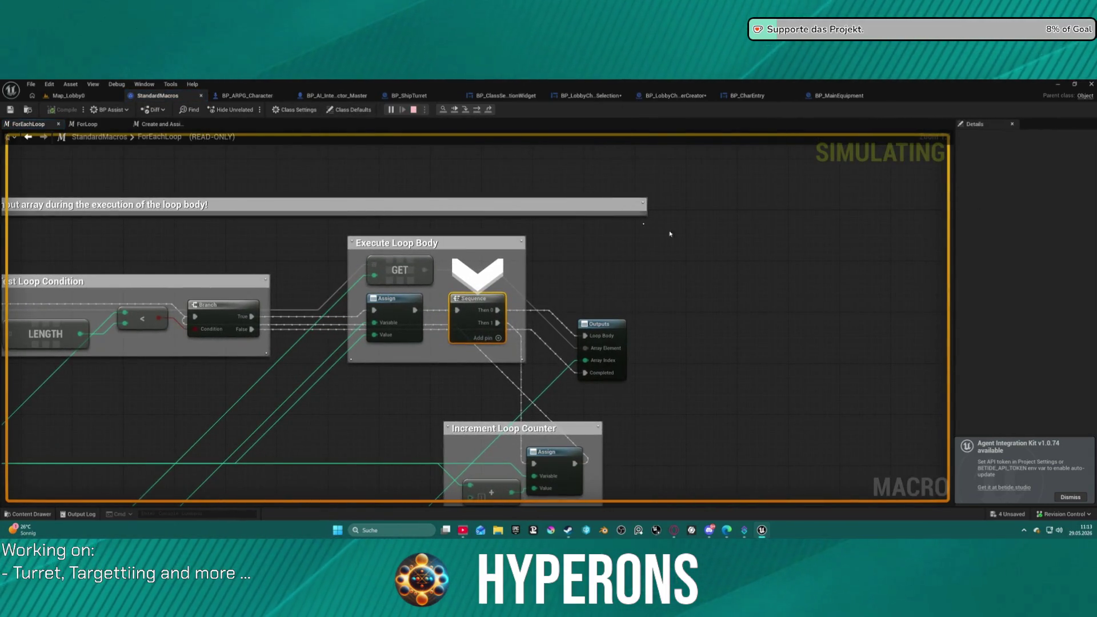
key("ctrl+space")
scroll(94, 385, "up", 10)
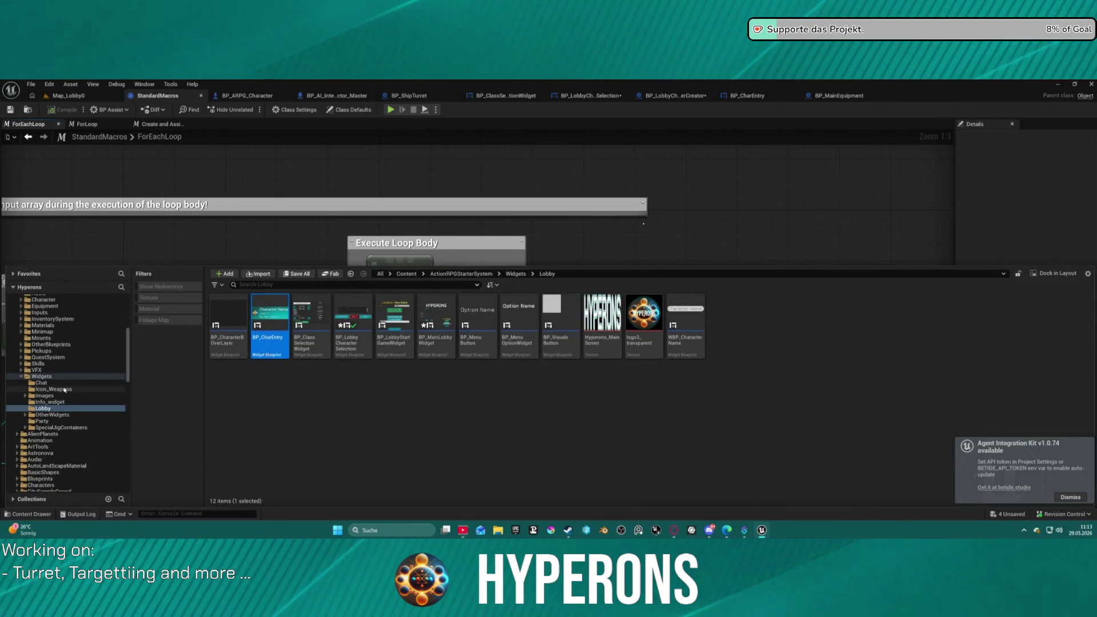
Browse the Content Browser to MetaHumans > GroomAssets.
scroll(95, 384, "down", 2)
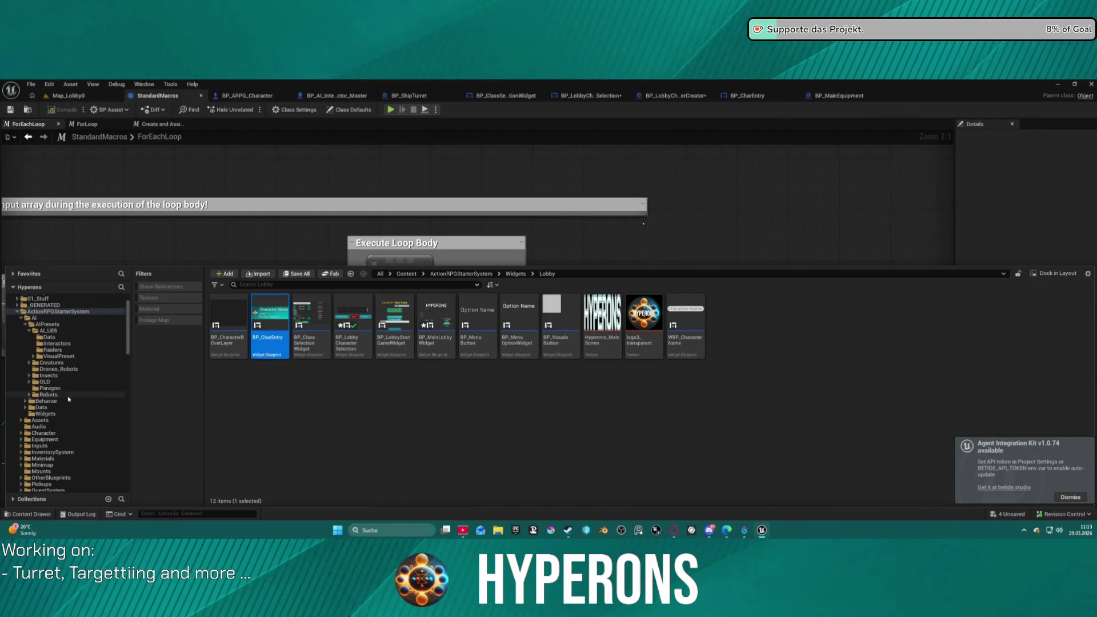
scroll(68, 399, "down", 10)
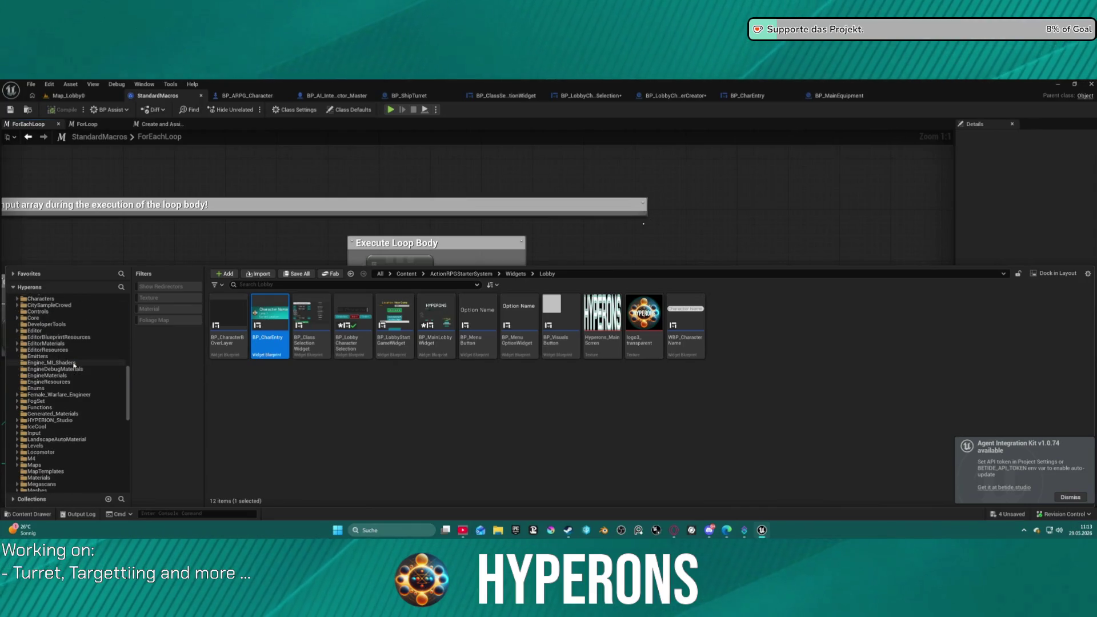
scroll(74, 364, "down", 5)
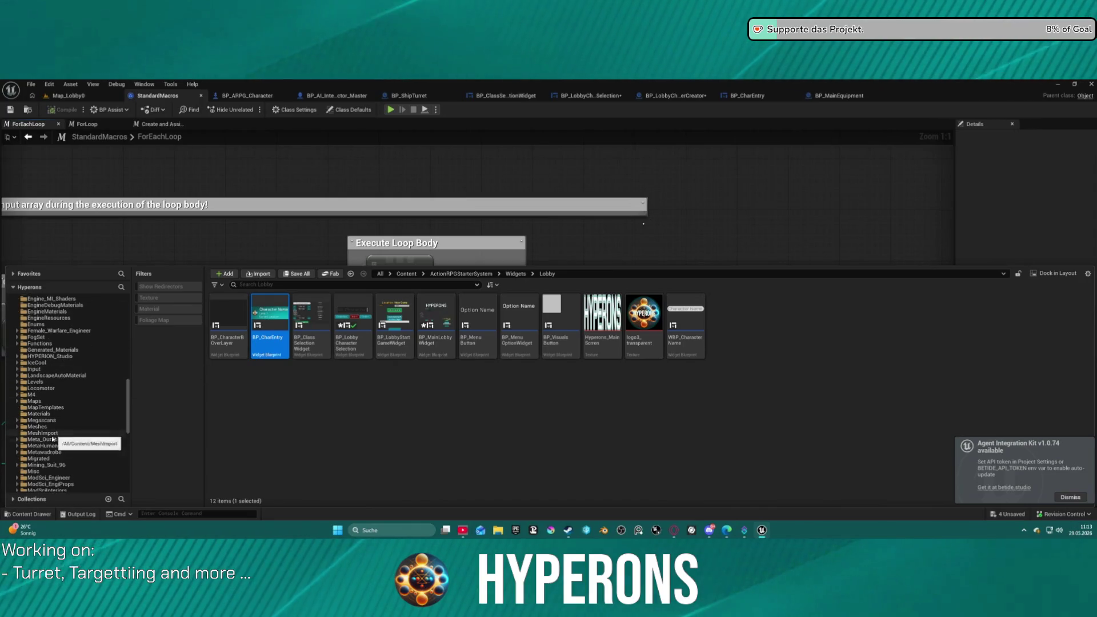
left_click(55, 447)
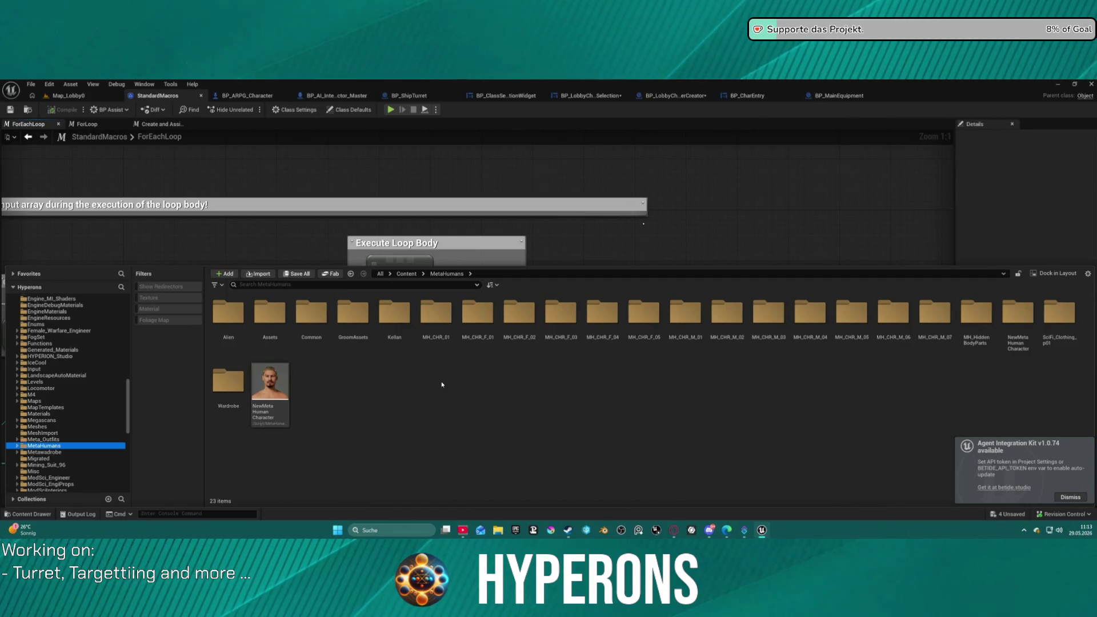
double_click(353, 313)
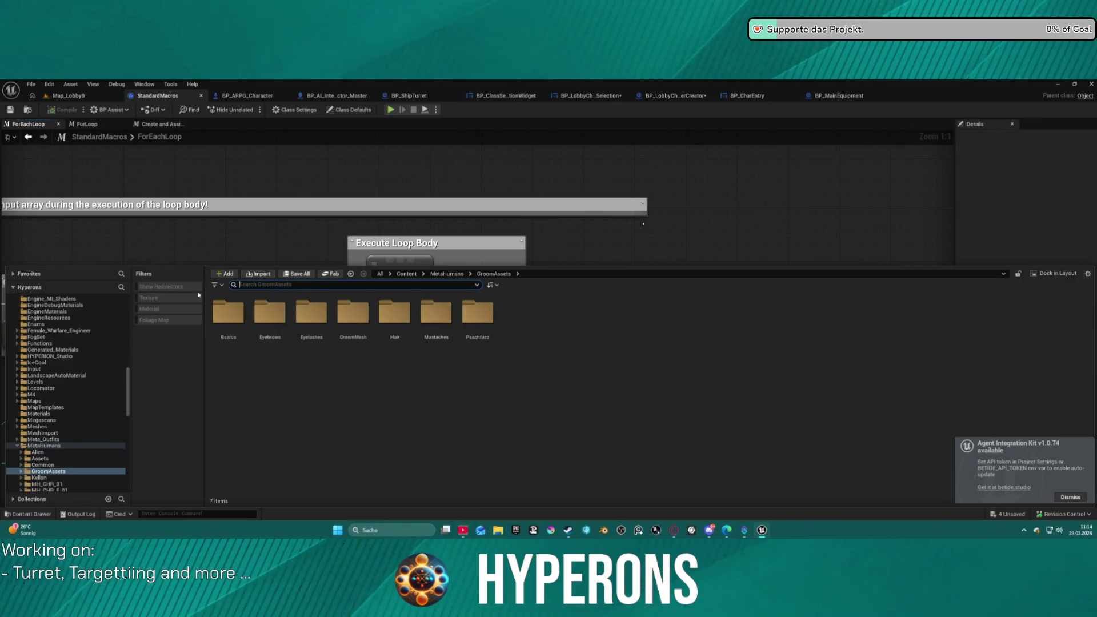
Add the Data Table type filter to the Content Browser.
left_click(219, 286)
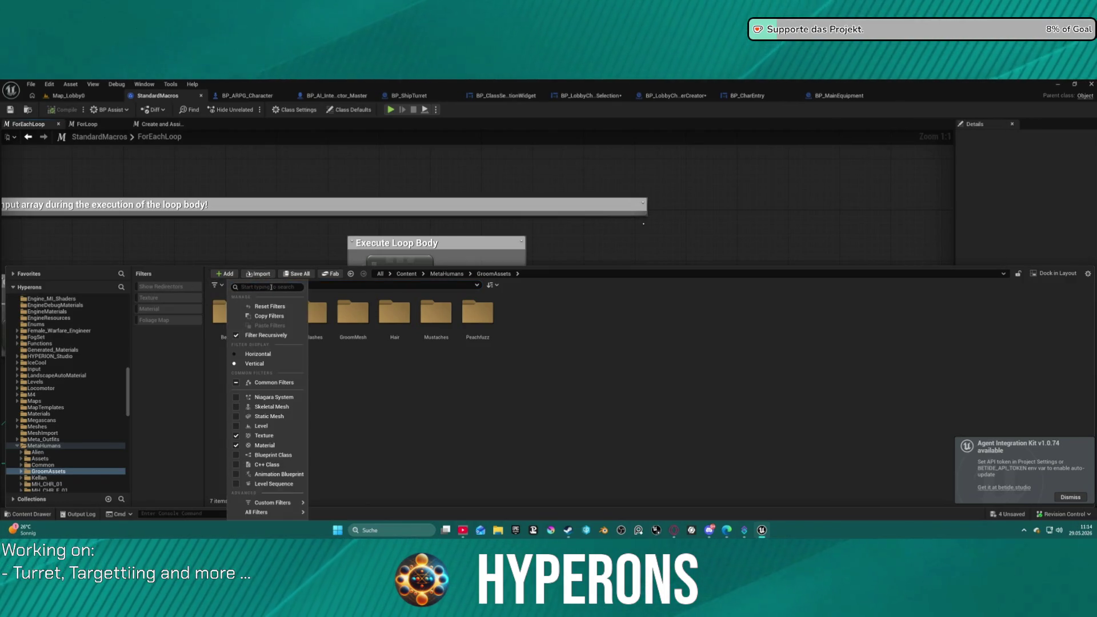
type("data")
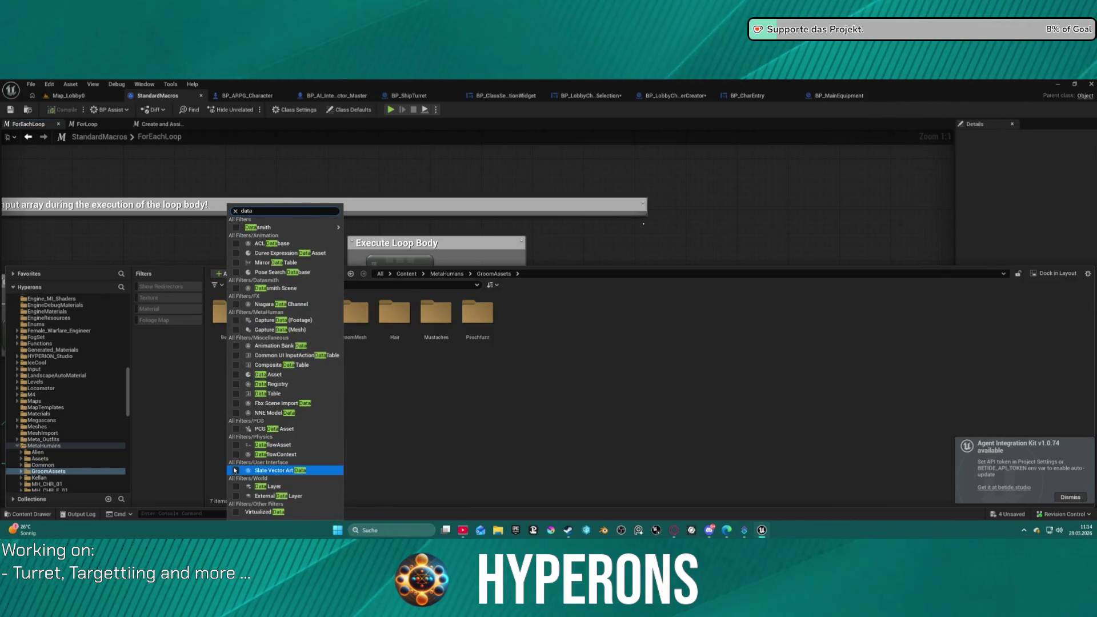
left_click(268, 393)
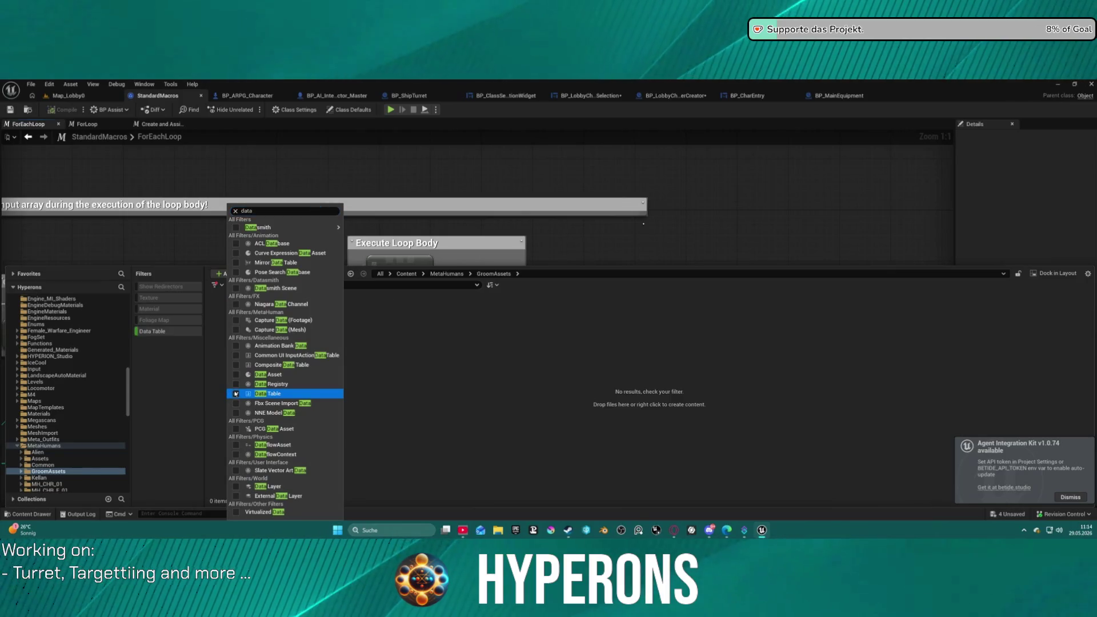
left_click(408, 372)
List the ActionRPGStarterSystem data tables and open DT_Beard.
left_click(45, 446)
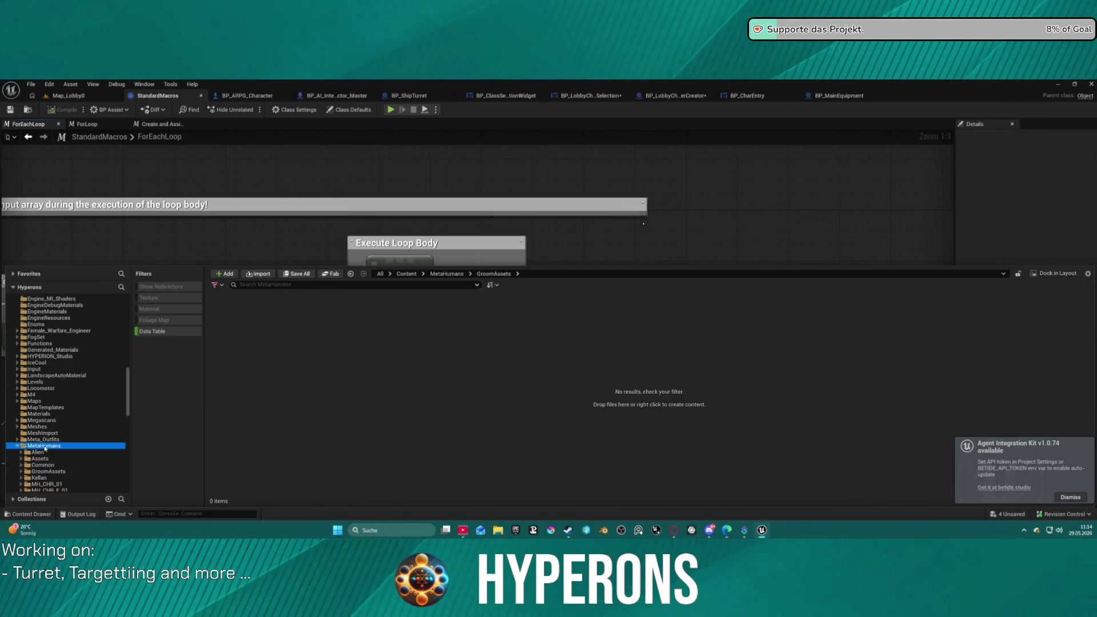
scroll(75, 398, "up", 10)
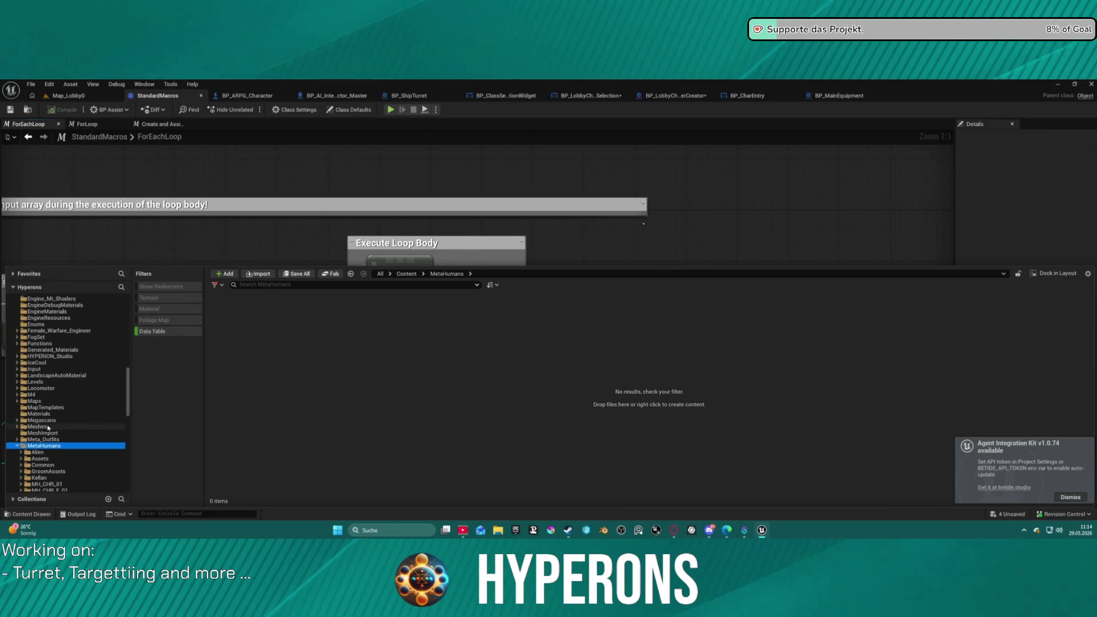
scroll(75, 398, "up", 5)
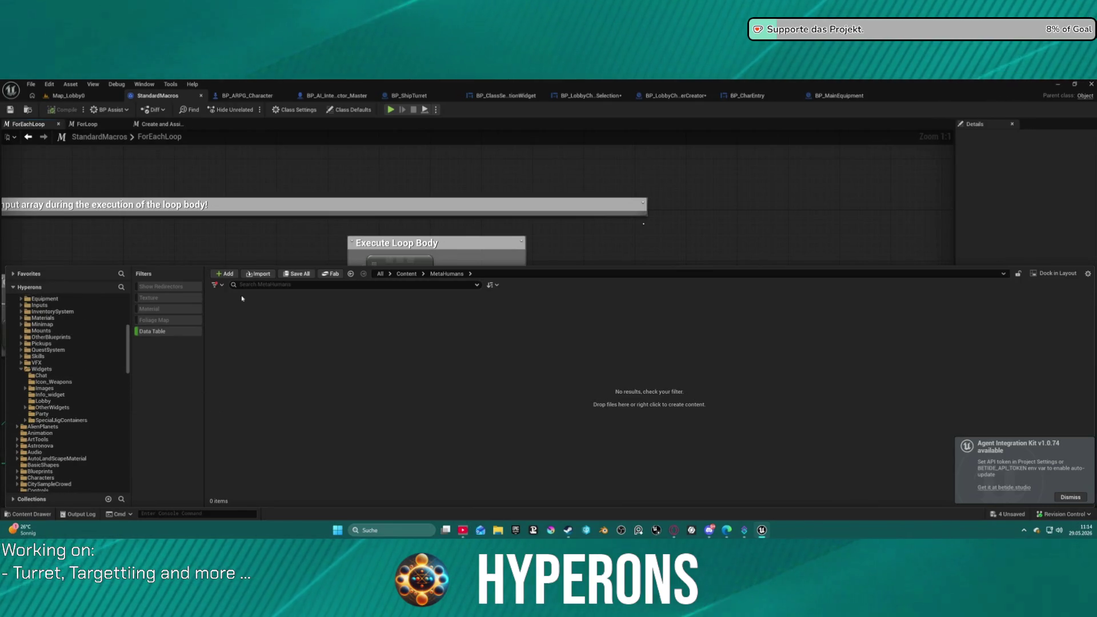
left_click(268, 285)
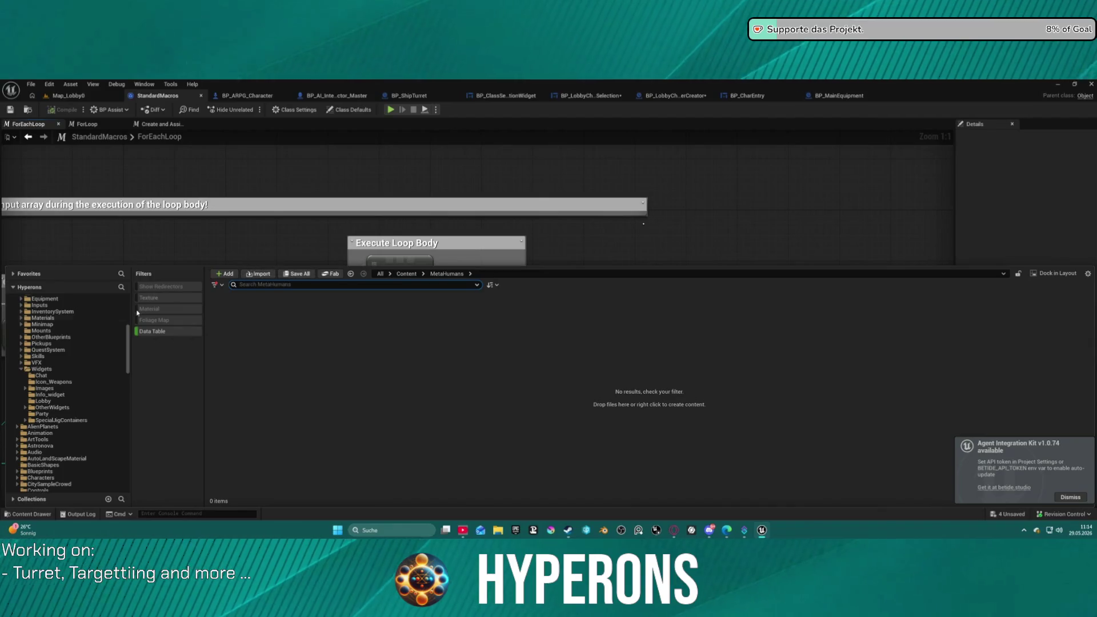
scroll(53, 366, "up", 9)
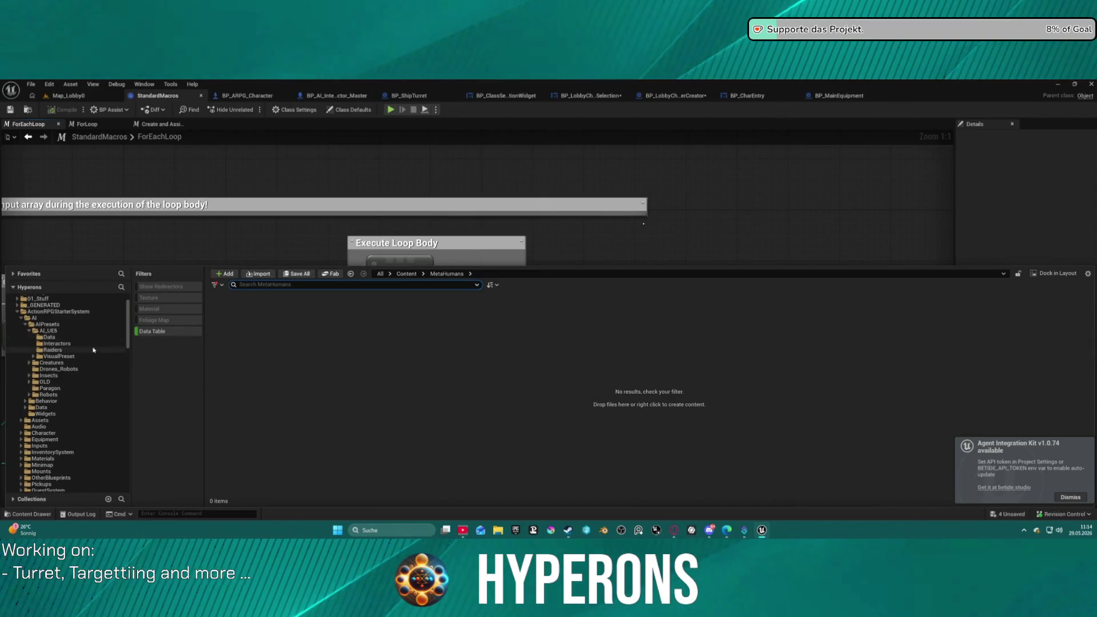
left_click(57, 312)
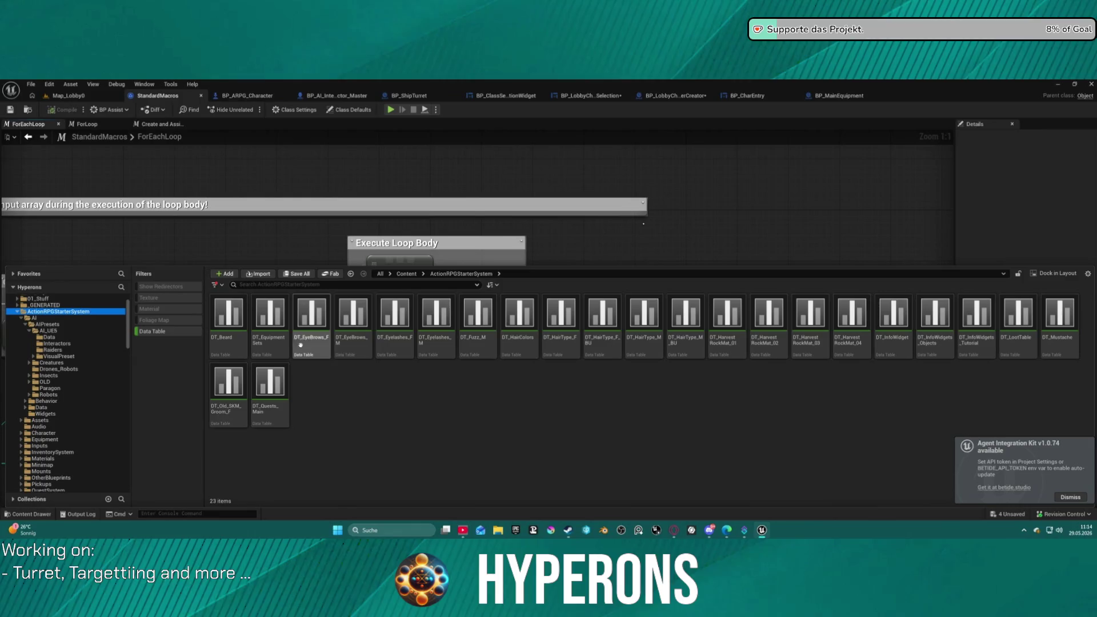
double_click(236, 347)
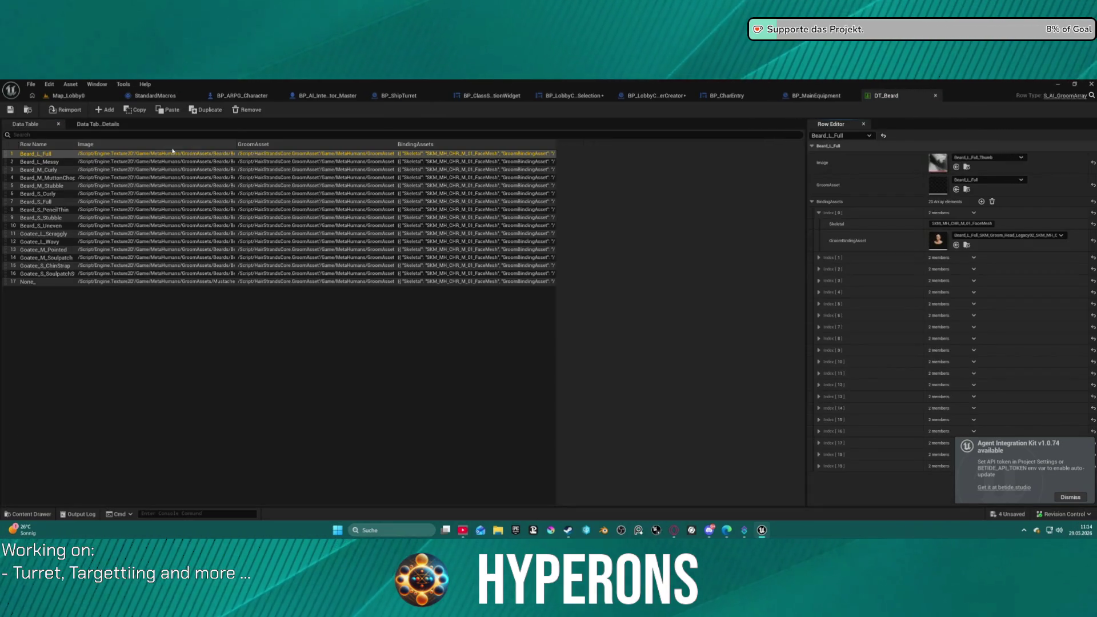
Select the Beard_M_Curly row and browse to its GroomBindingAsset in the Content Drawer.
left_click(59, 172)
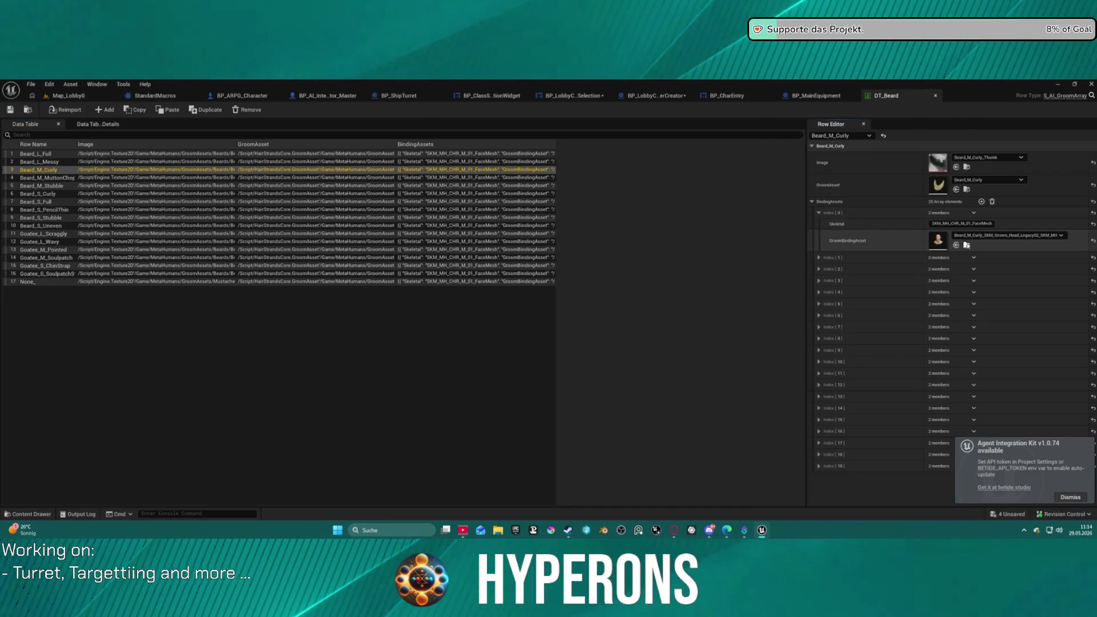
left_click(967, 246)
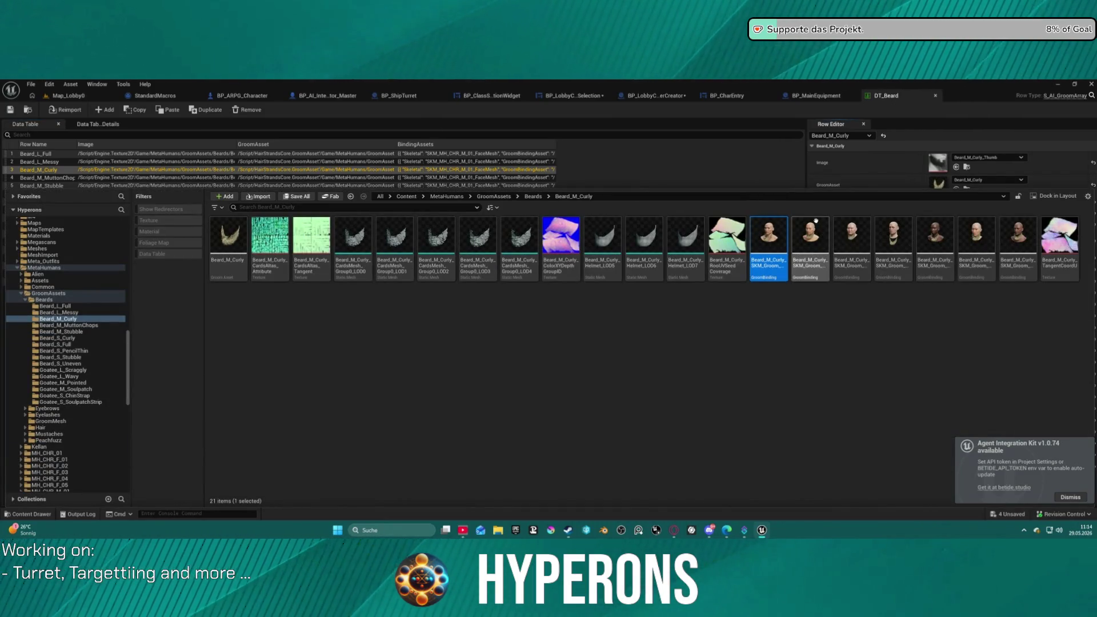
Rebuild the Beard_M_Curly SKM_Groom binding, check the Beard_S_Curly folder, and close the Content Drawer.
right_click(773, 237)
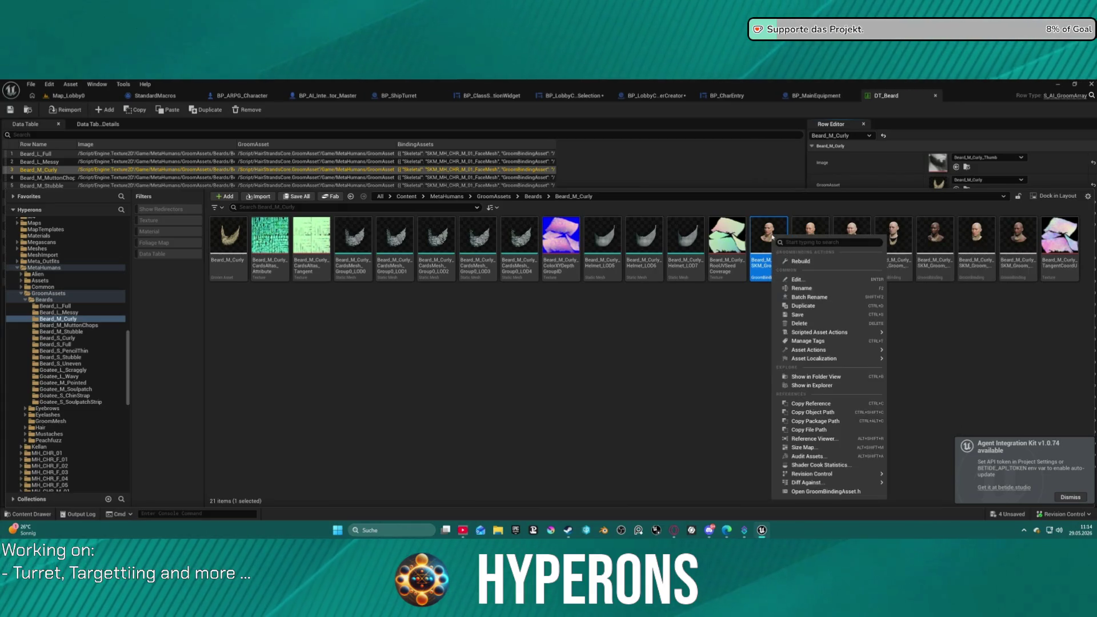
mouse_move(831, 350)
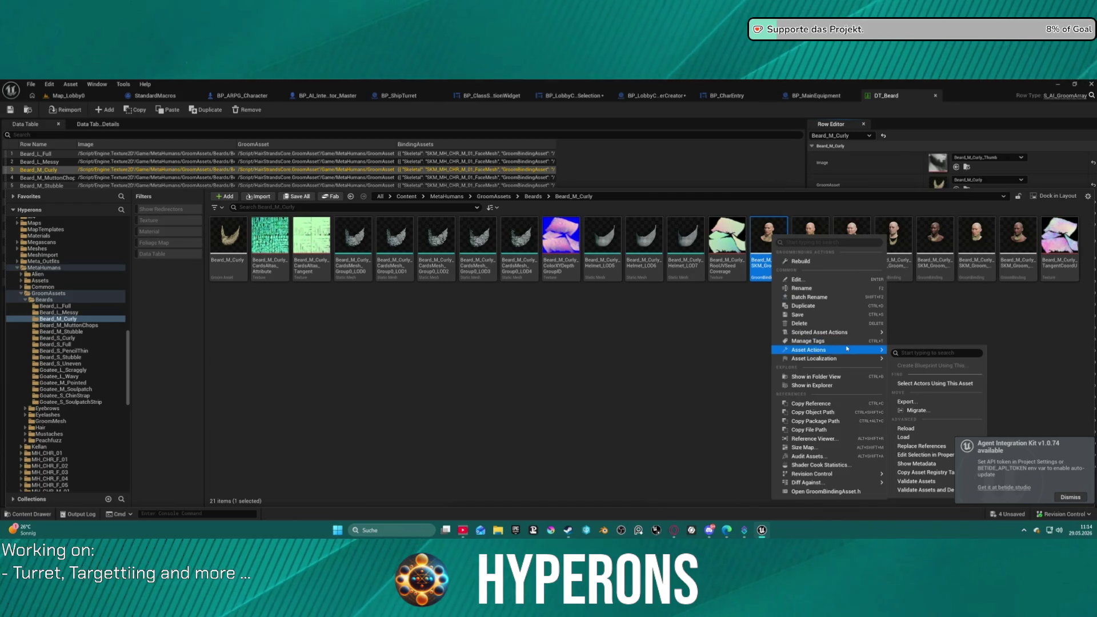
left_click(811, 262)
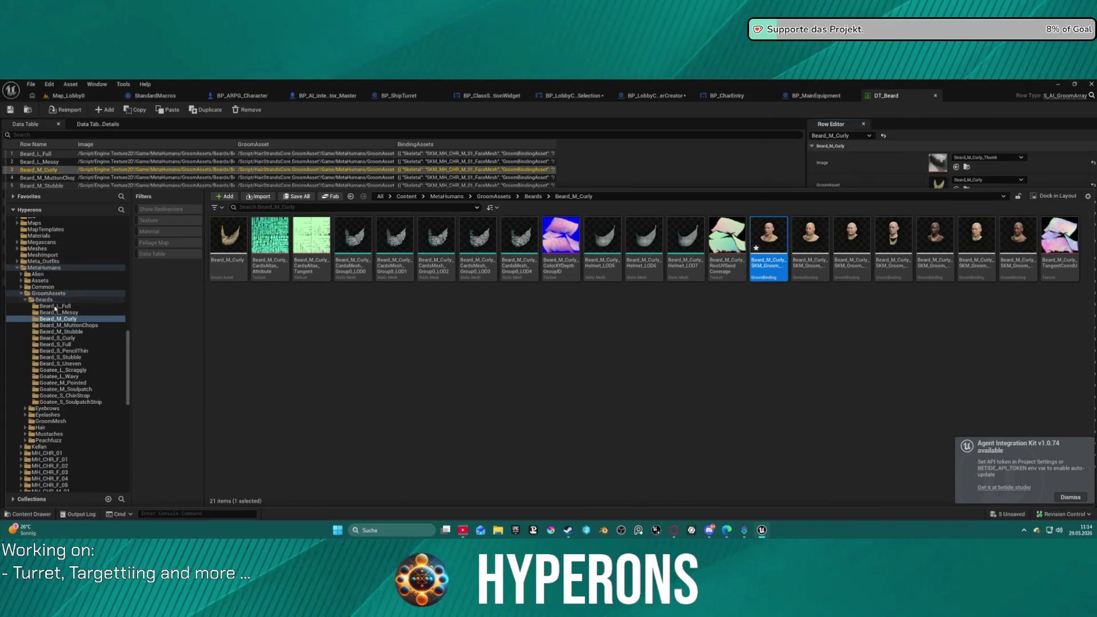
left_click(57, 338)
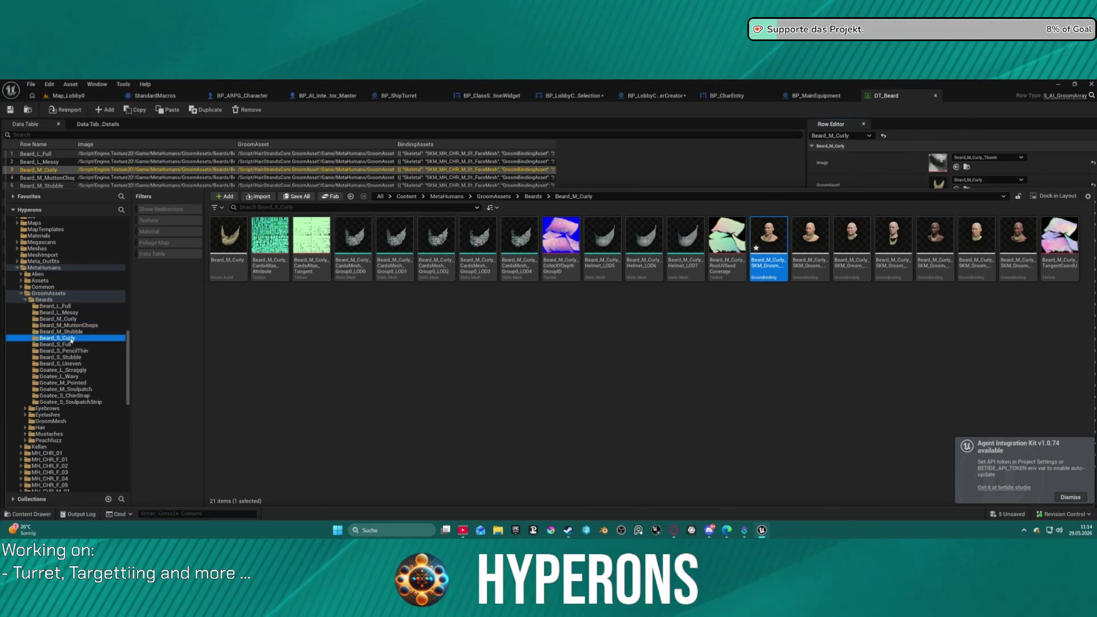
left_click(622, 176)
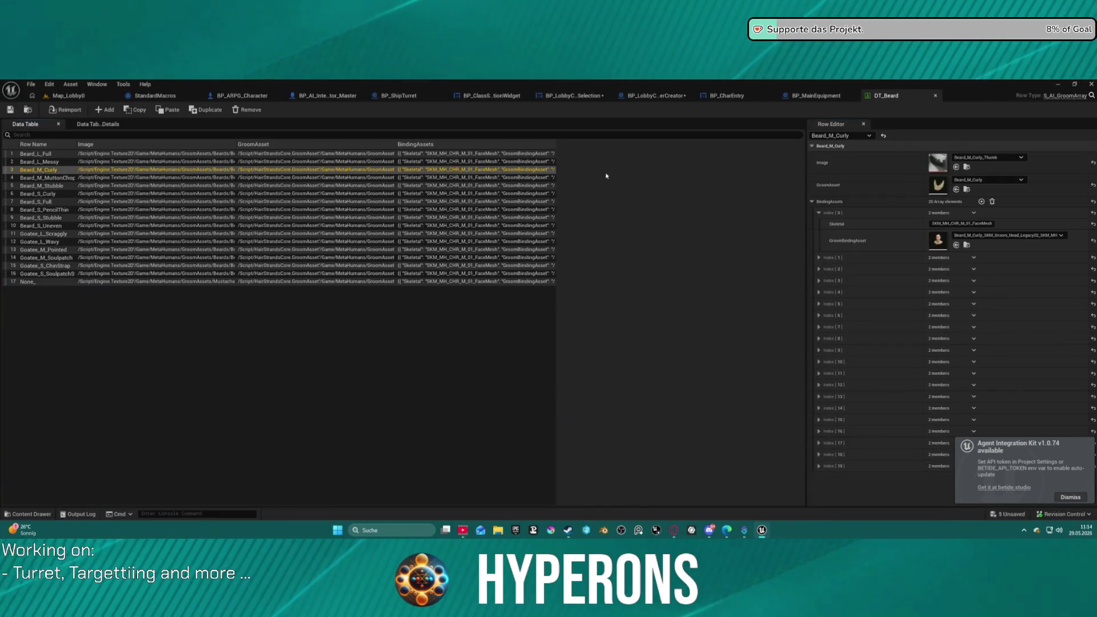
Compare the Beard_L_Messy, Beard_S_Curly and Beard_M_Curly bindings, then open Beard_M_Curly's binding asset.
key("ctrl+space")
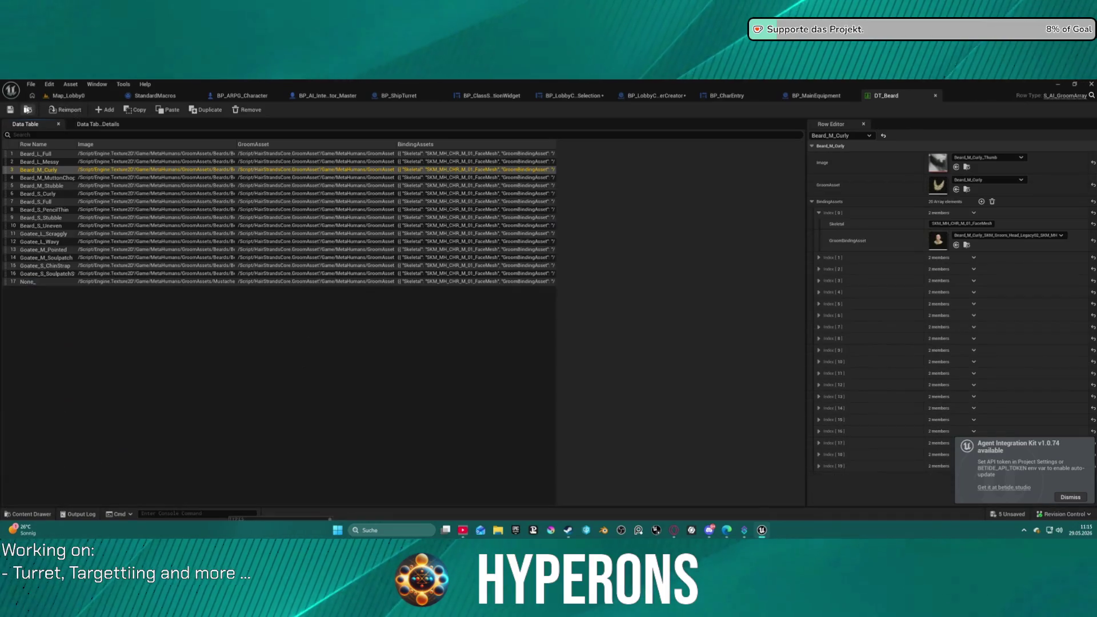
left_click(27, 110)
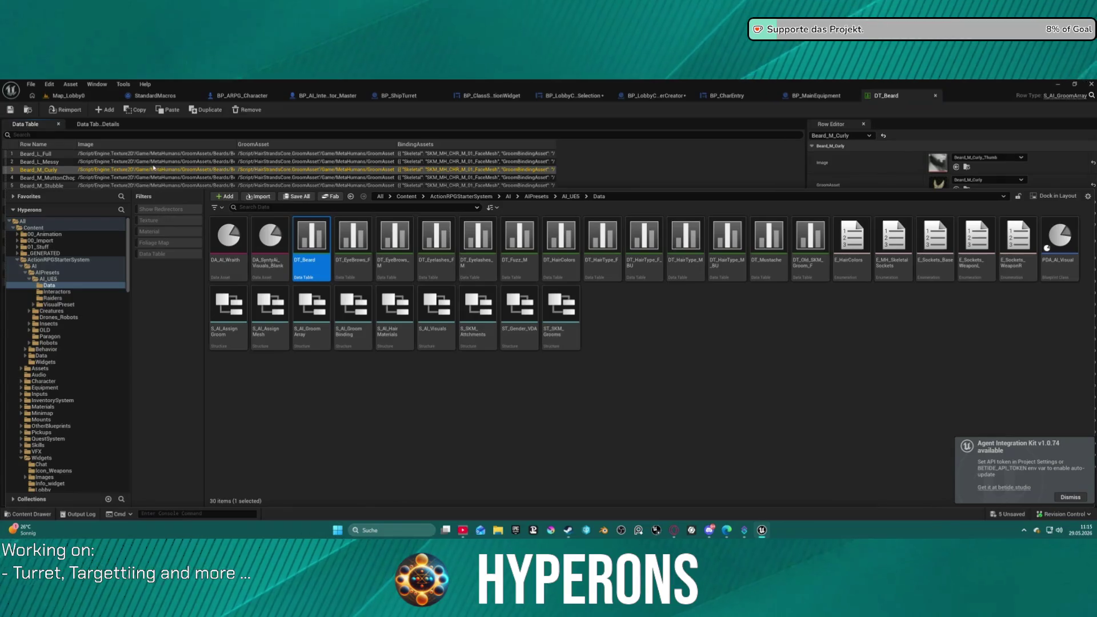
left_click(39, 162)
left_click(54, 194)
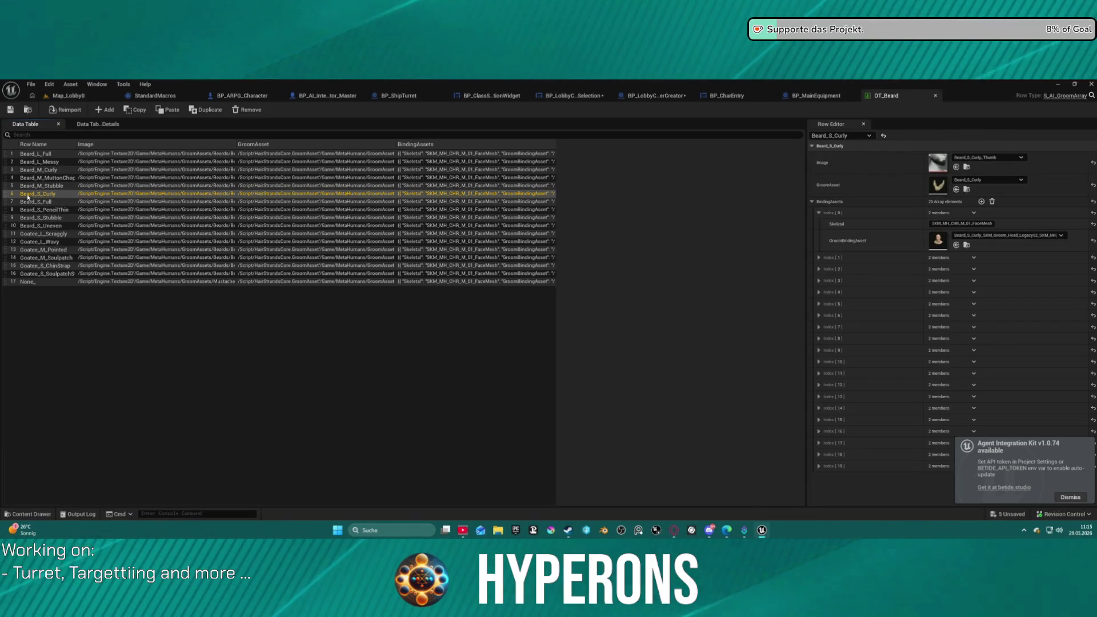
left_click(818, 257)
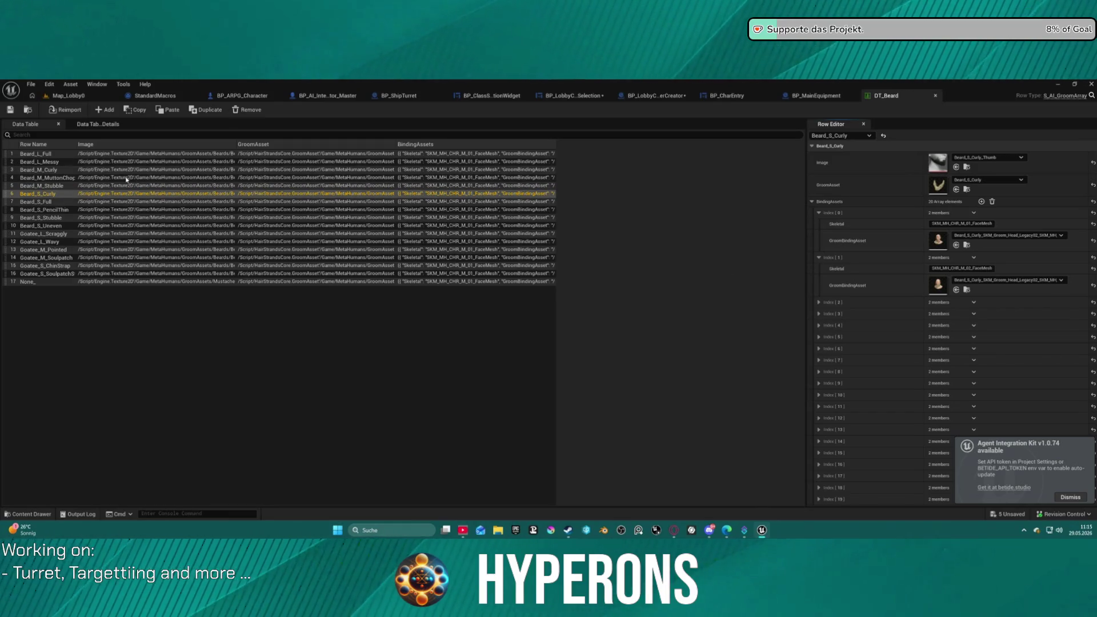
left_click(61, 169)
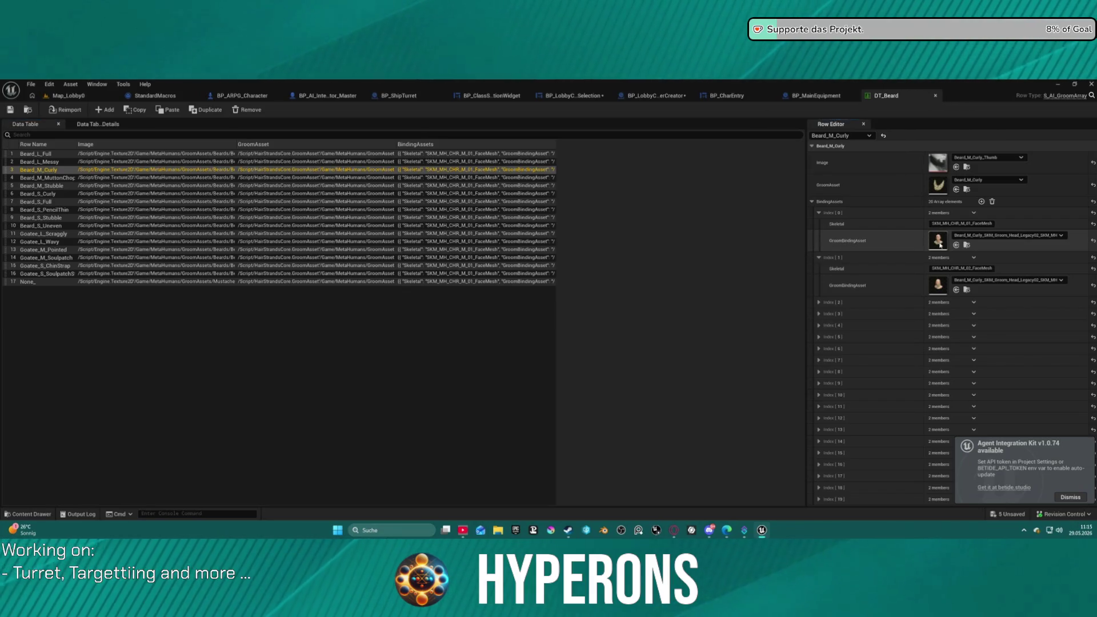
double_click(939, 241)
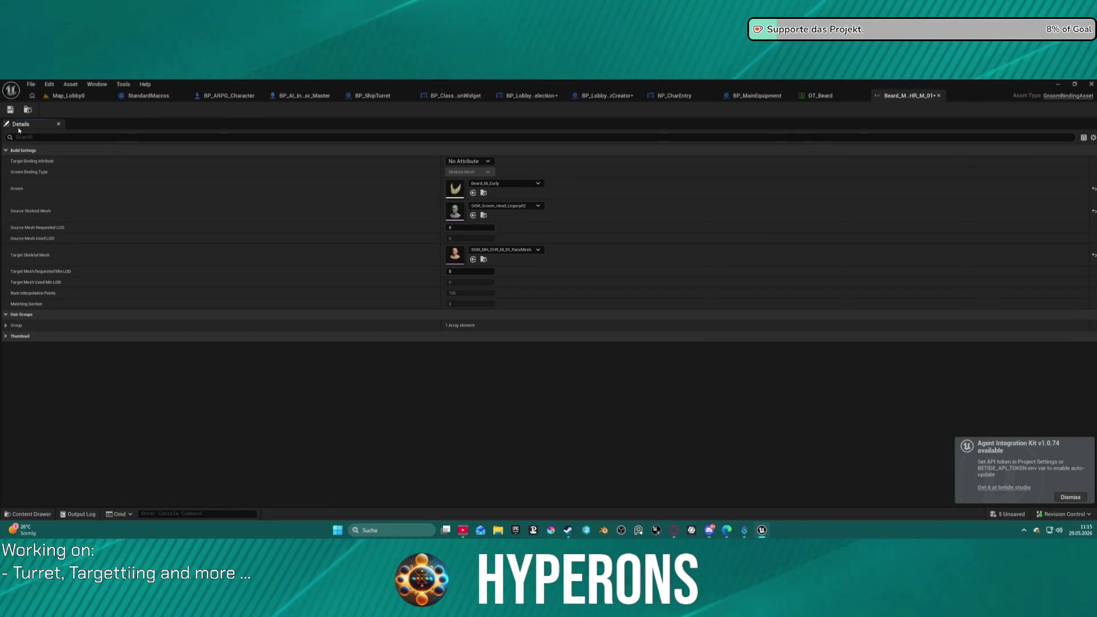
Select all seven Beard_M_Curly groom bindings and rebuild them.
left_click(28, 112)
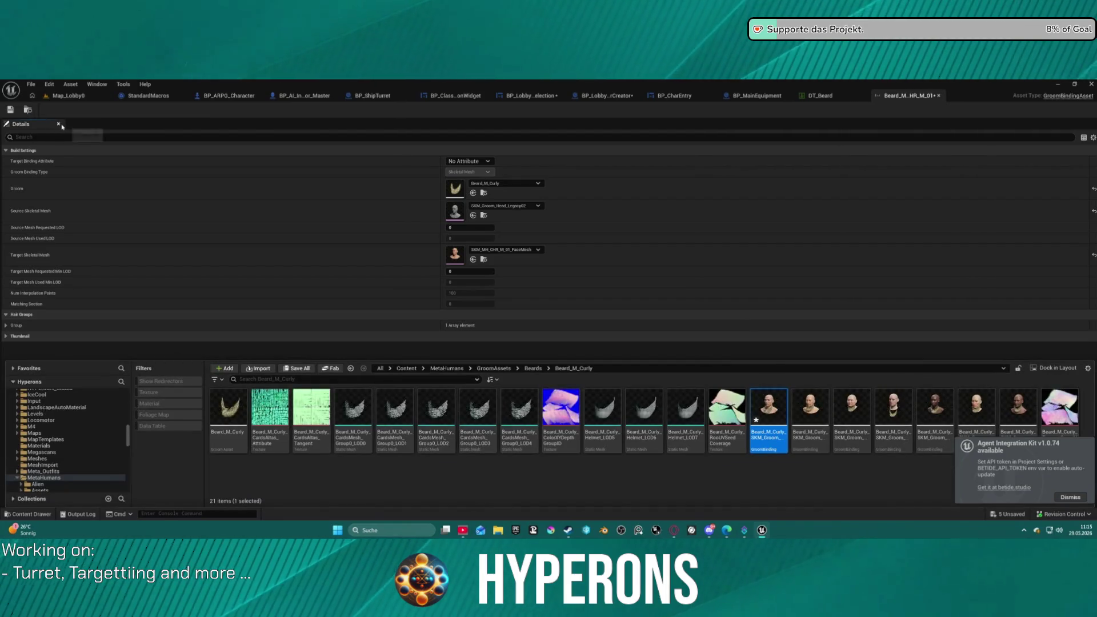
left_click(28, 112)
left_click(1018, 408, "shift")
right_click(1015, 407)
left_click(1014, 179)
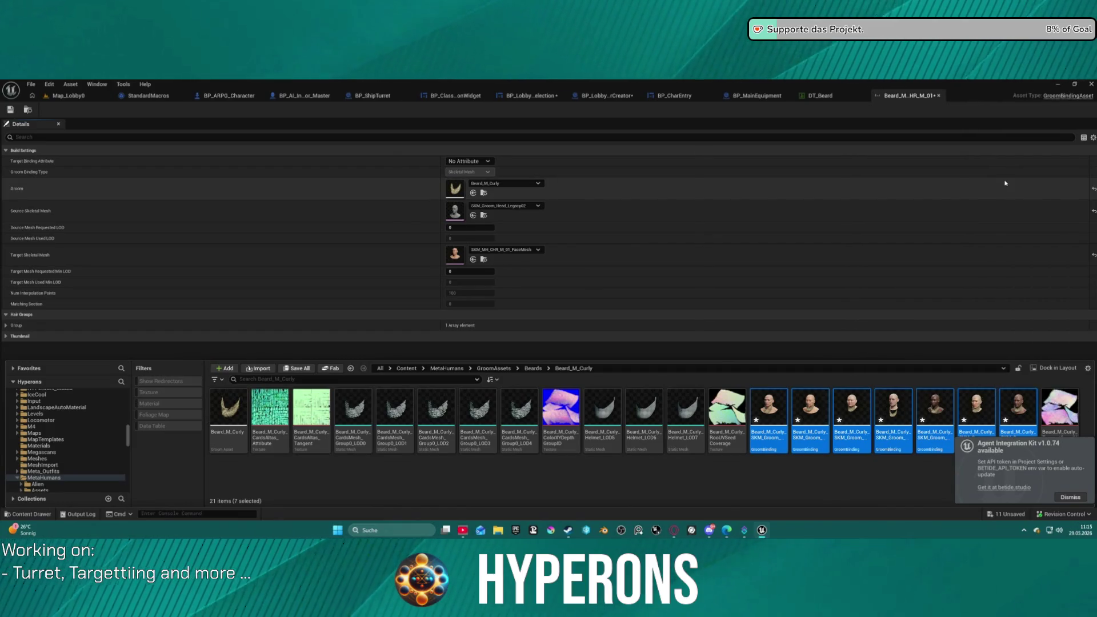
Filter the Beards folder to Type=GroomAsset and select all 16 groom assets for actions.
scroll(55, 440, "down", 5)
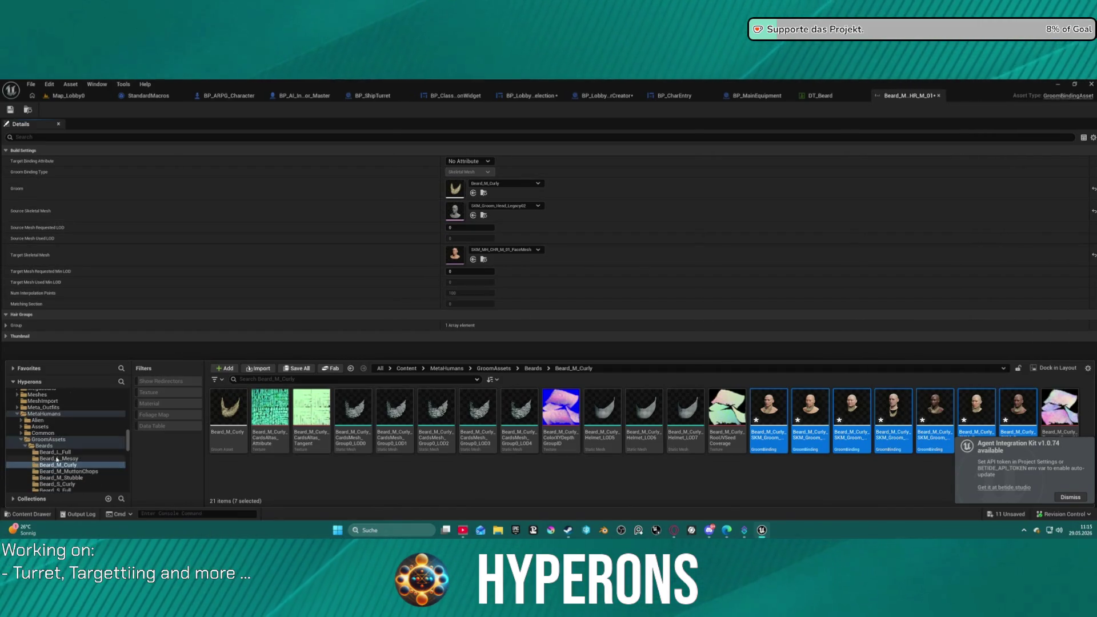
left_click(44, 420)
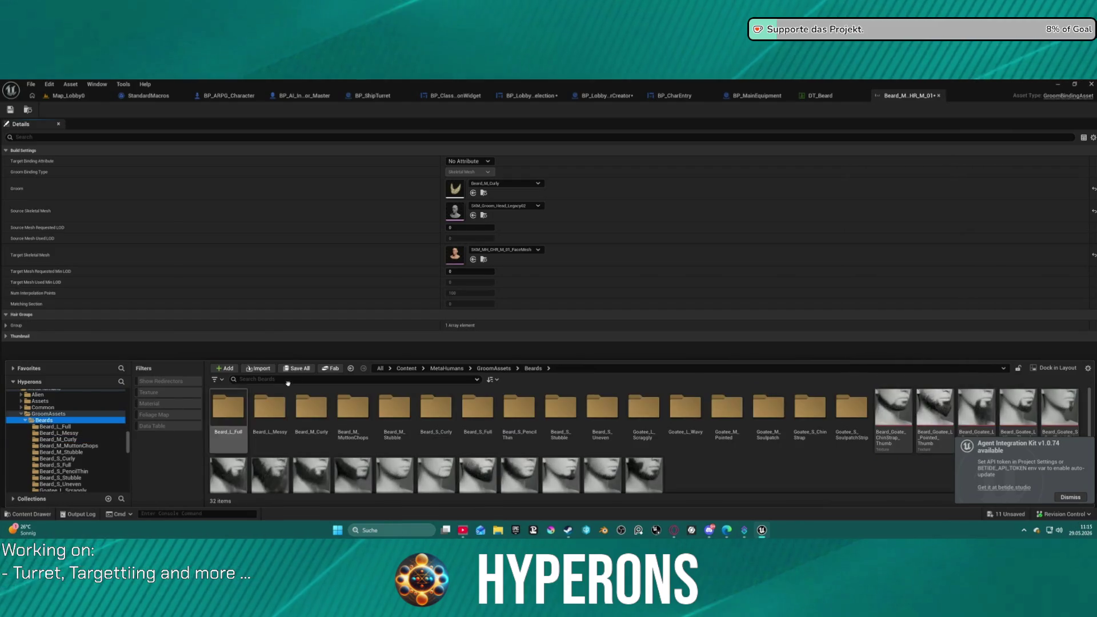
left_click(316, 378)
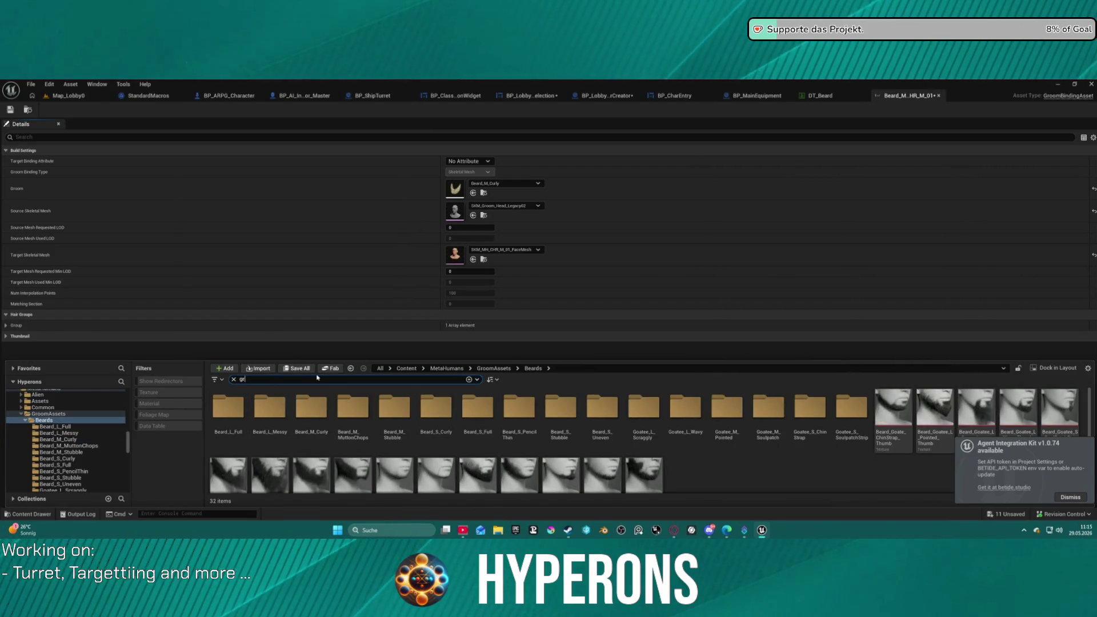
type("oom")
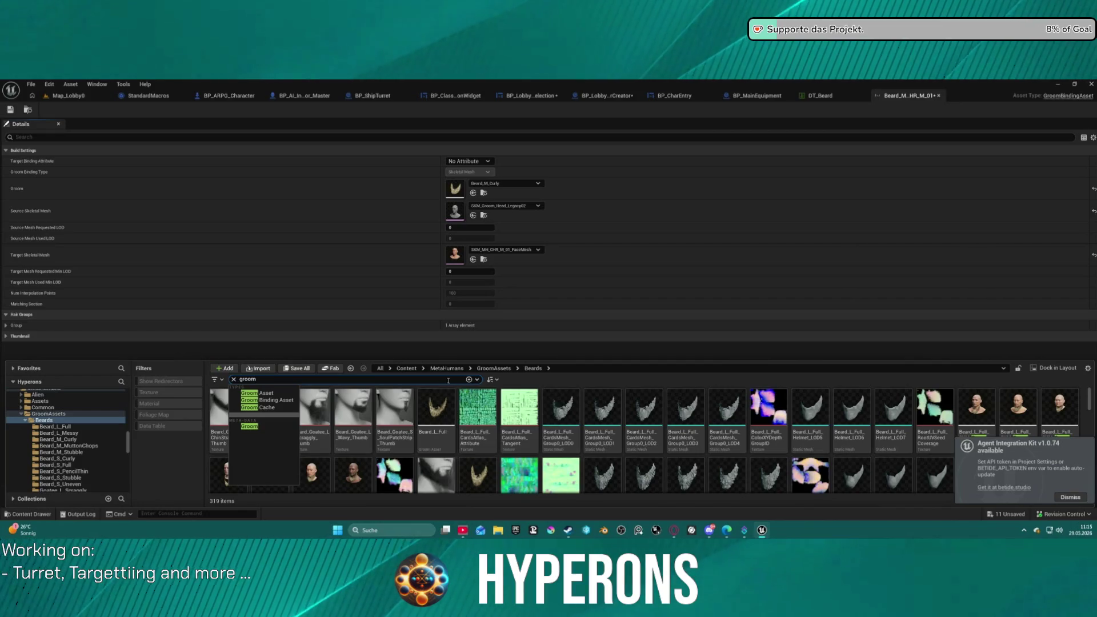
left_click(254, 393)
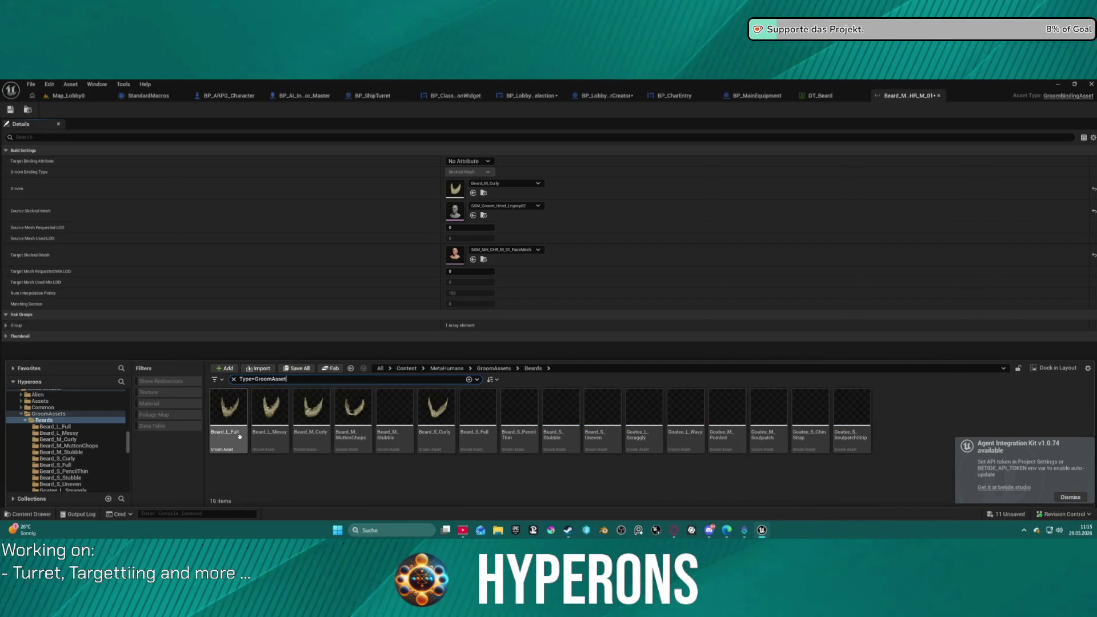
left_click(228, 407)
left_click(851, 423, "shift")
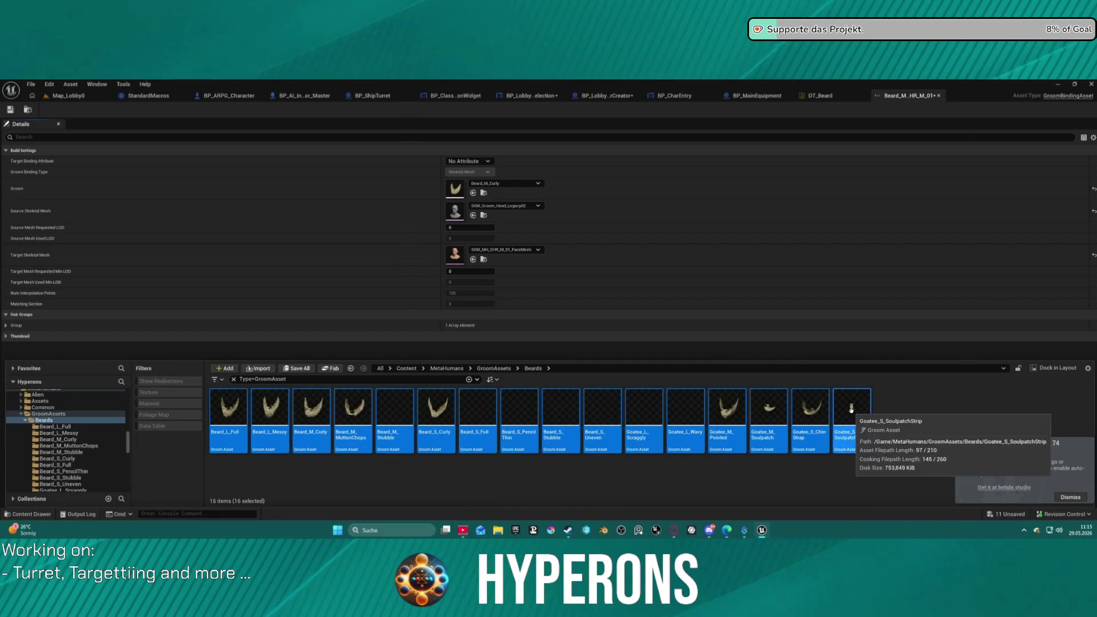
right_click(851, 423)
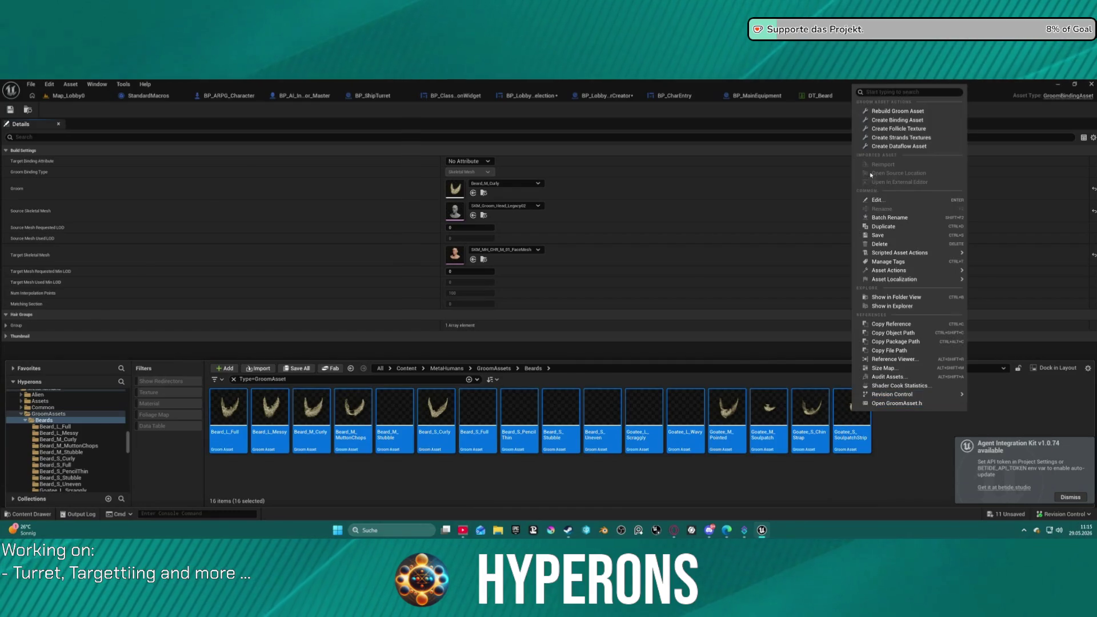
Rebuild all 16 beard groom assets, reviewing the Groups build options before closing.
left_click(913, 112)
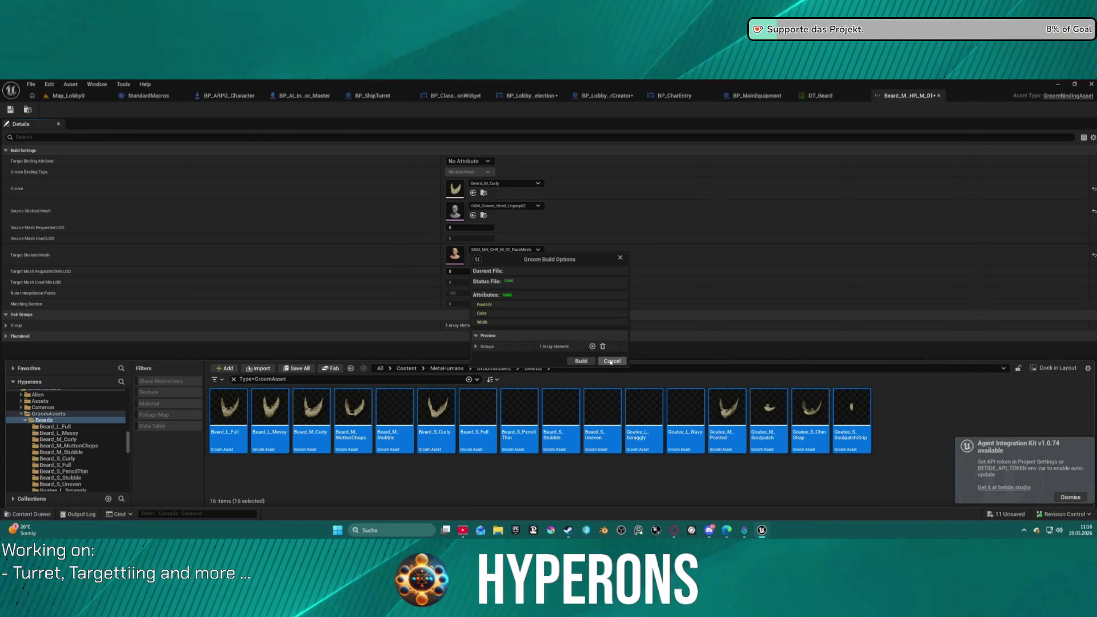
left_click(483, 347)
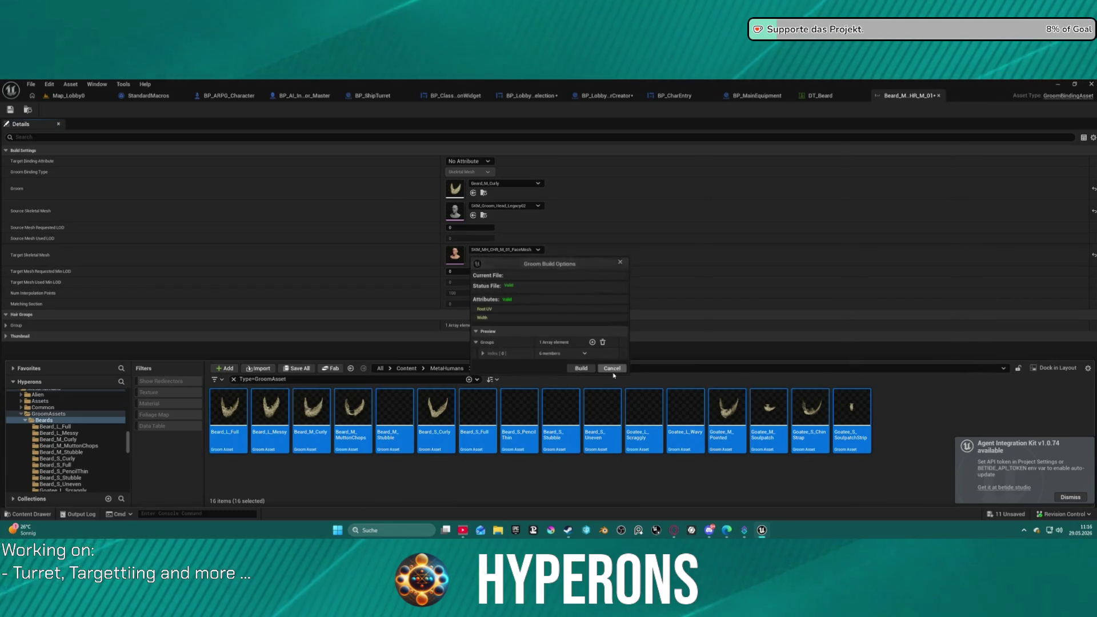
left_click(612, 369)
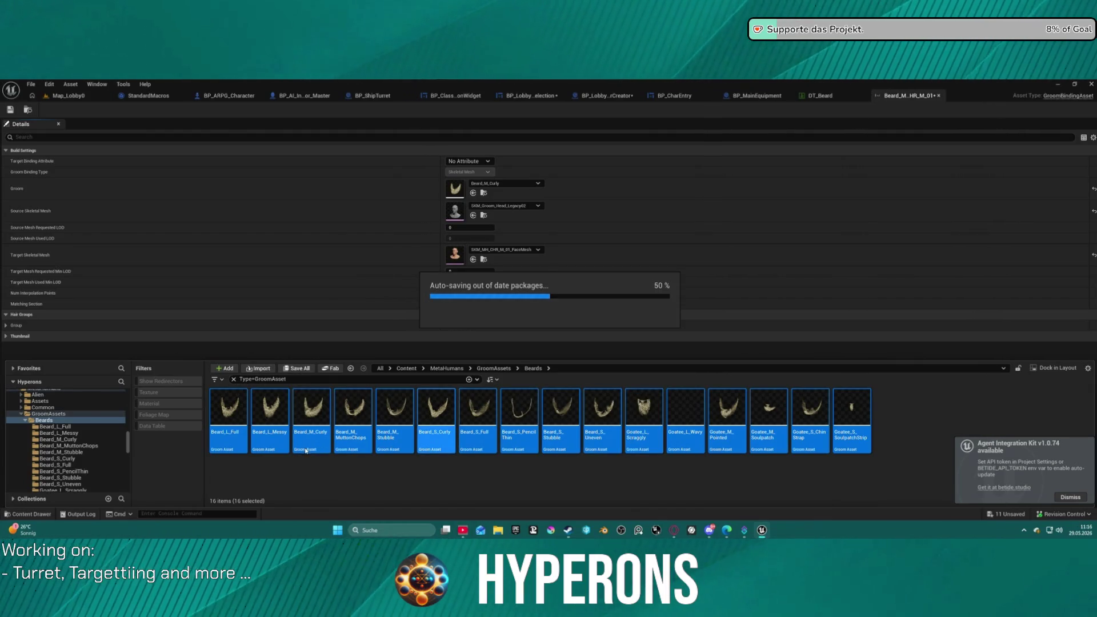
Rebuild the Beard_M_Curly groom asset alone, then return to the paused character creator blueprint.
right_click(315, 407)
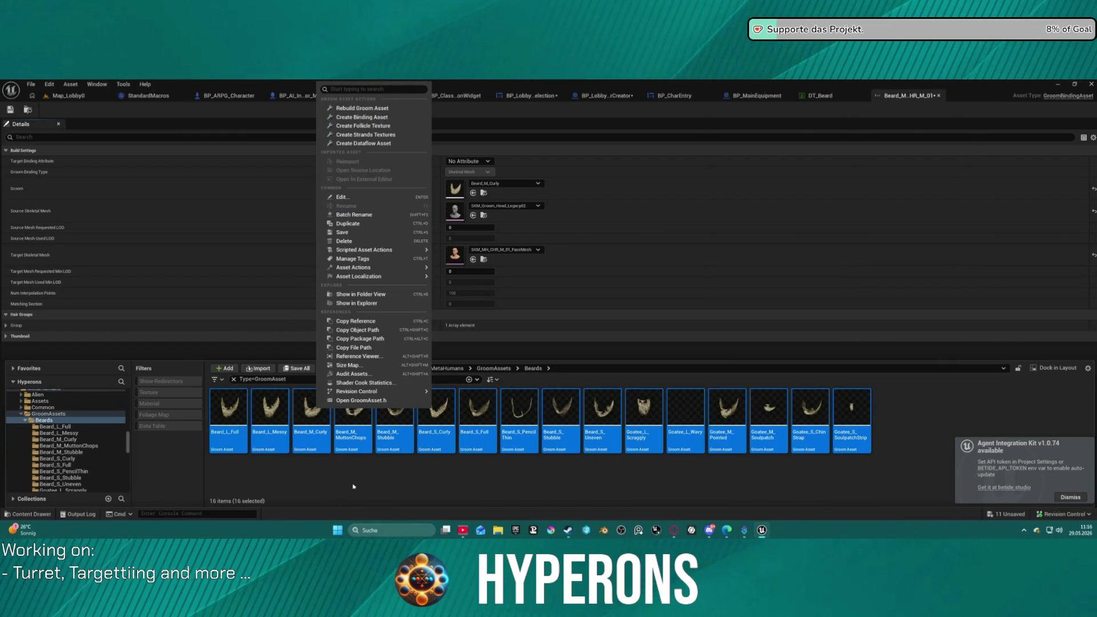
left_click(363, 403)
right_click(319, 395)
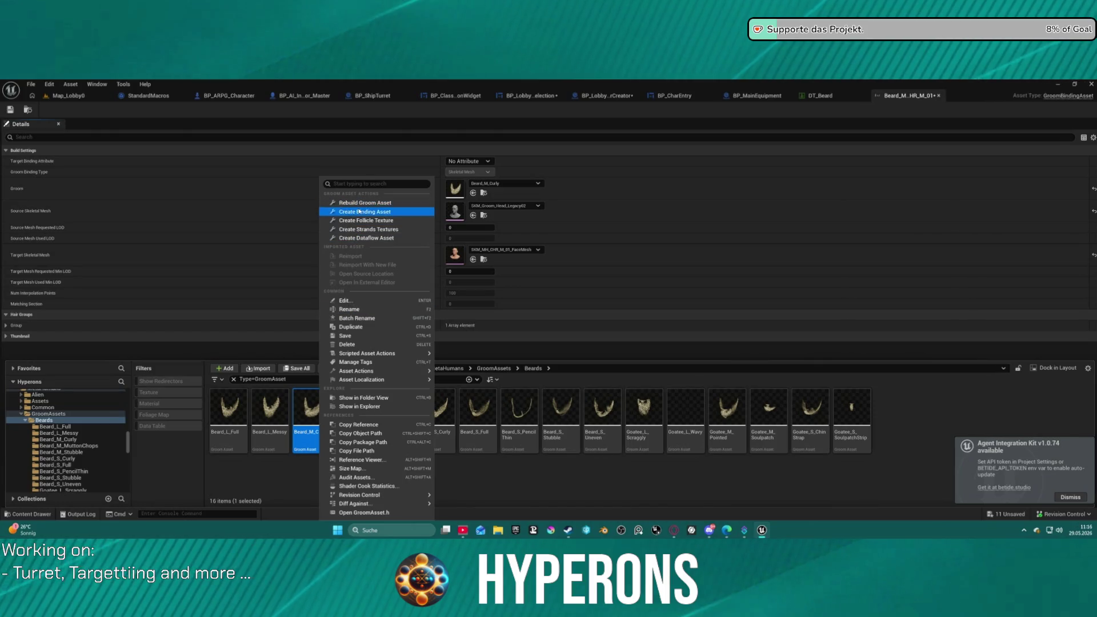
left_click(355, 203)
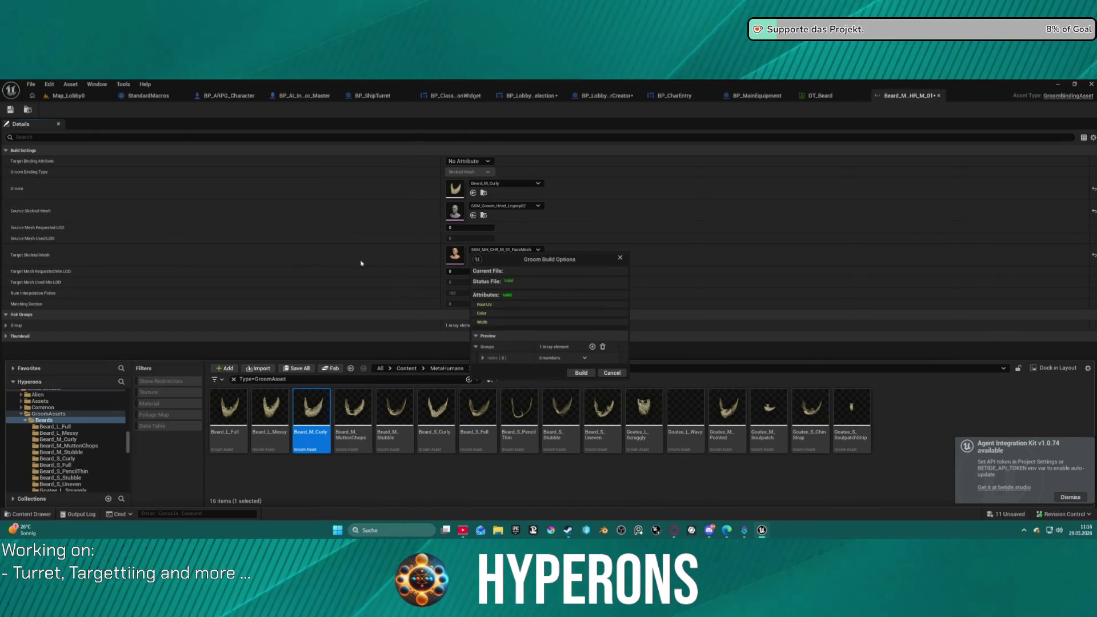
left_click(612, 373)
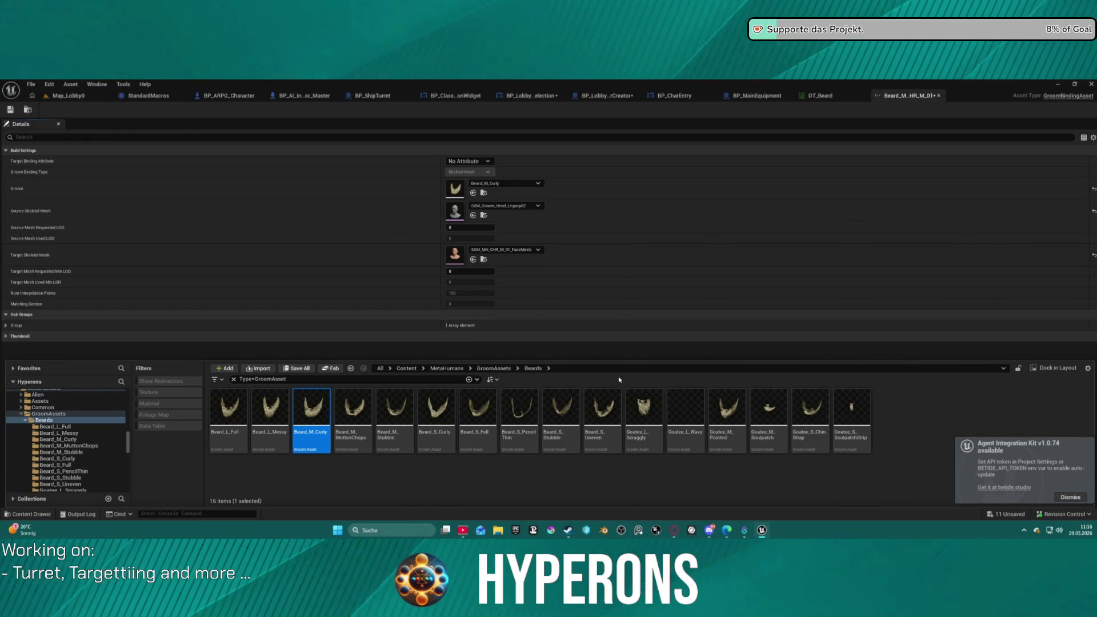
left_click(68, 96)
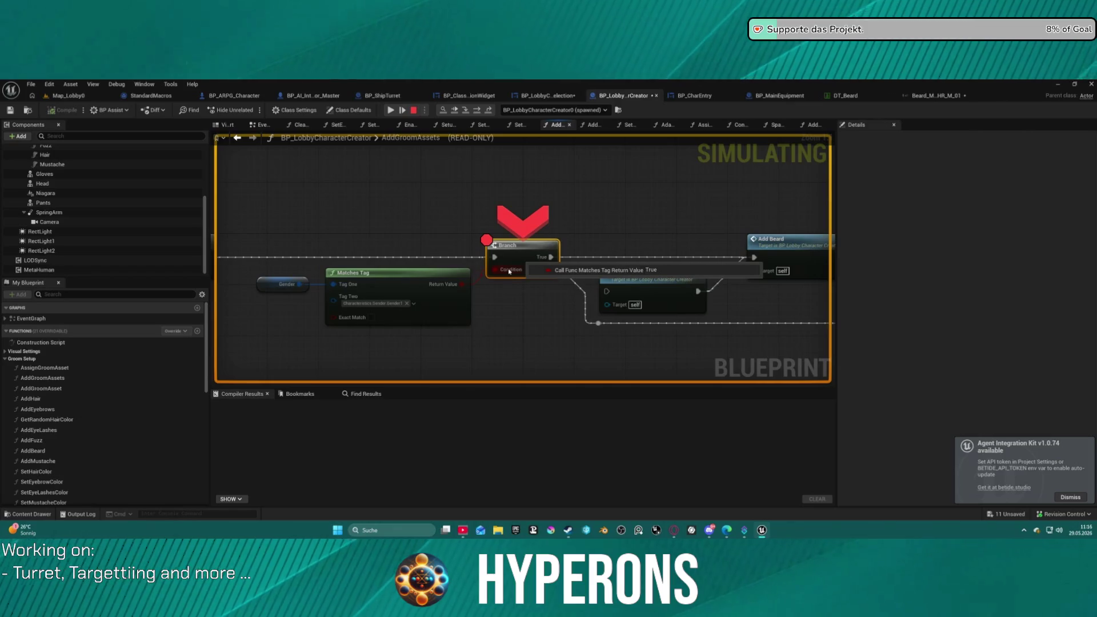
Remove the Branch node breakpoint in AddGroomAssets, resume the game, and go to Character Selection.
right_click(509, 272)
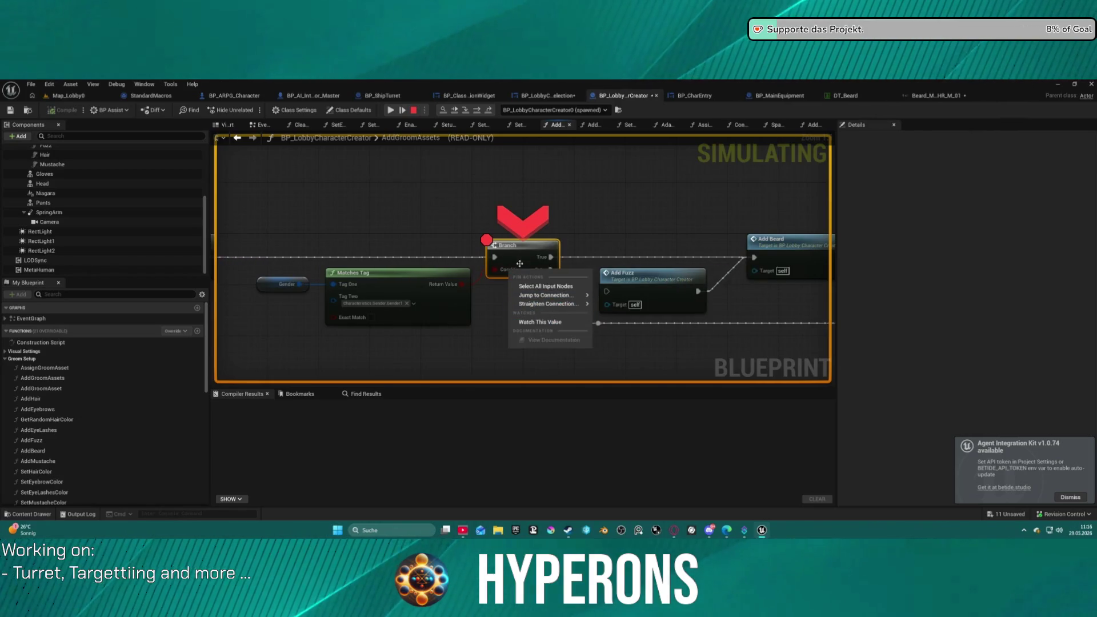
right_click(513, 247)
left_click(554, 320)
left_click_drag(623, 279, 229, 309)
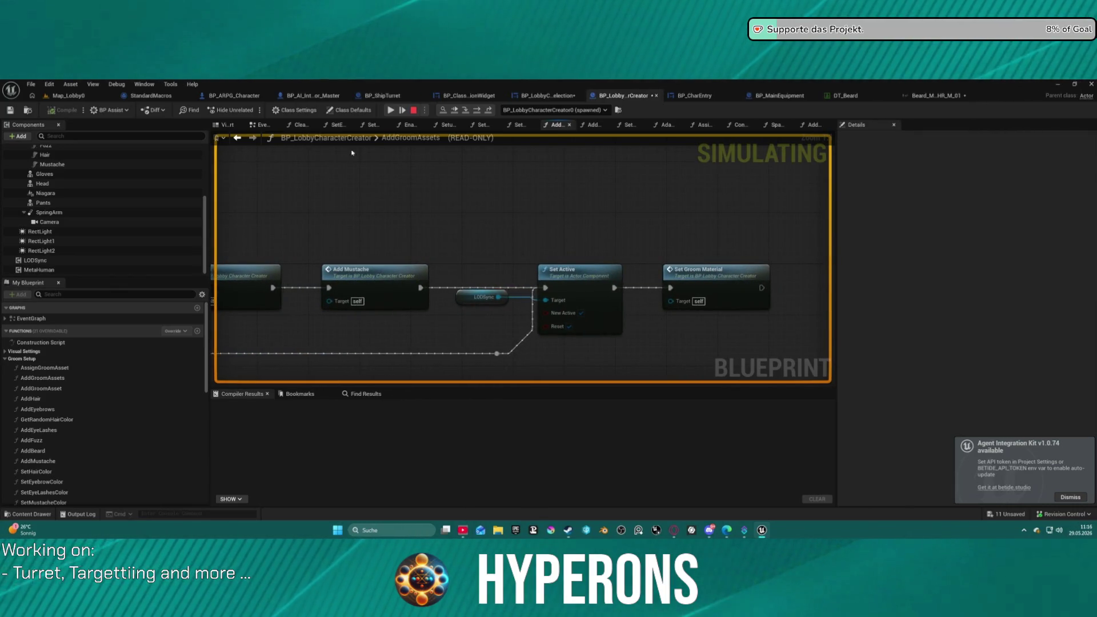
left_click(390, 110)
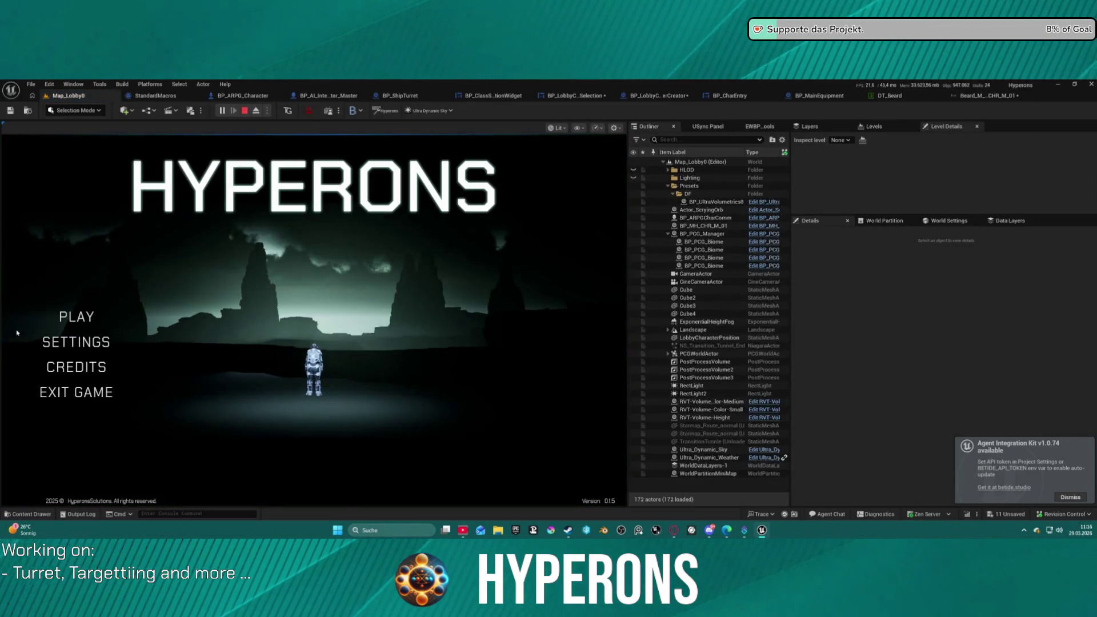
left_click(67, 316)
Preview the saved Test, station and hair characters to compare their hair and beards.
left_click(193, 391)
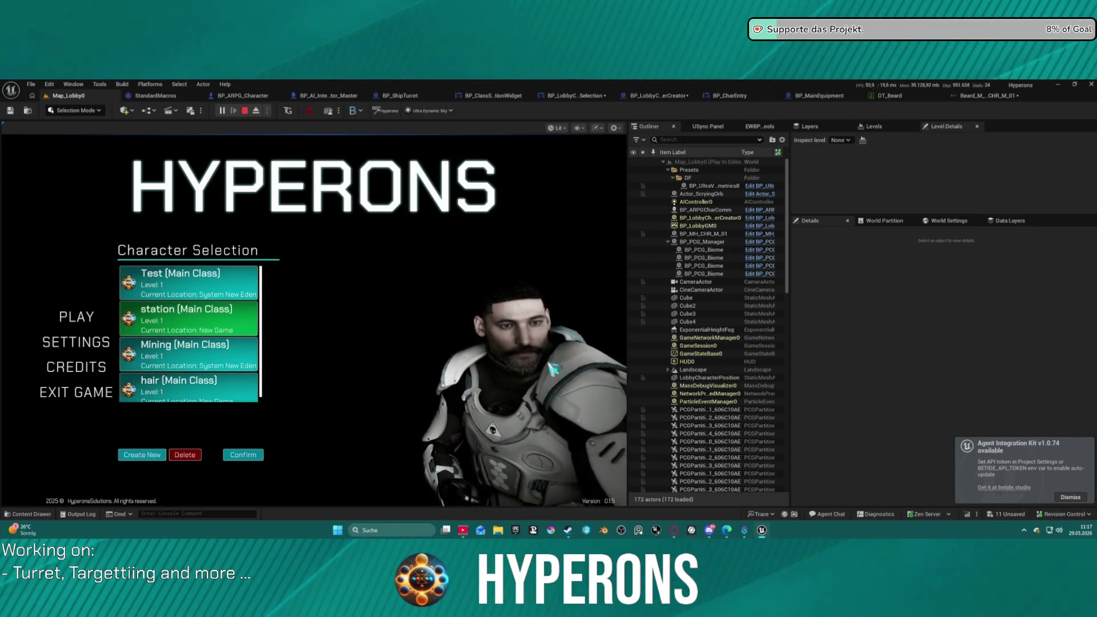
left_click(195, 328)
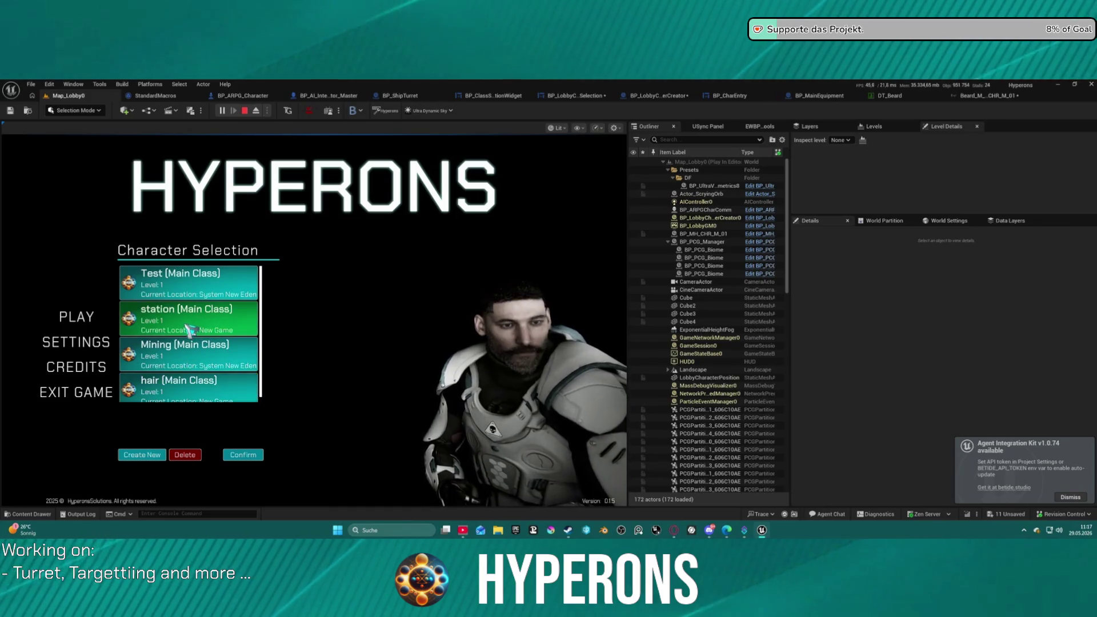
left_click(211, 389)
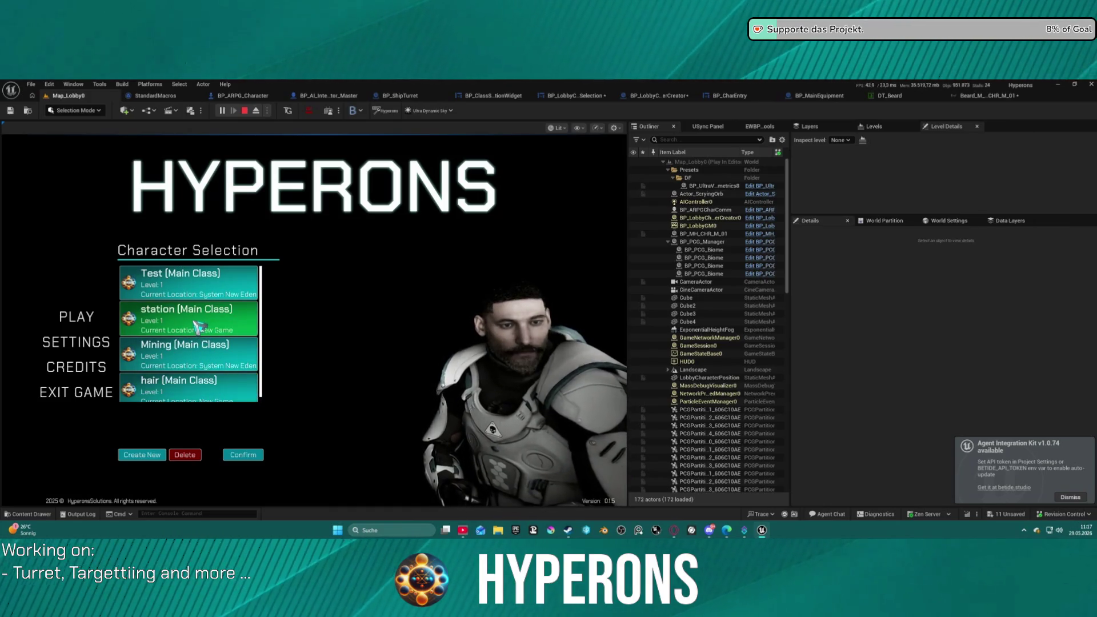
left_click(203, 391)
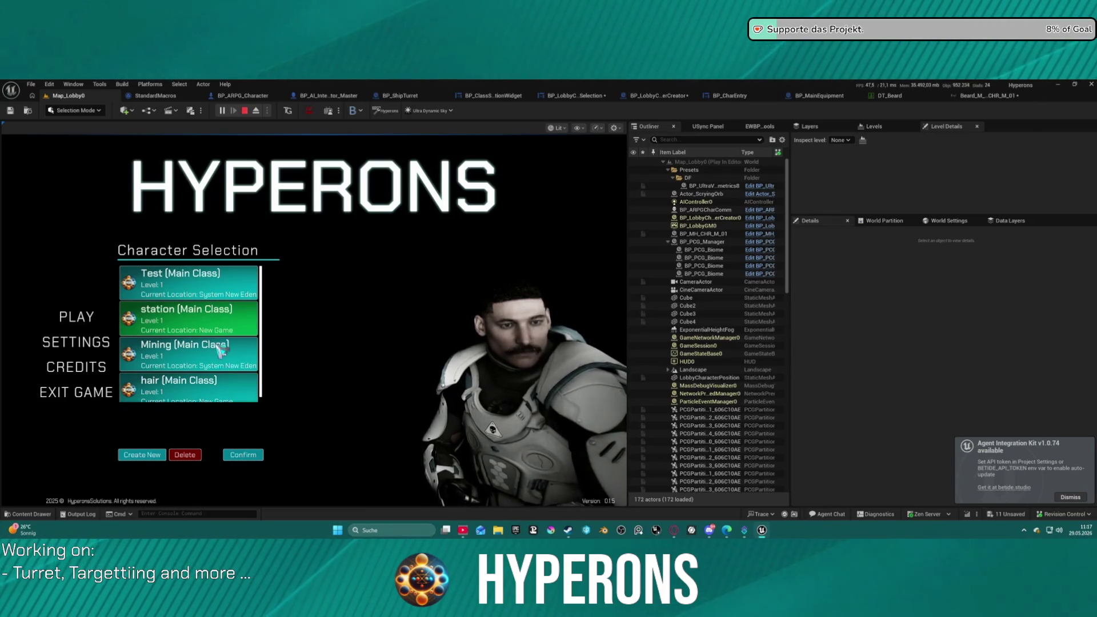
left_click(222, 343)
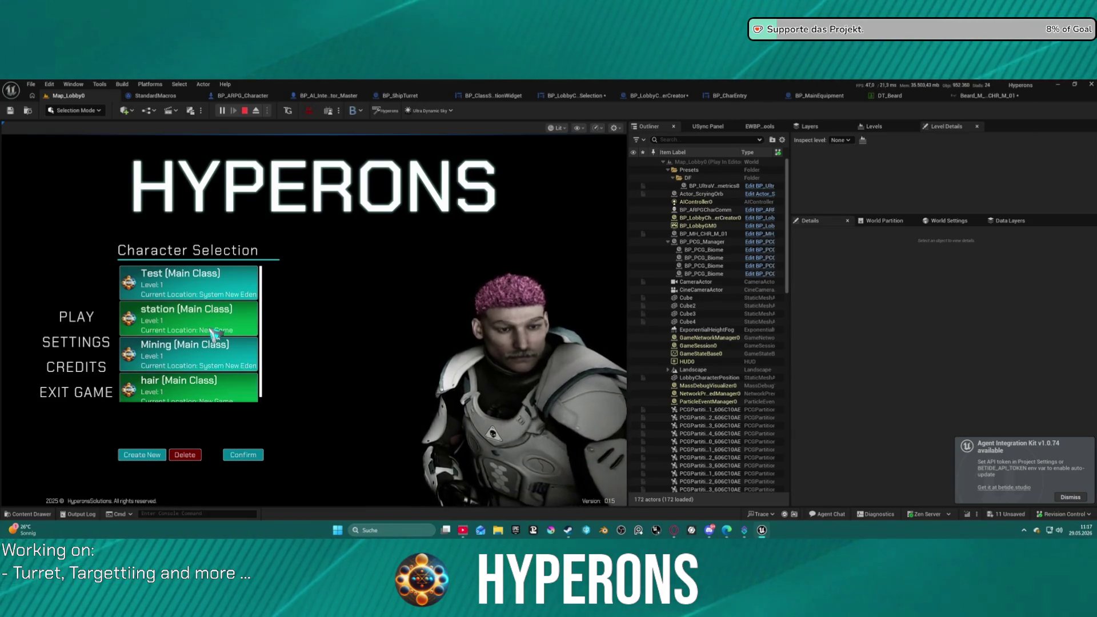
left_click(189, 389)
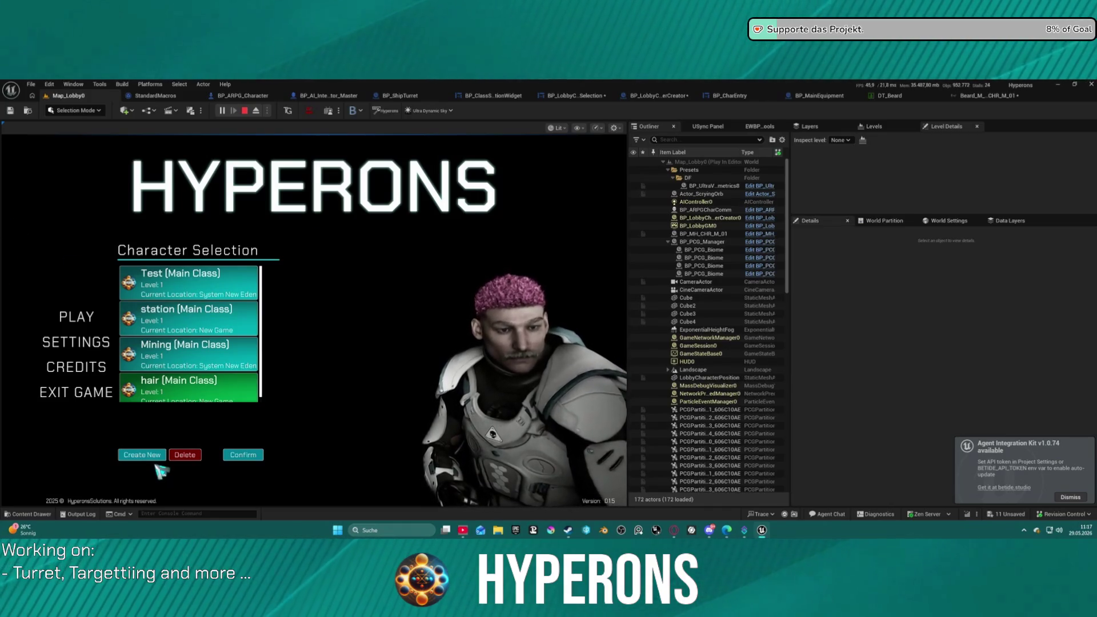
Check the settings panel, re-preview station, Mining, hair and Test, then begin a new character.
left_click(67, 349)
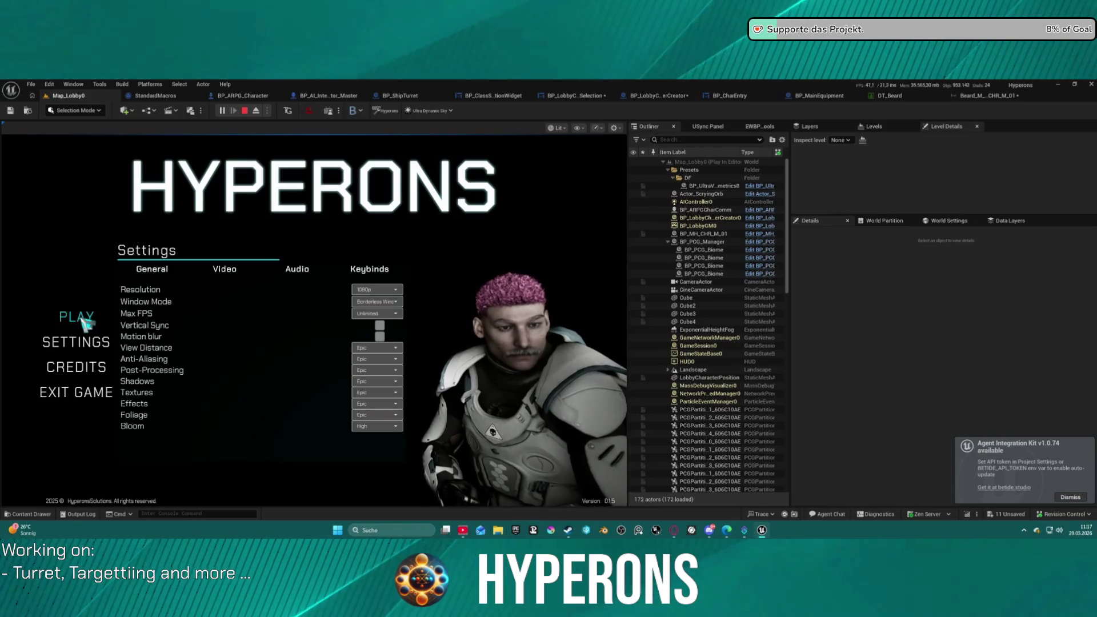
left_click(78, 325)
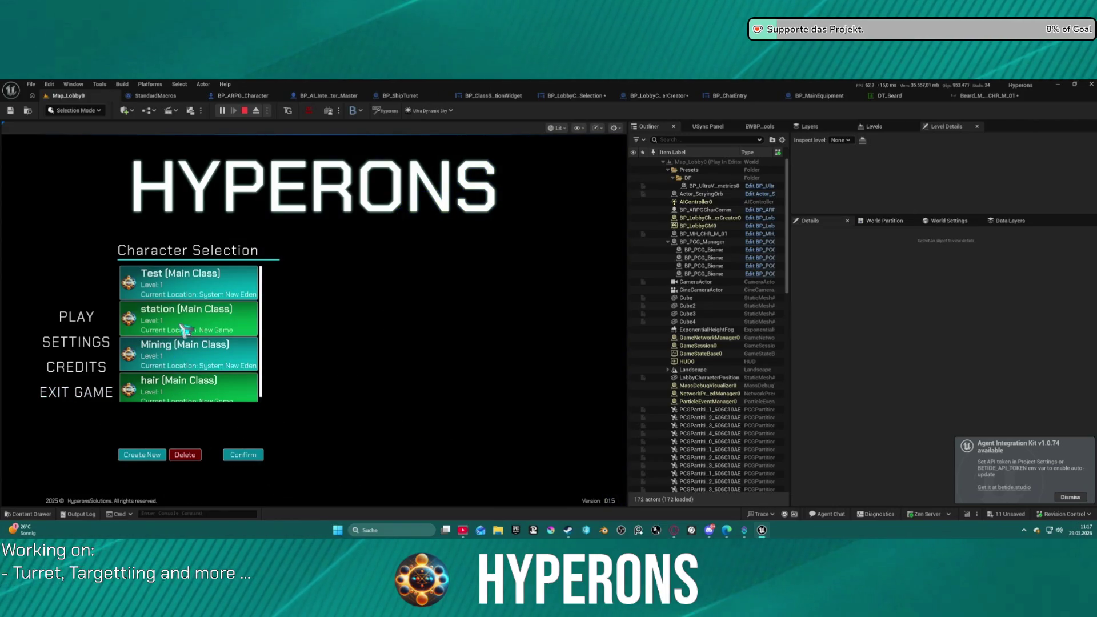
left_click(200, 328)
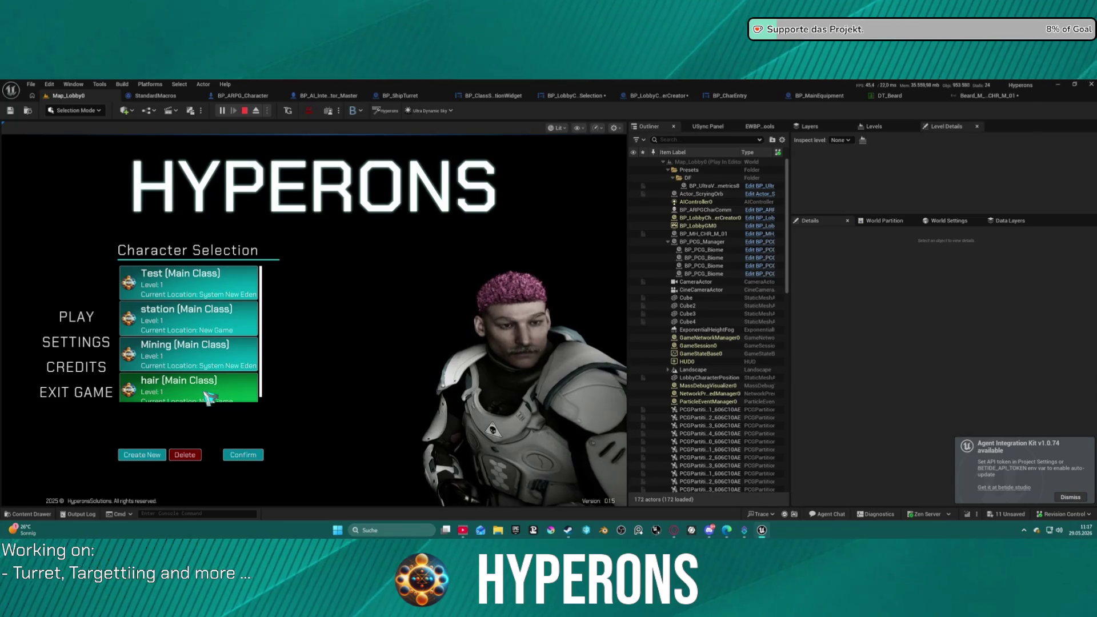
left_click(193, 366)
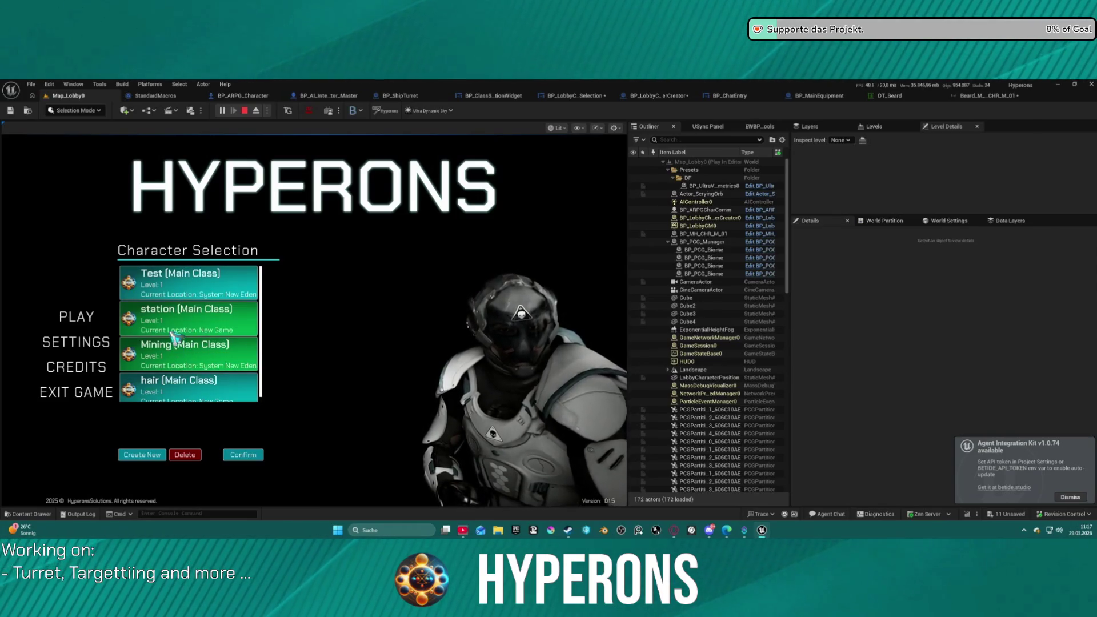
left_click(231, 387)
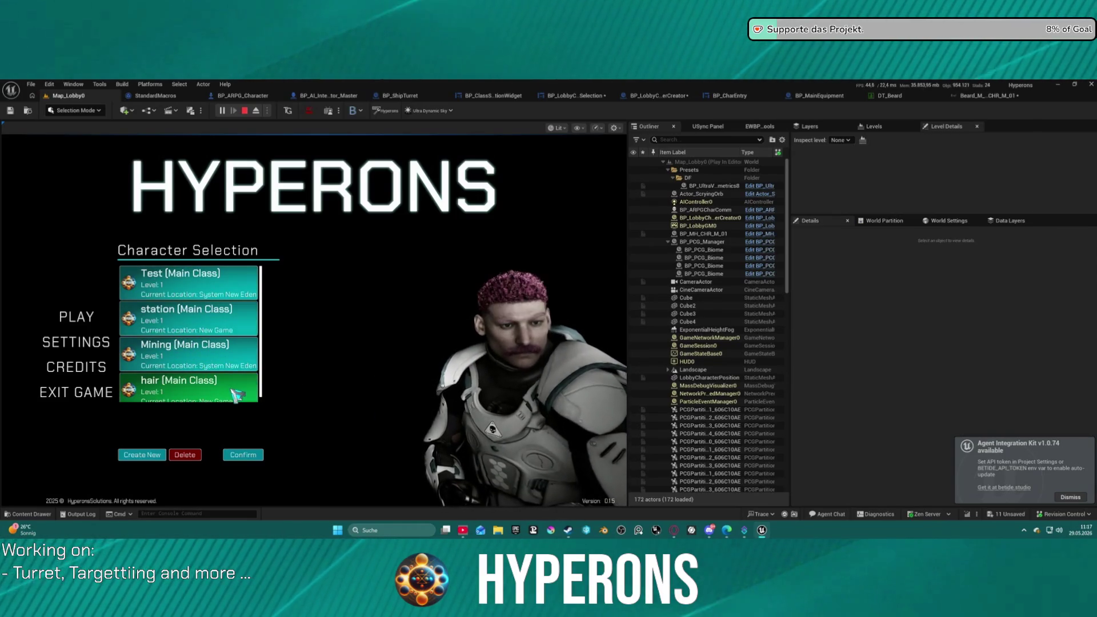
left_click(216, 318)
left_click(195, 359)
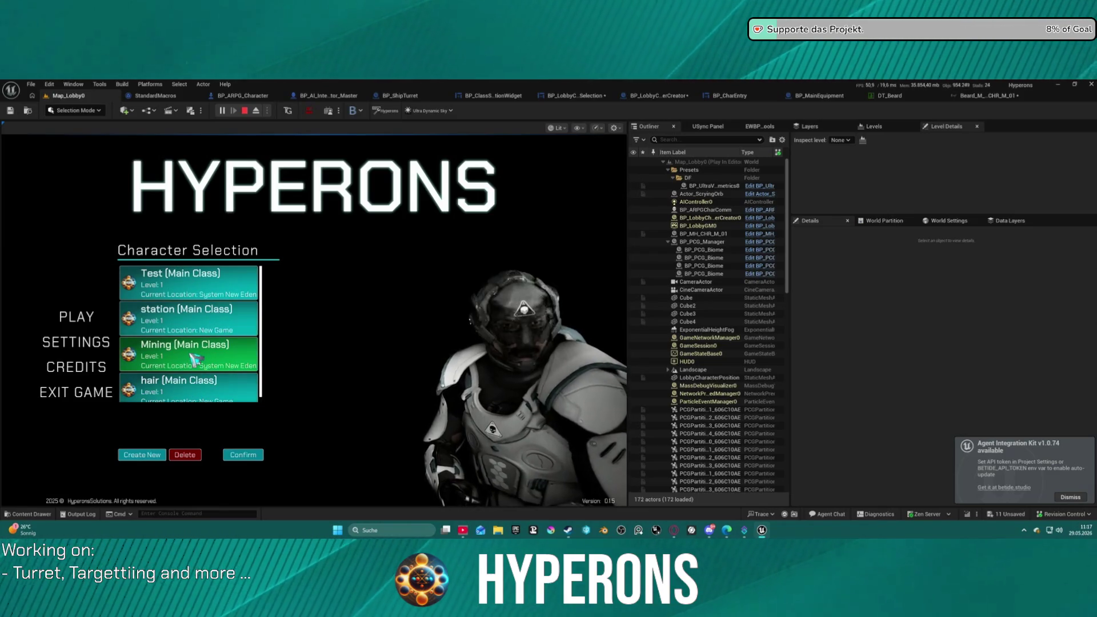
left_click(178, 290)
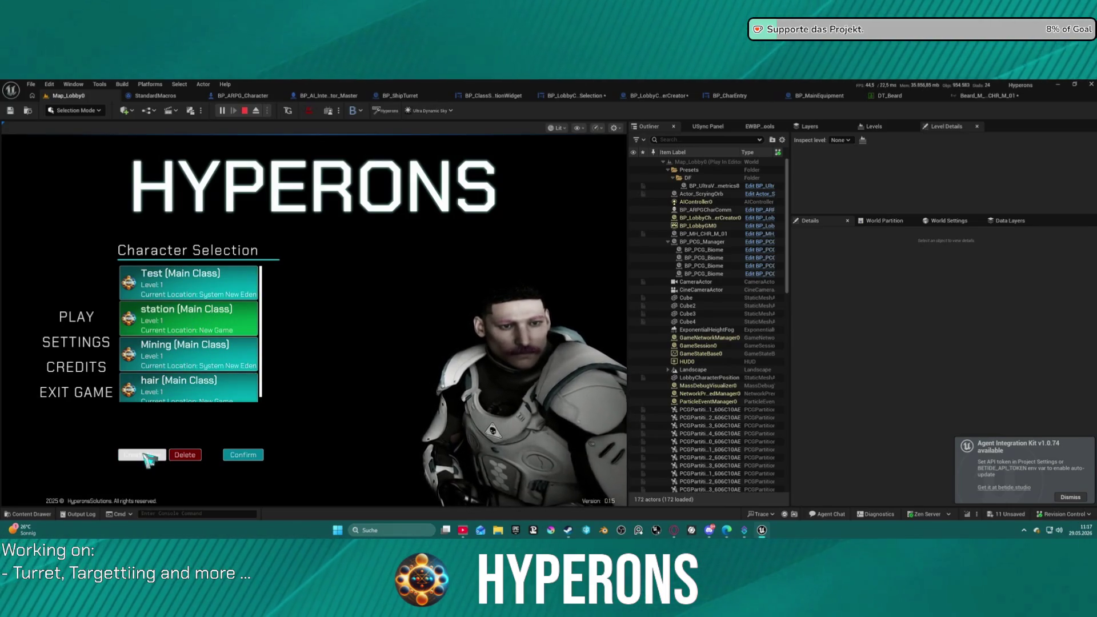
left_click(145, 455)
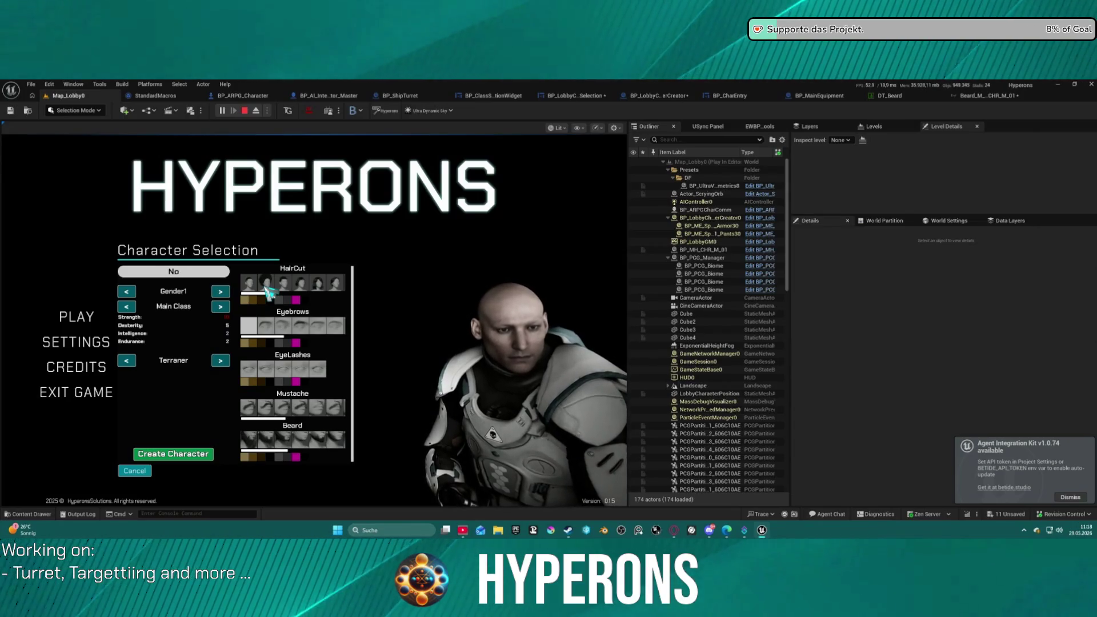
Create a character named NoBeard and preview it alongside the hair character.
type("Beard")
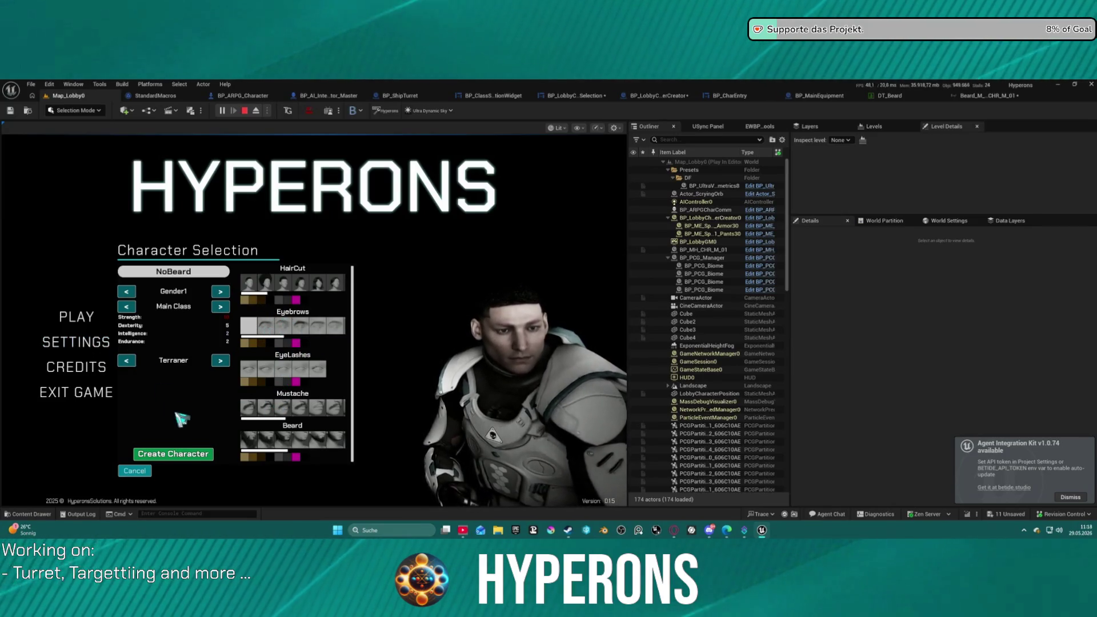
left_click(184, 454)
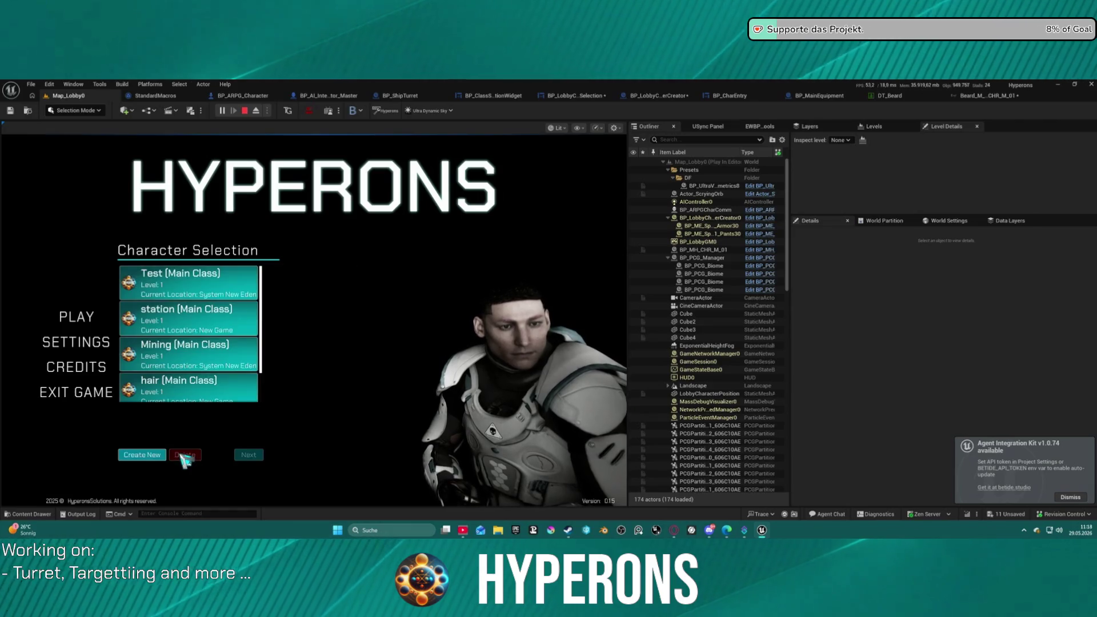
left_click(165, 395)
scroll(207, 387, "down", 1)
left_click(205, 386)
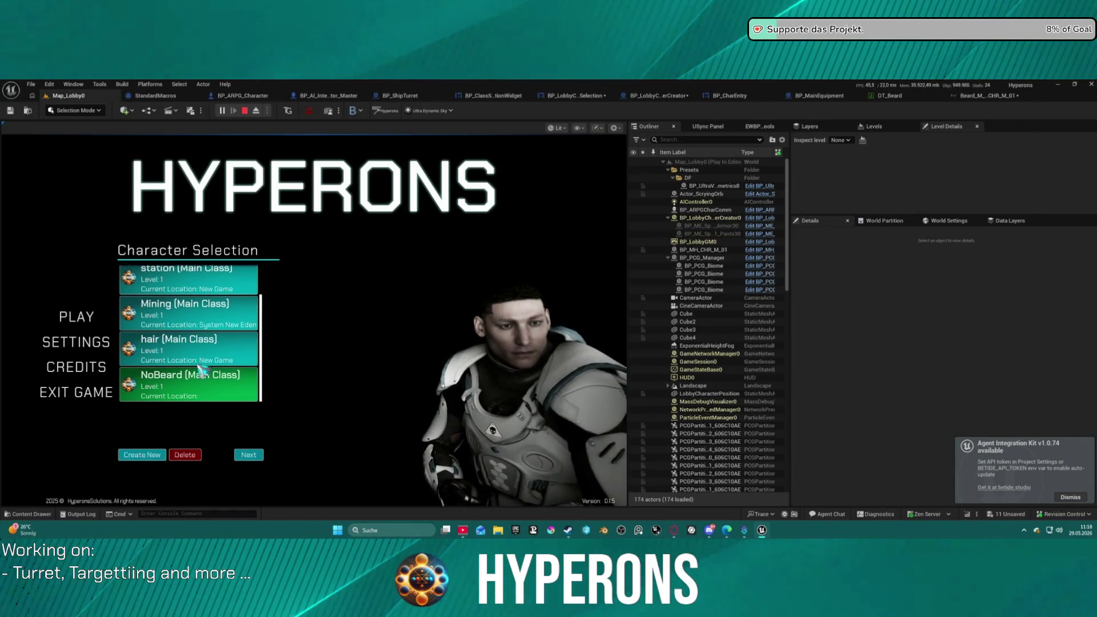
Scroll the list to compare the hair character's preview again, then stop the play session.
scroll(212, 346, "up", 2)
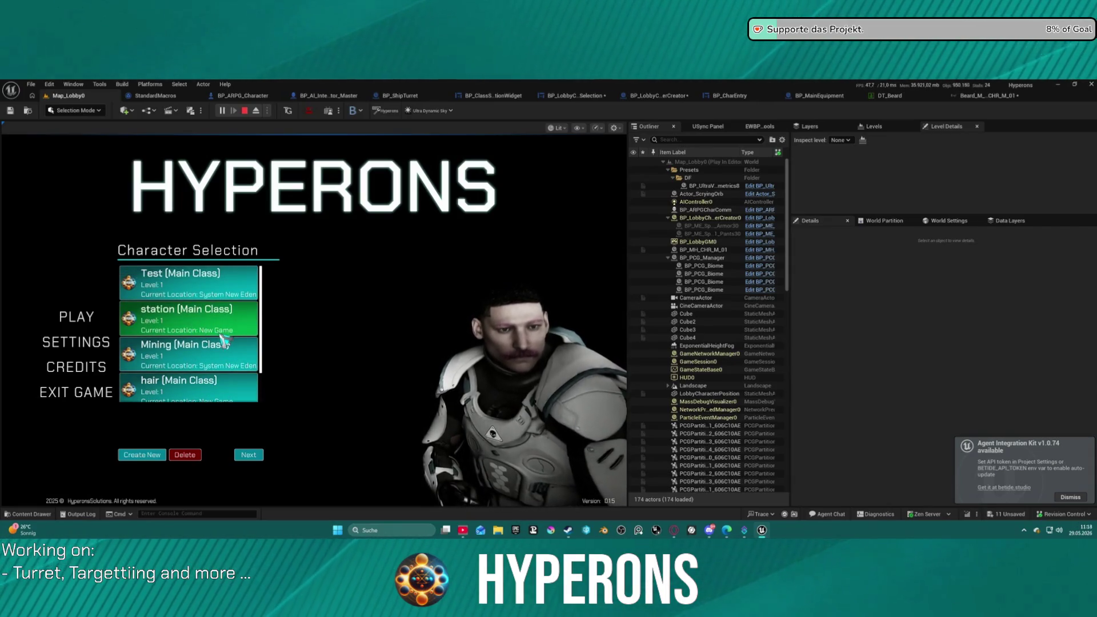
scroll(222, 340, "down", 1)
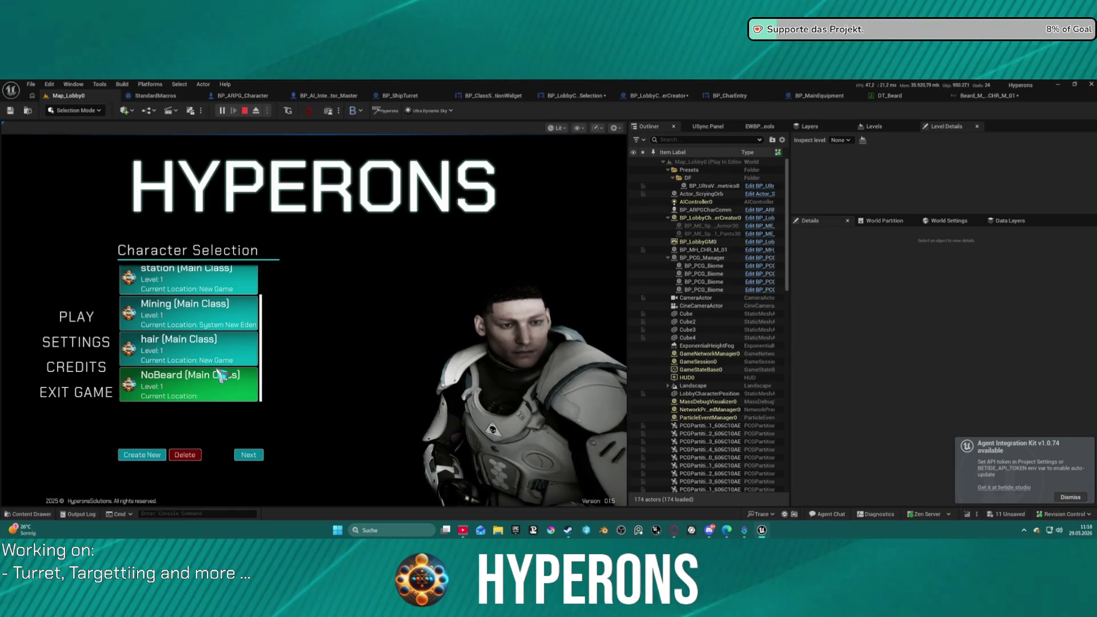
left_click(214, 348)
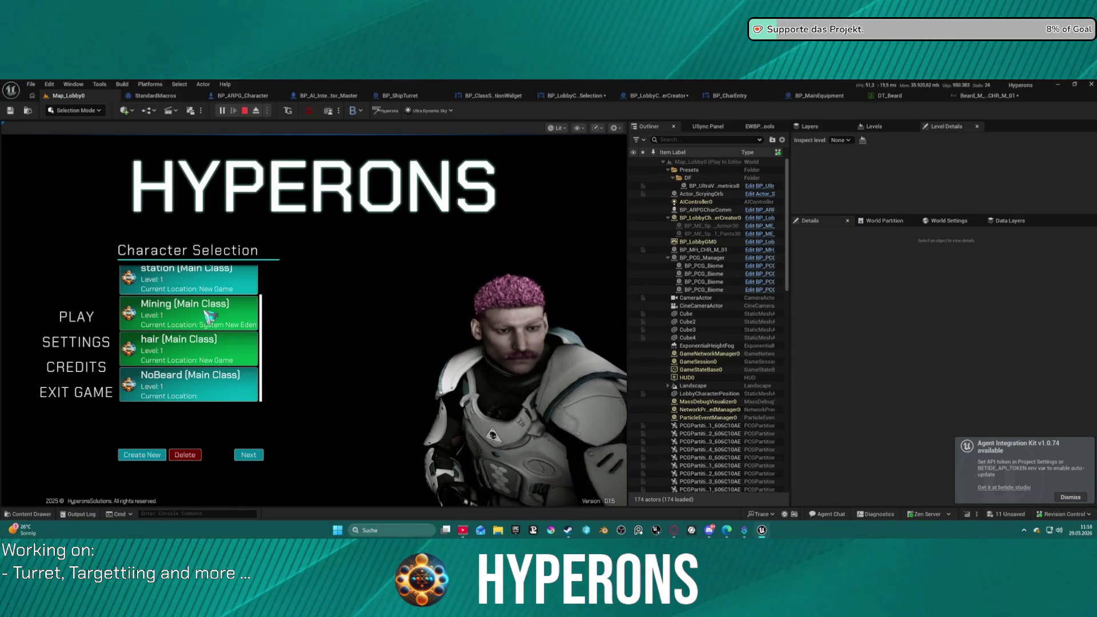
scroll(208, 316, "up", 1)
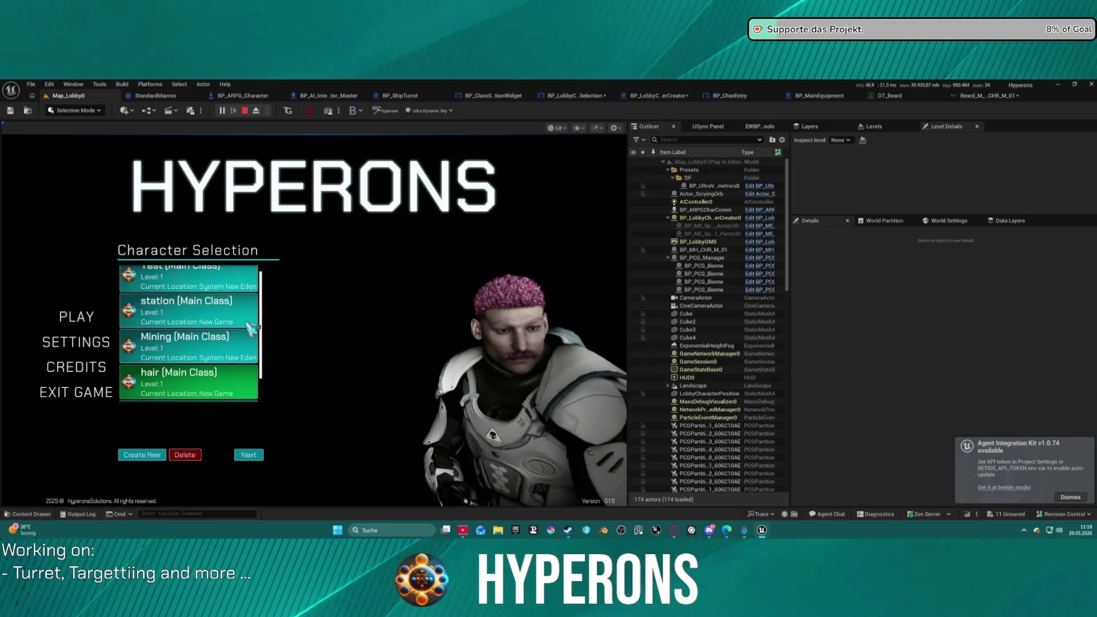
scroll(167, 359, "down", 1)
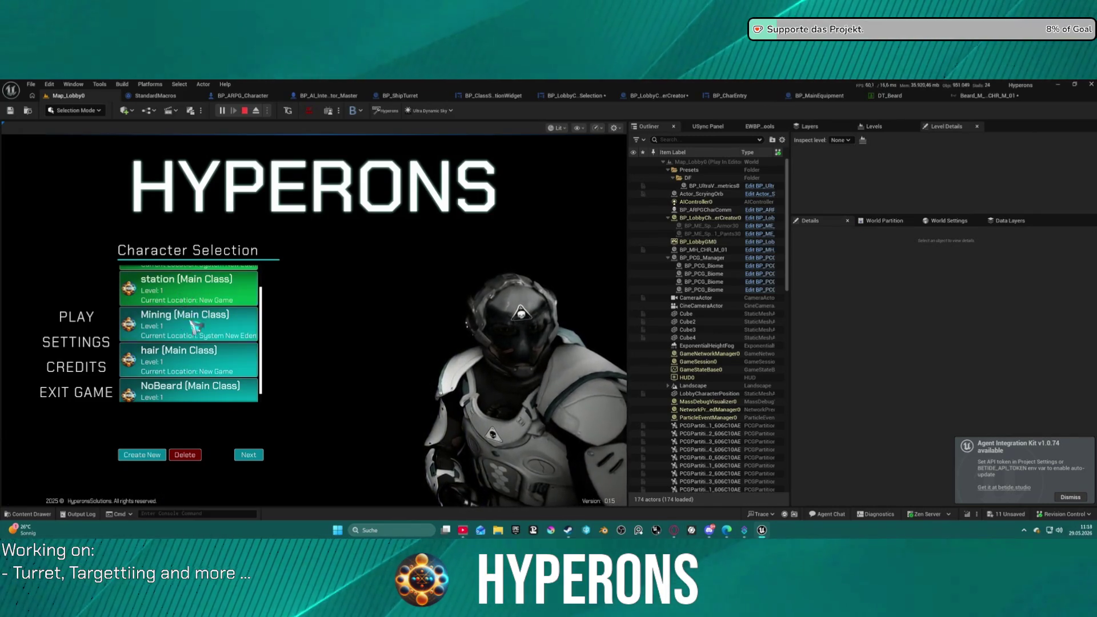
scroll(225, 325, "up", 1)
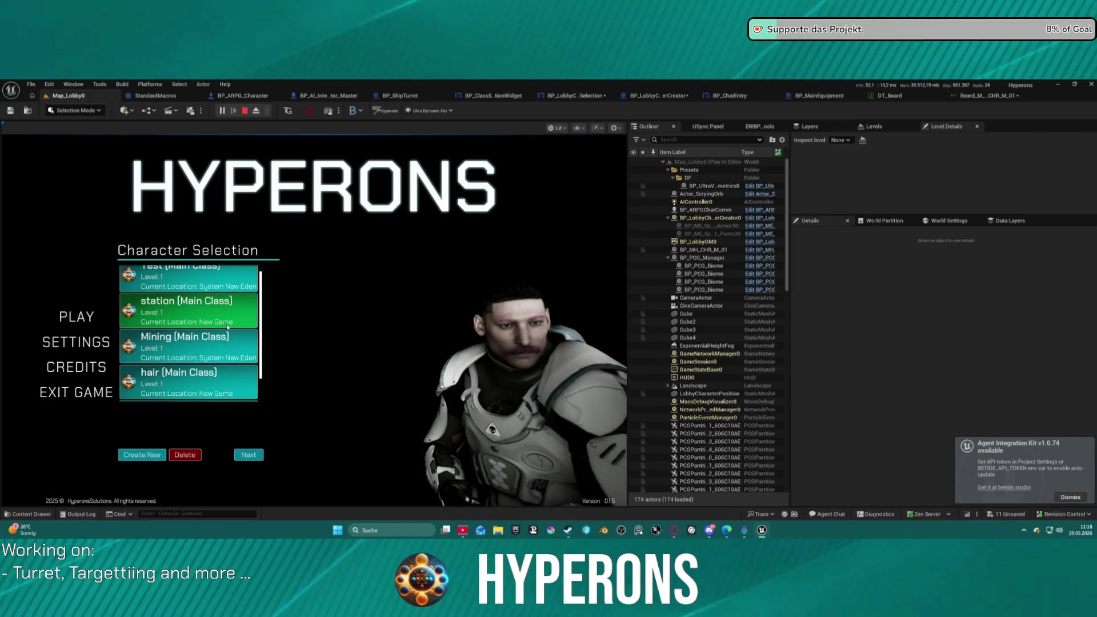
key("Escape")
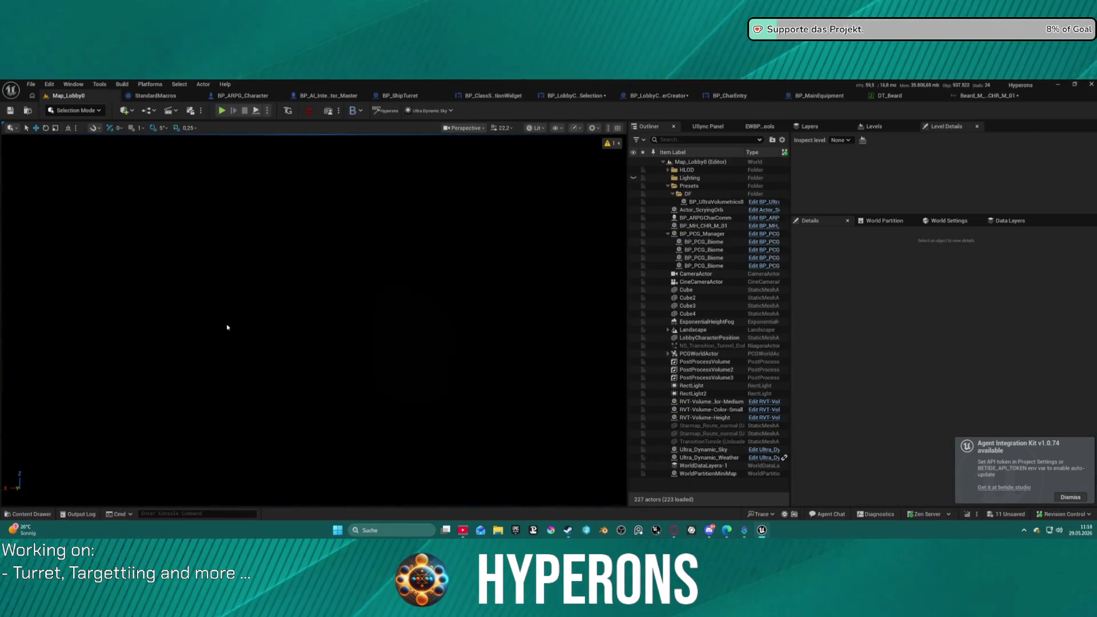
Glance at DT_Beard, then open AddGroomAssets from the selection widget and pan to the Gender branch.
left_click(903, 96)
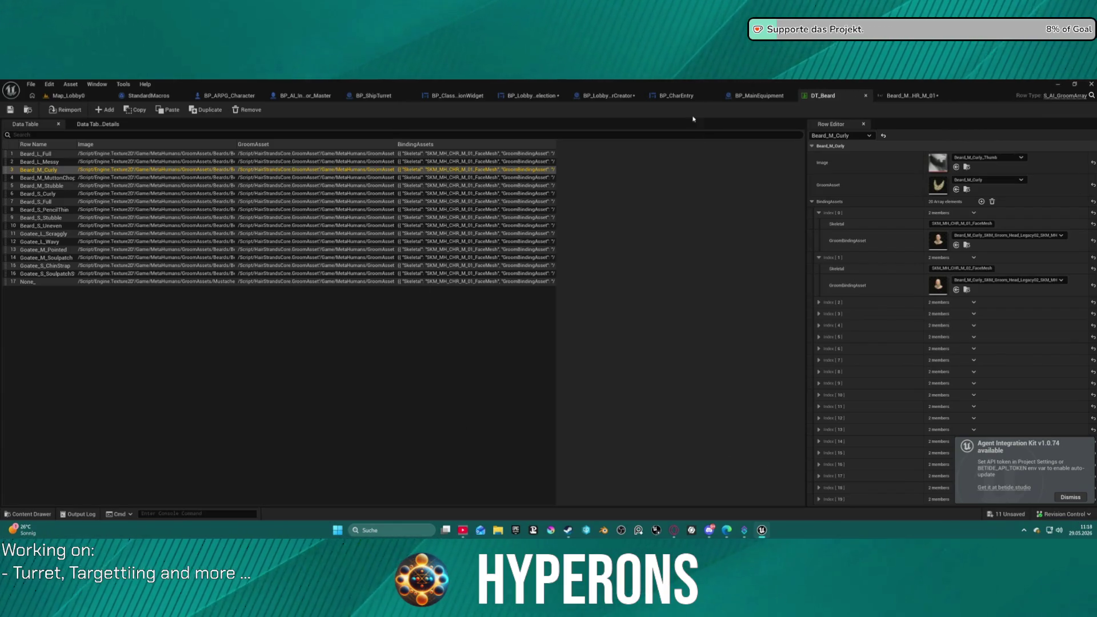
left_click(526, 98)
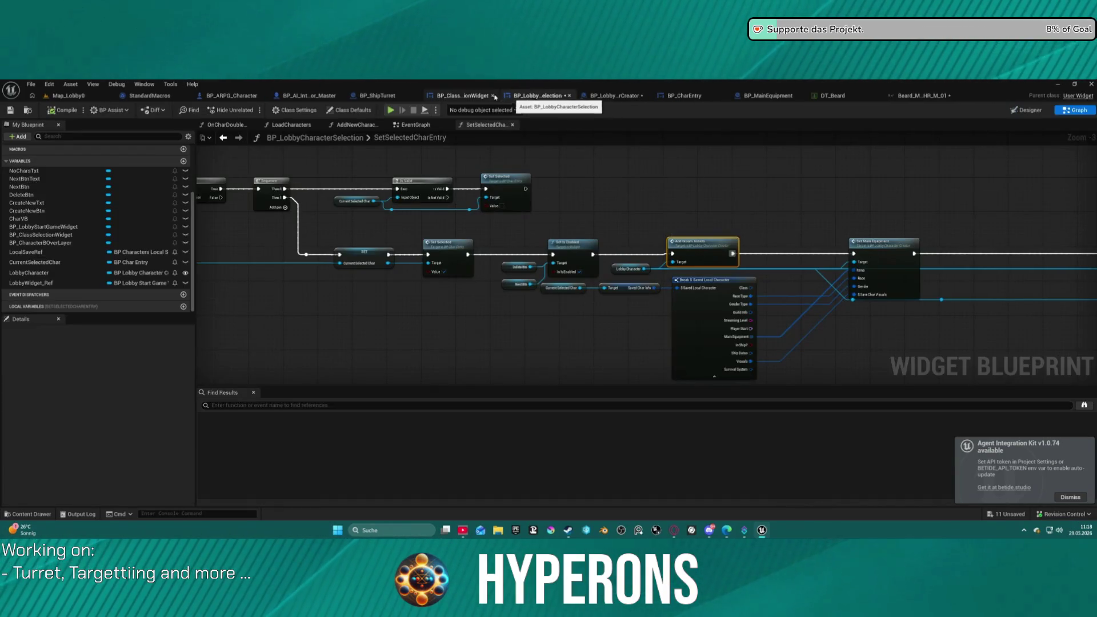
double_click(703, 248)
mouse_move(448, 248)
left_mouse_down()
mouse_move(451, 228)
mouse_move(934, 214)
left_mouse_up()
left_click_drag(514, 274, 555, 276)
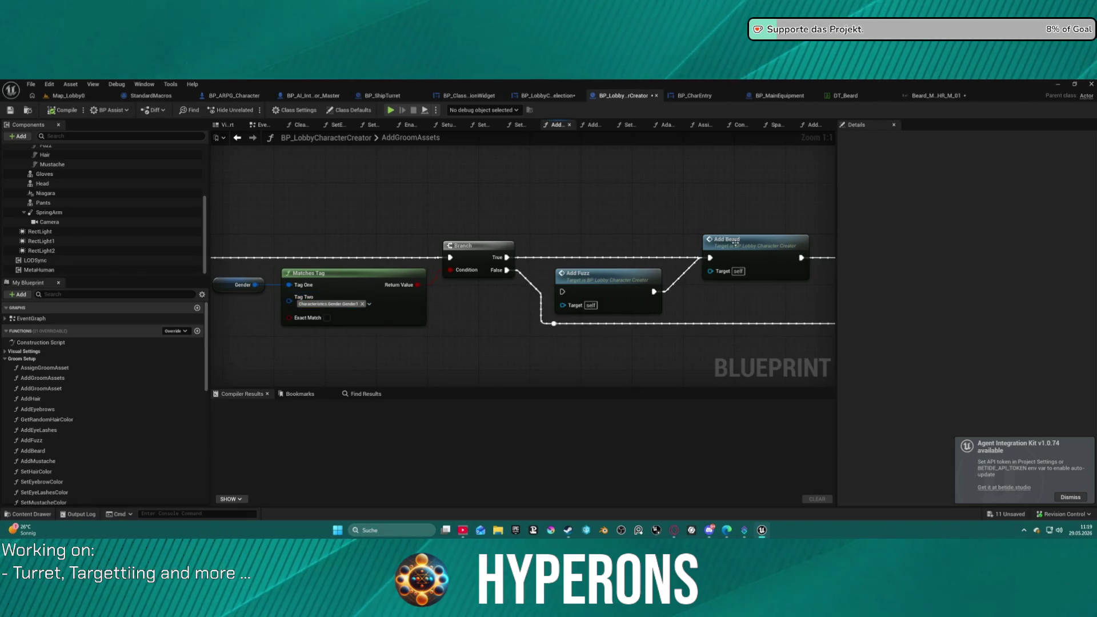
Open the AddBeard function and add a breakpoint on the Set Groom Asset node.
double_click(753, 255)
scroll(487, 300, "up", 3)
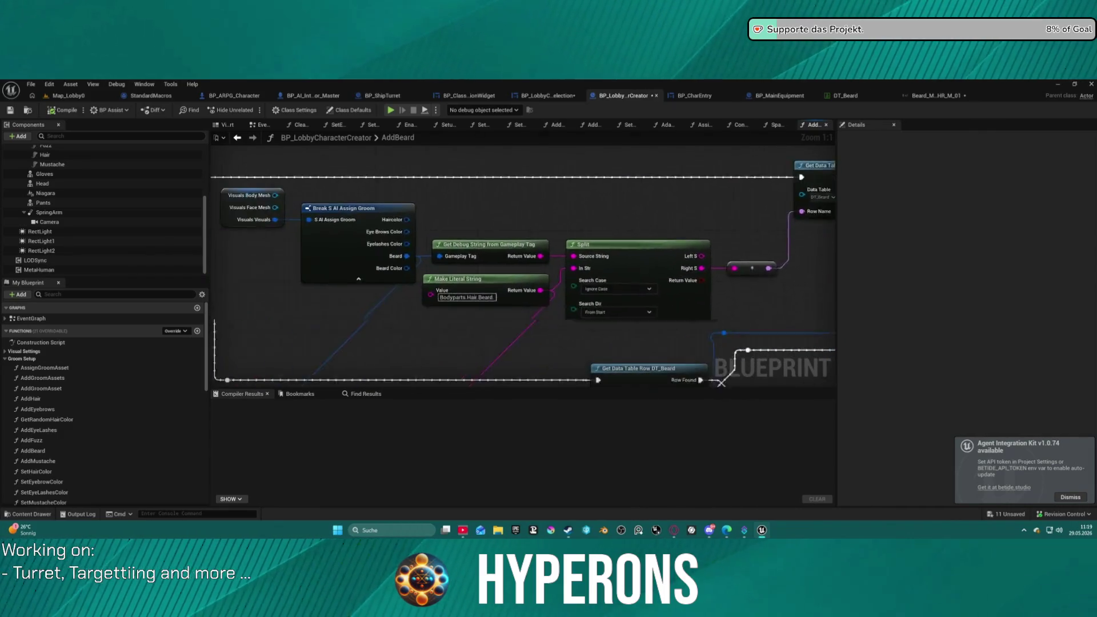
scroll(694, 175, "down", 4)
scroll(694, 175, "up", 5)
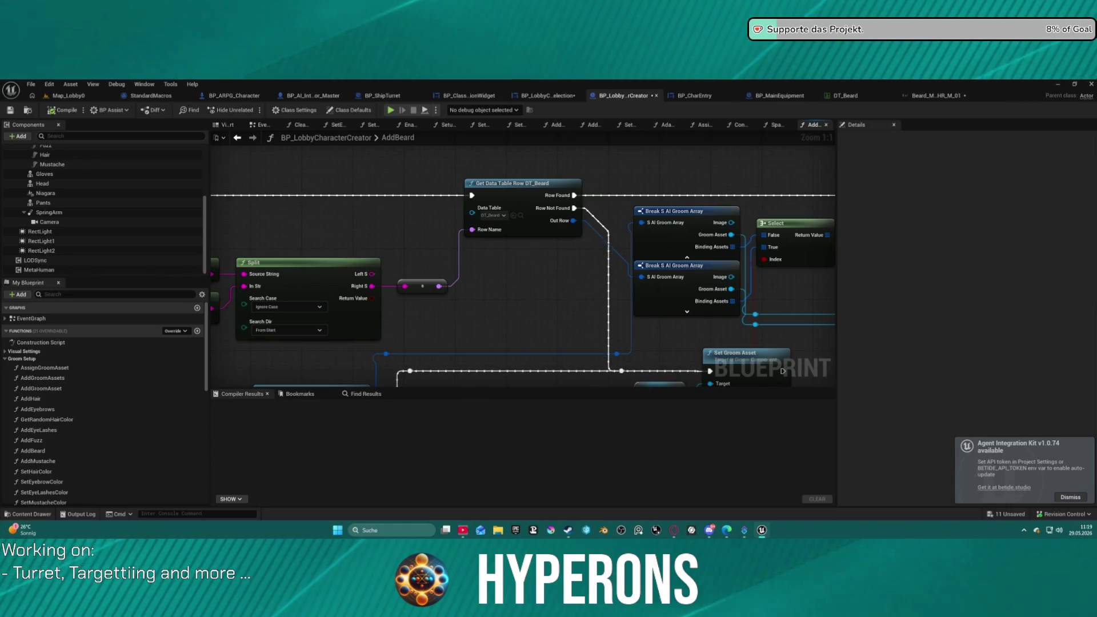
scroll(694, 175, "down", 4)
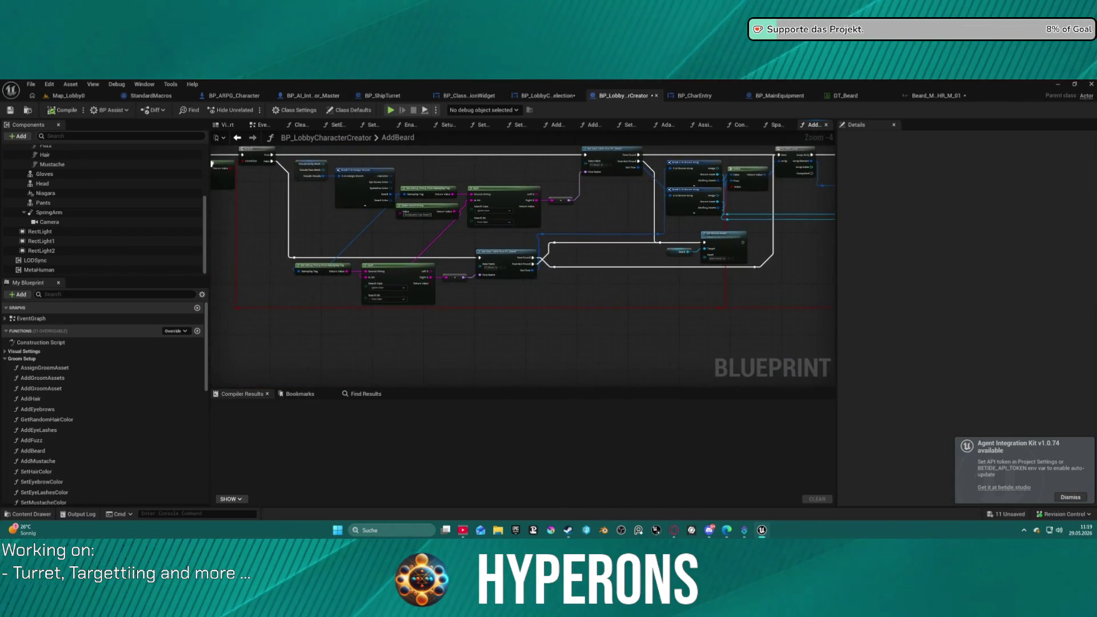
scroll(822, 166, "up", 2)
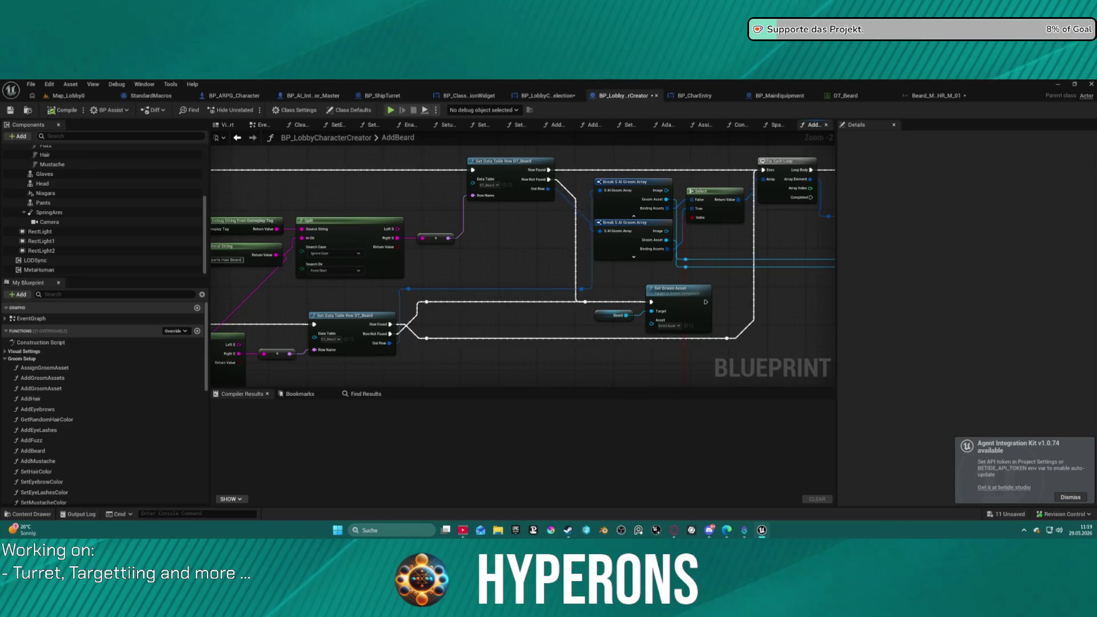
right_click(682, 293)
left_click(737, 479)
Rearrange the two Break S AI Groom Array nodes and wire from the upper one's array pin.
mouse_move(676, 306)
left_mouse_down()
mouse_move(423, 324)
mouse_move(641, 308)
left_mouse_up()
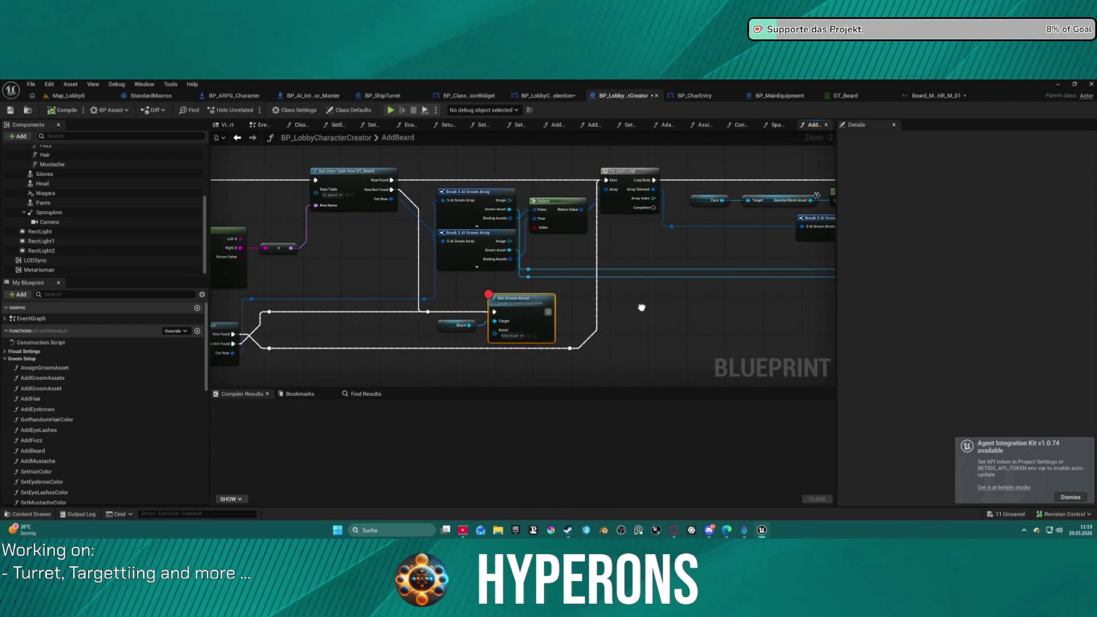
right_click(470, 242)
left_click(472, 191)
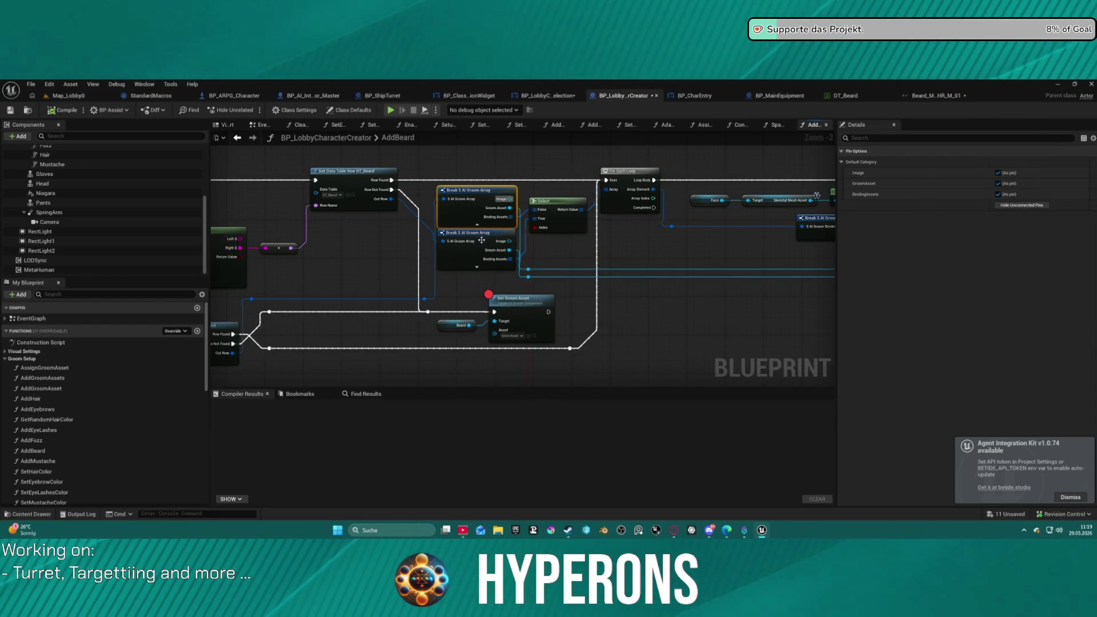
mouse_move(476, 228)
left_mouse_down()
mouse_move(490, 244)
mouse_move(463, 261)
mouse_move(433, 218)
mouse_move(469, 234)
mouse_move(451, 265)
mouse_move(424, 271)
left_mouse_up()
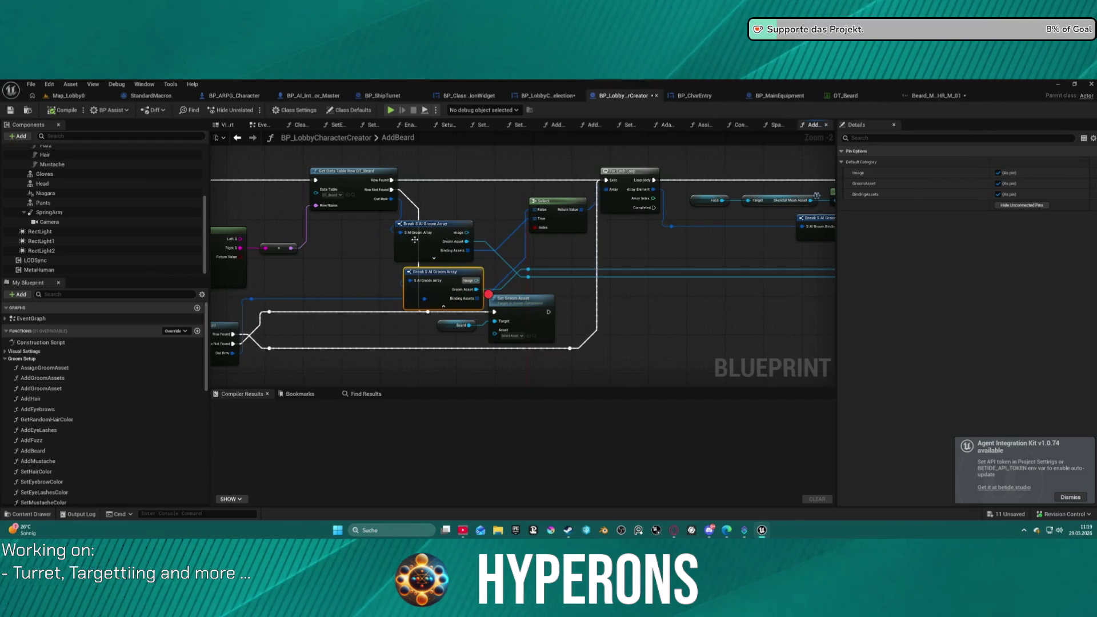
left_click_drag(419, 232, 463, 193)
mouse_move(438, 273)
left_mouse_down()
mouse_move(457, 233)
mouse_move(412, 234)
mouse_move(832, 227)
mouse_move(743, 240)
mouse_move(831, 233)
mouse_move(763, 200)
mouse_move(542, 234)
mouse_move(413, 231)
left_mouse_up()
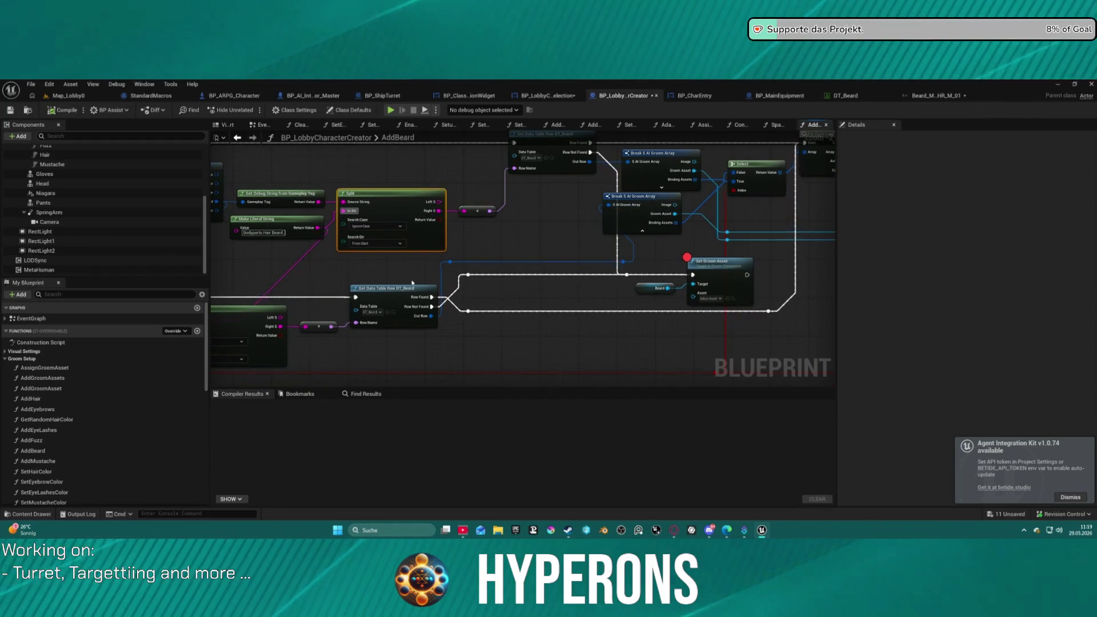
mouse_move(482, 296)
left_mouse_down()
mouse_move(646, 292)
mouse_move(372, 302)
mouse_move(240, 320)
mouse_move(497, 220)
mouse_move(476, 223)
mouse_move(482, 232)
mouse_move(494, 210)
left_mouse_up()
Reposition the Select and Break S AI Groom Array nodes in the AddBeard graph.
mouse_move(750, 240)
left_mouse_down()
mouse_move(571, 365)
mouse_move(560, 330)
mouse_move(780, 255)
mouse_move(821, 256)
left_mouse_up()
scroll(626, 271, "down", 1)
left_click_drag(625, 270, 778, 284)
mouse_move(328, 206)
left_mouse_down()
mouse_move(258, 244)
mouse_move(303, 221)
left_mouse_up()
mouse_move(518, 249)
left_mouse_down()
mouse_move(414, 255)
mouse_move(269, 240)
mouse_move(396, 241)
left_mouse_up()
scroll(414, 256, "down", 1)
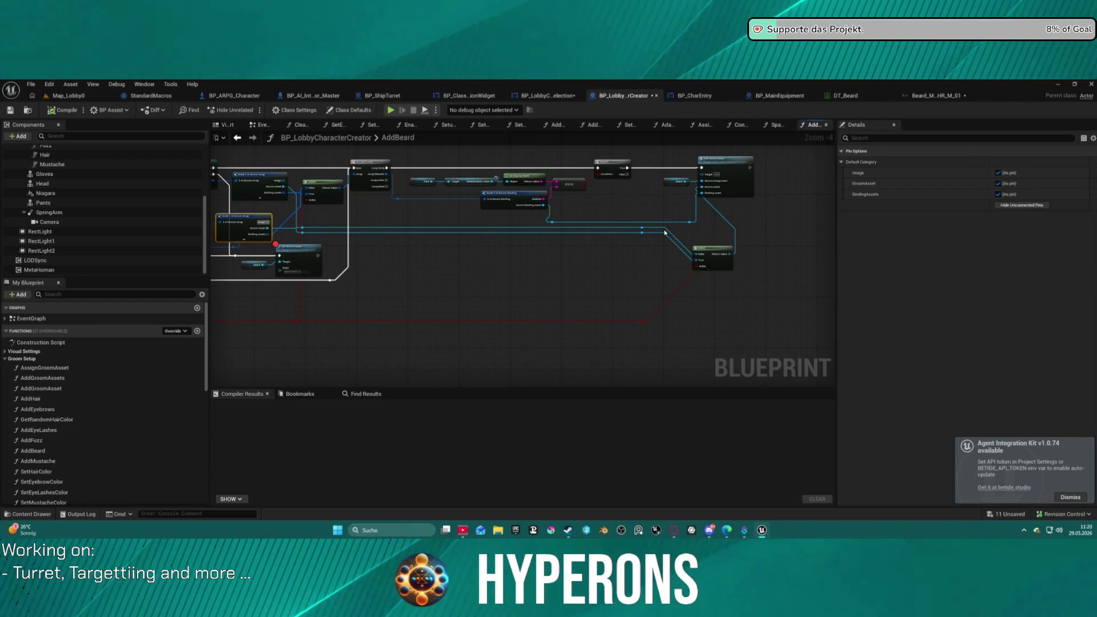
Connect the reroute wire into the Select node's input, undoing an initial wrong connection.
left_click(667, 232)
left_click_drag(668, 232, 667, 233)
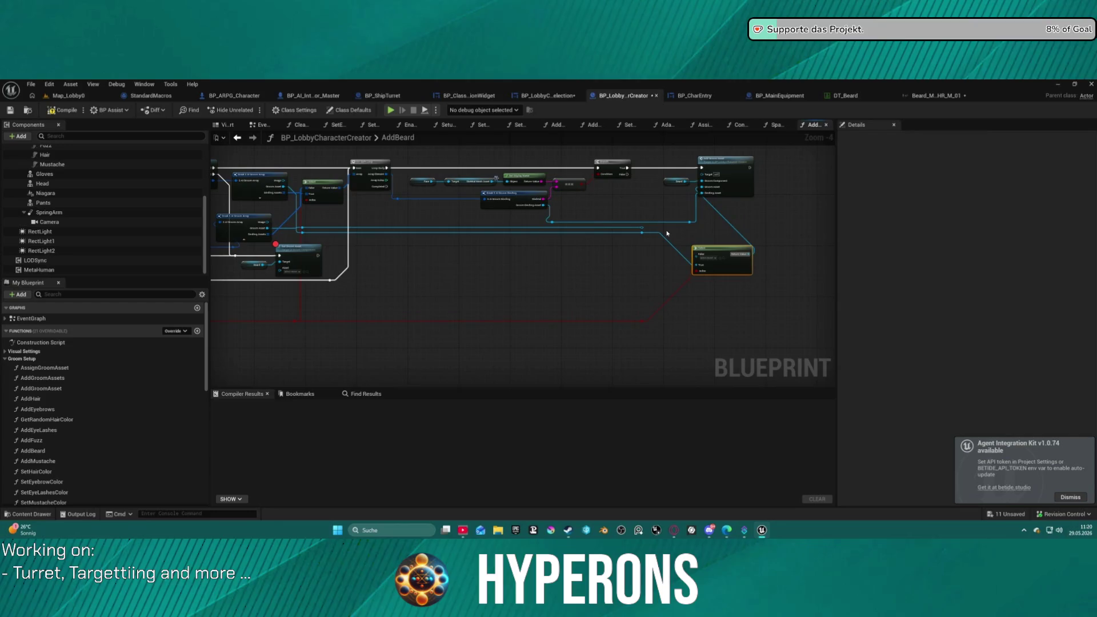
key("ctrl+z")
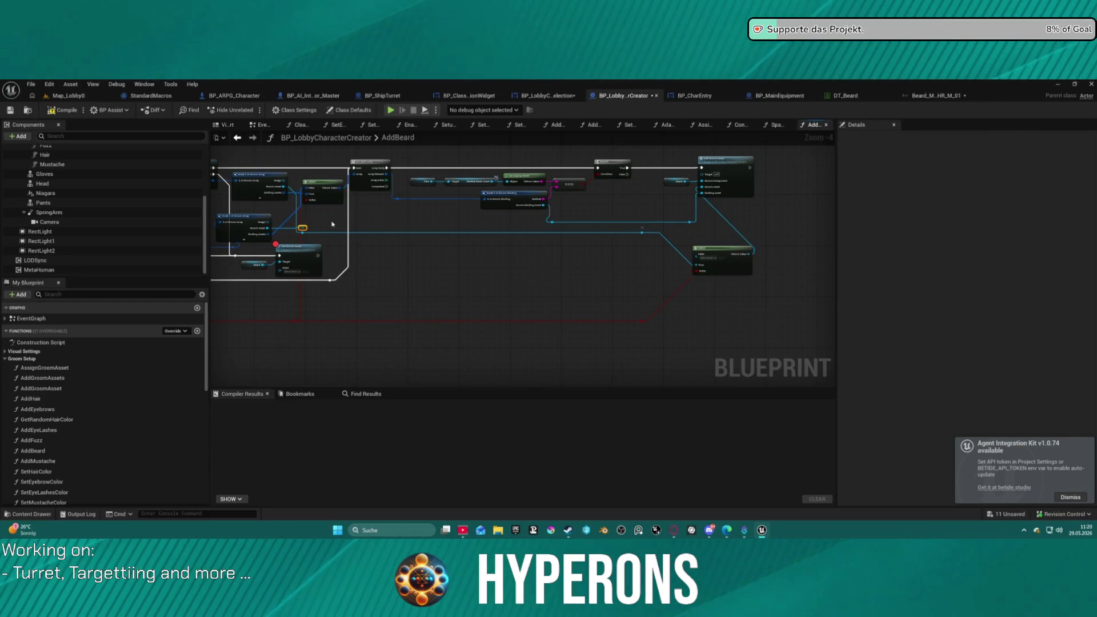
left_click_drag(302, 227, 478, 226)
left_click_drag(678, 248, 697, 257)
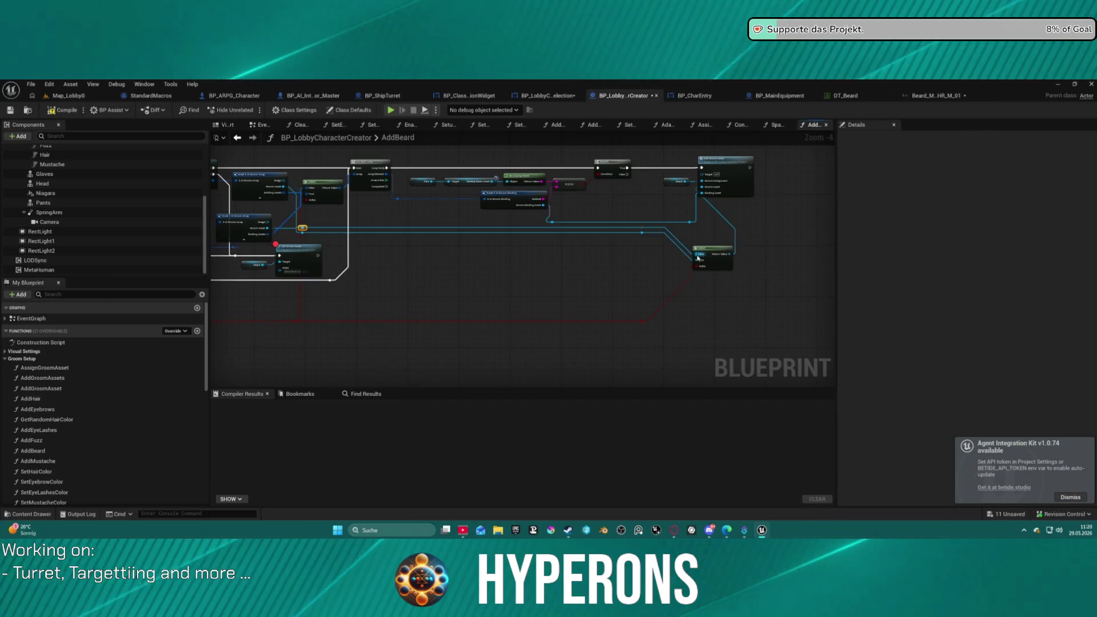
Add a breakpoint on the Add Groom Asset call and start a play-in-editor session.
right_click(735, 176)
left_click(748, 280)
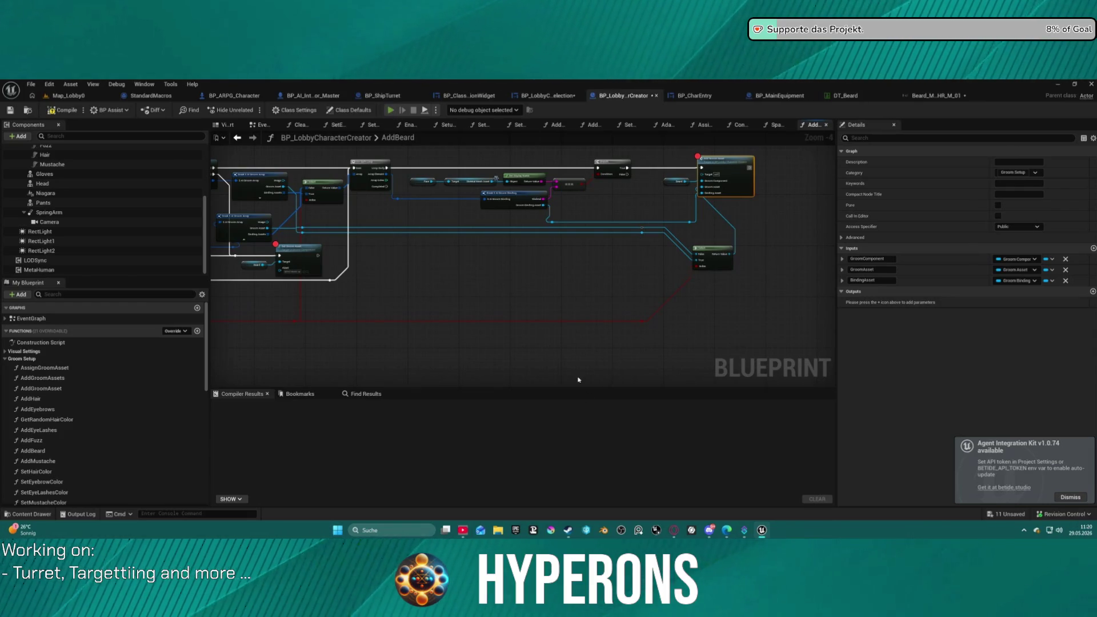
key("alt+p")
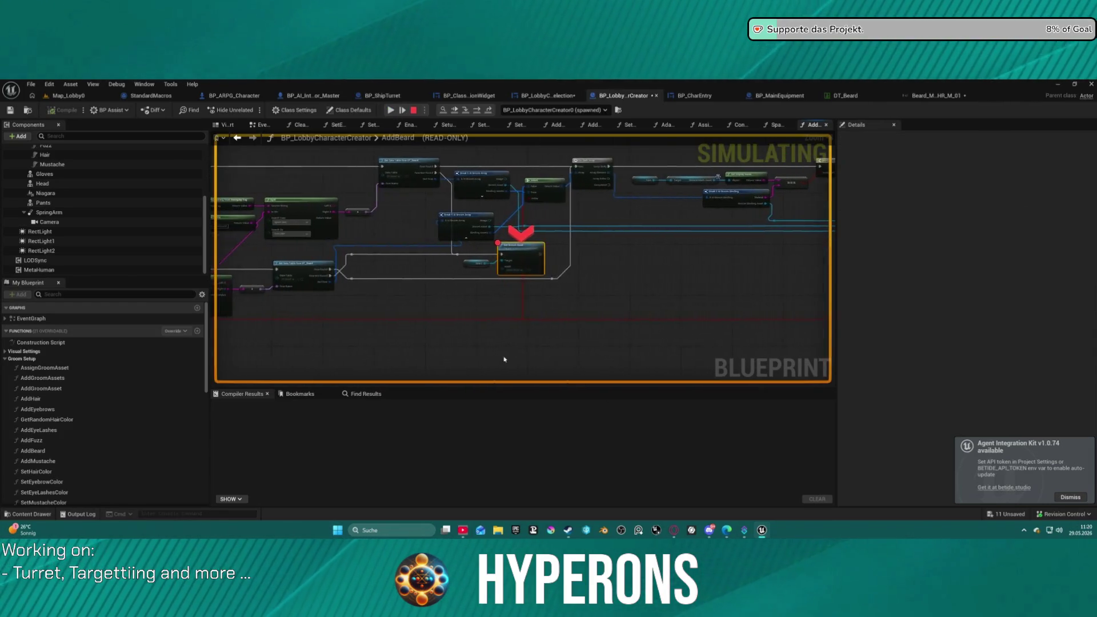
Resume, open Character Selection, pick the station and hair characters, and continue past the breakpoint.
left_click(391, 110)
left_click(101, 306)
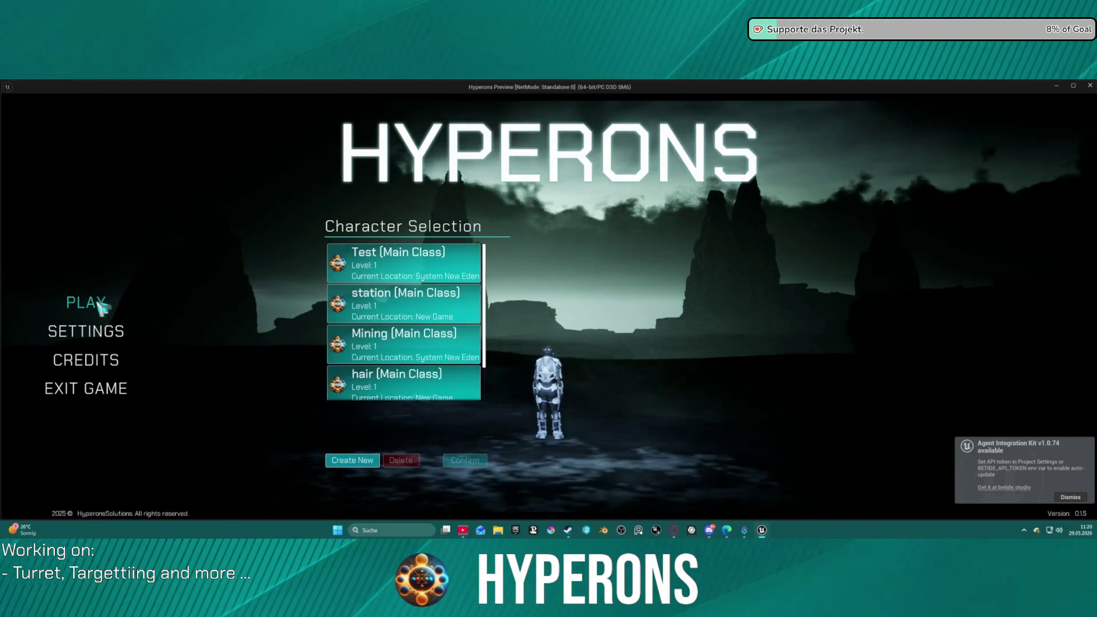
left_click(368, 300)
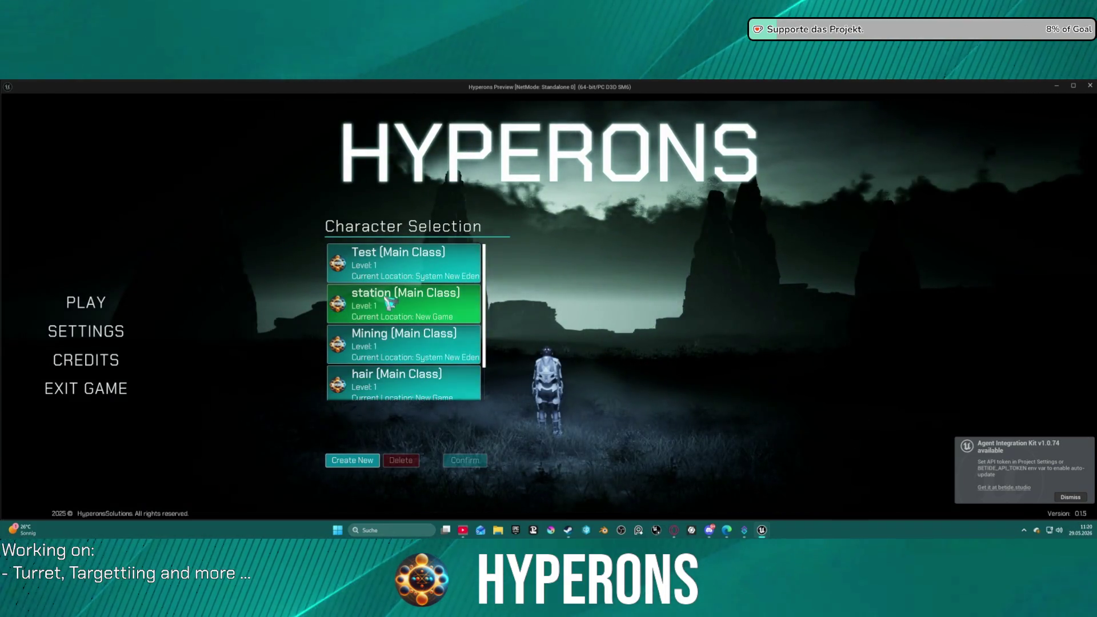
scroll(468, 347, "down", 1)
left_click(457, 374)
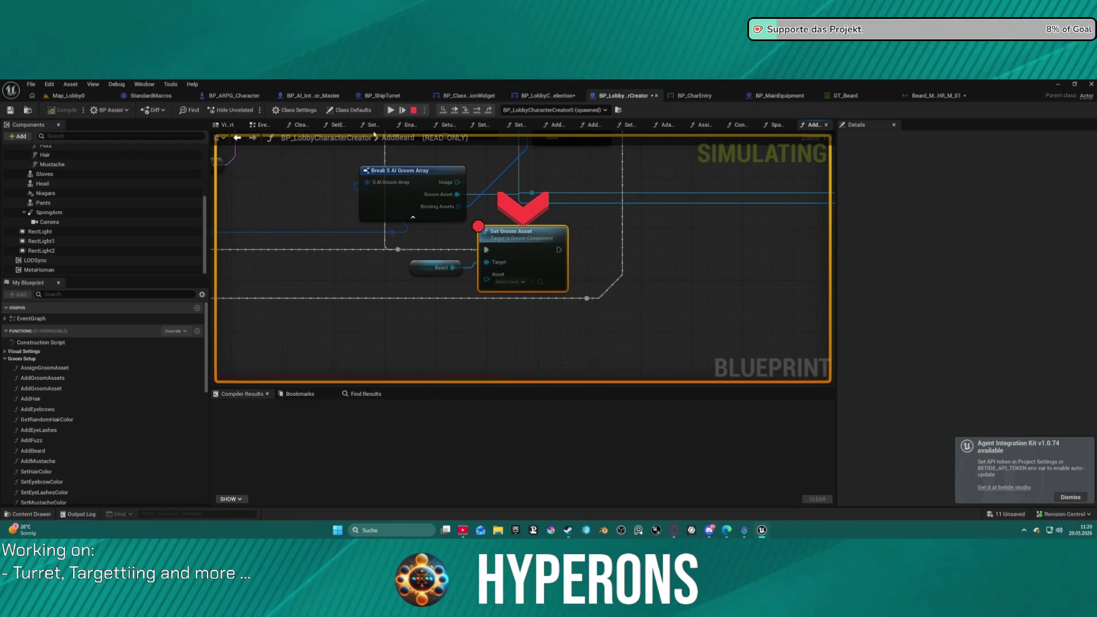
key("F8")
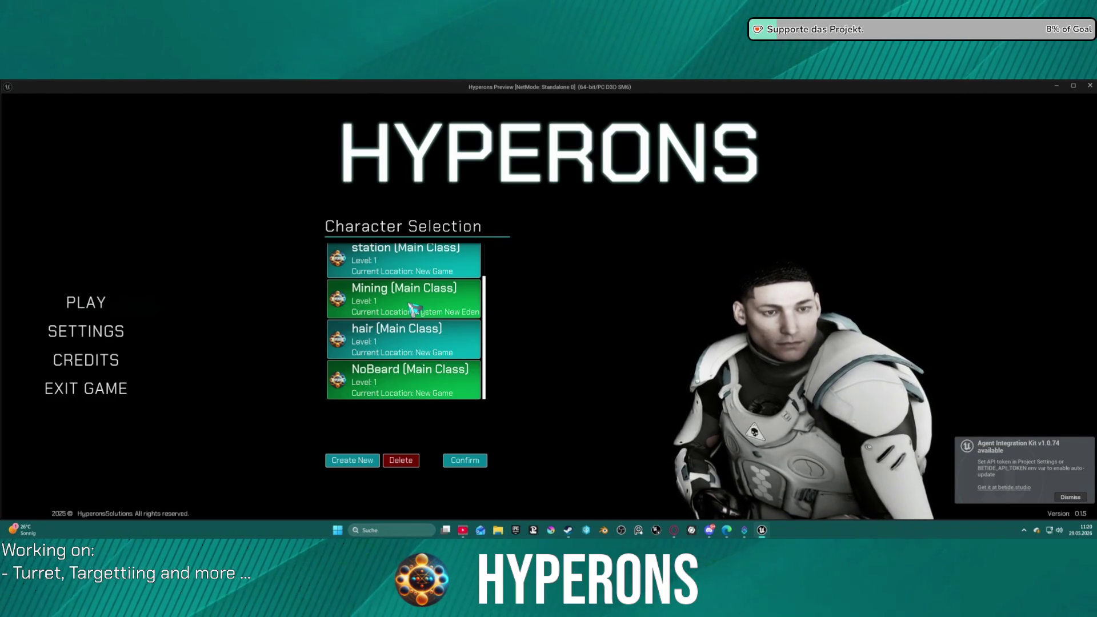
Select another character and inspect the DT_Beard row lookup's Out Row, which returns no groom asset.
left_click(412, 341)
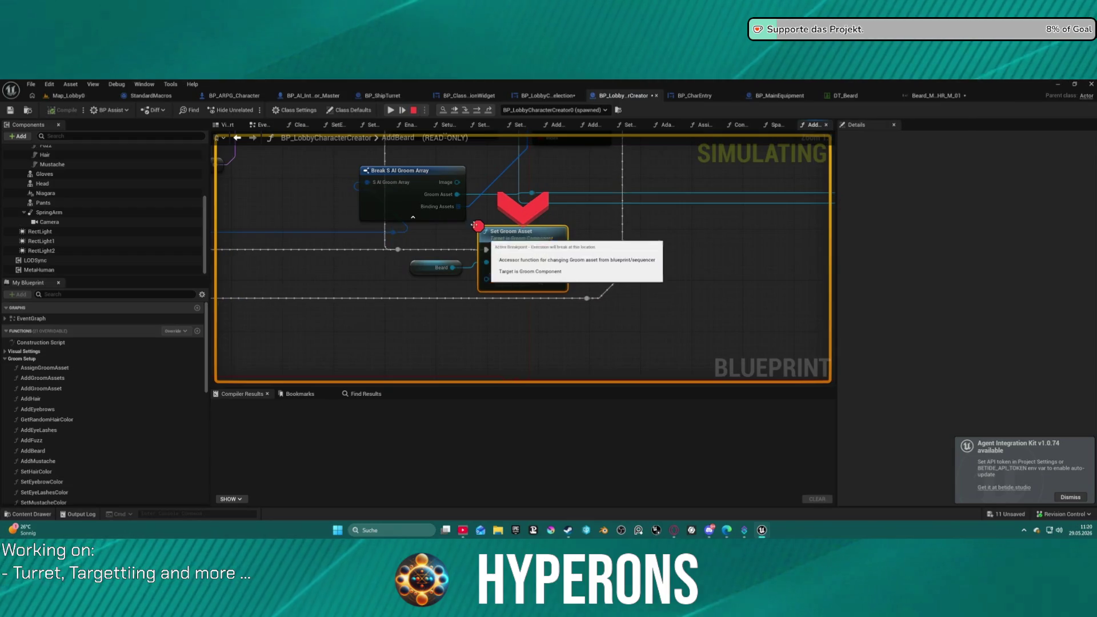
left_click_drag(419, 249, 790, 306)
mouse_move(636, 301)
left_mouse_down()
mouse_move(571, 260)
mouse_move(514, 252)
mouse_move(562, 276)
mouse_move(529, 316)
mouse_move(825, 316)
mouse_move(563, 343)
mouse_move(639, 296)
mouse_move(596, 298)
left_mouse_up()
mouse_move(426, 337)
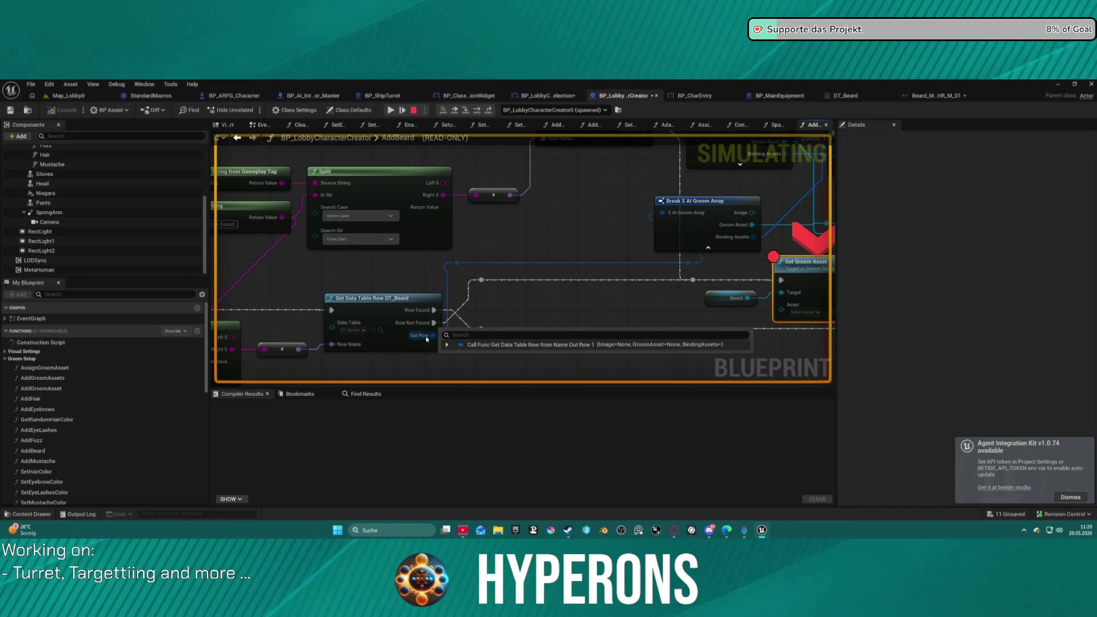
mouse_move(345, 329)
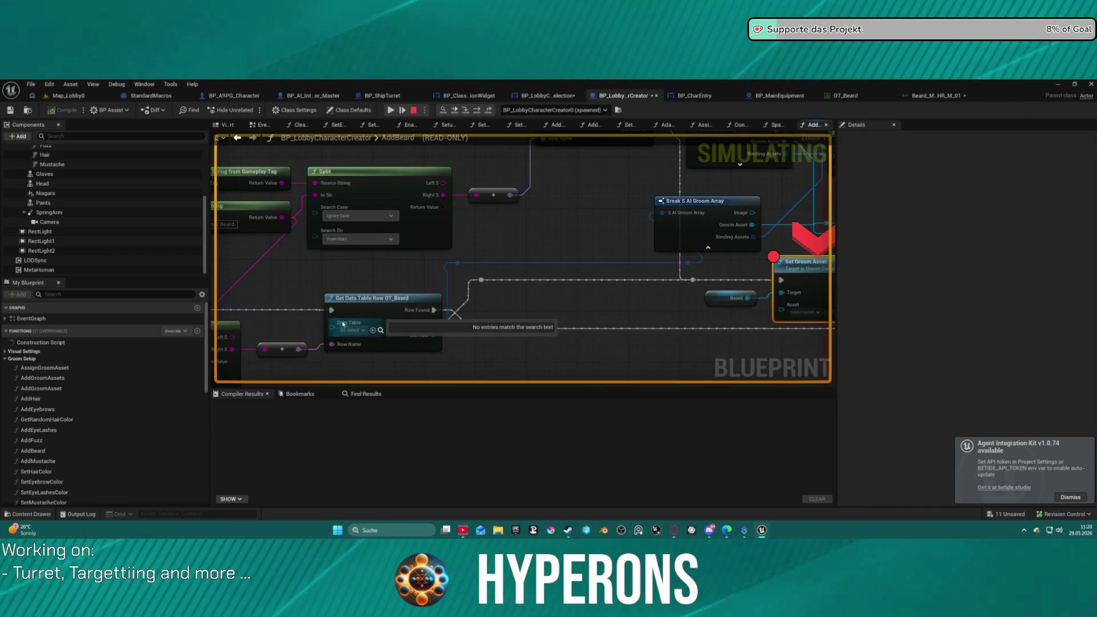
key("F8")
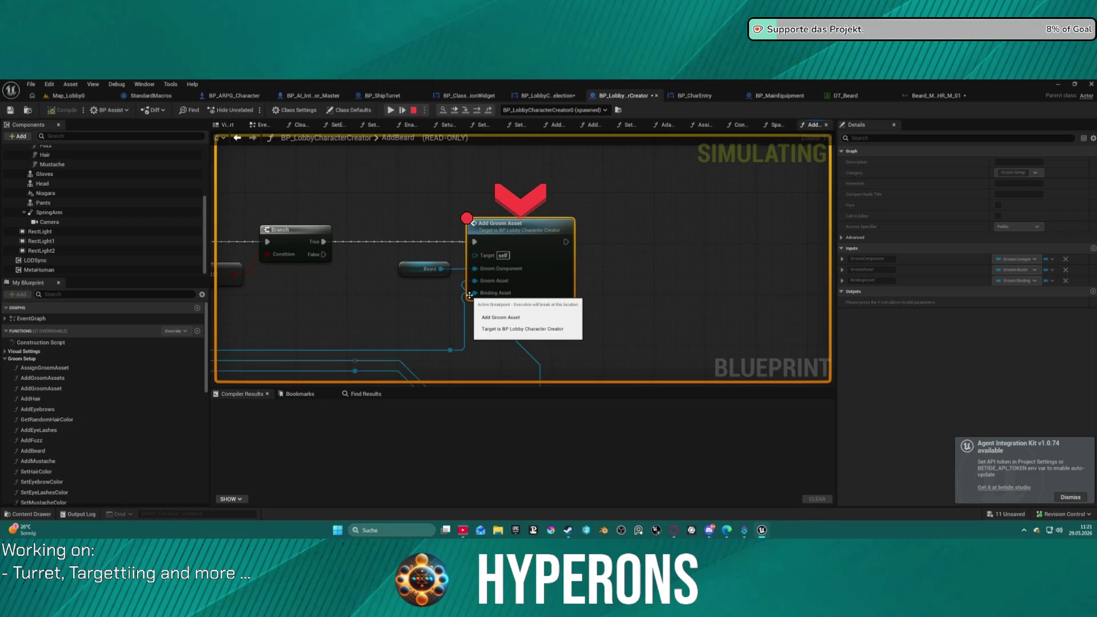
Expand the Break S AI Groom Array debug value to confirm the GroomAsset is Beard_M_Curly.
left_click_drag(443, 348, 619, 290)
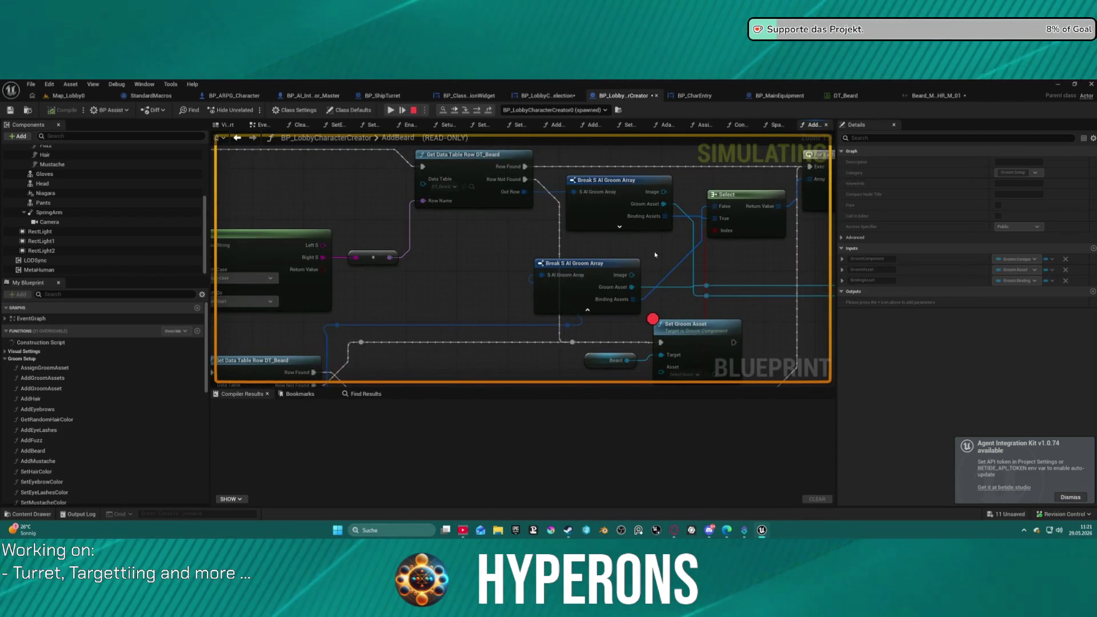
mouse_move(574, 277)
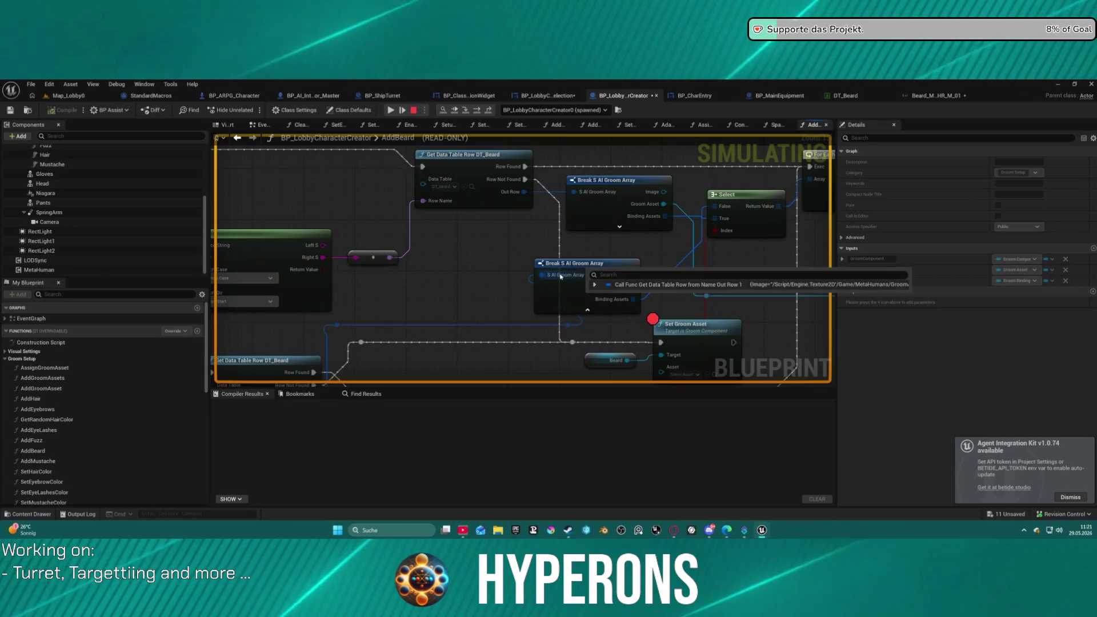
left_click(594, 285)
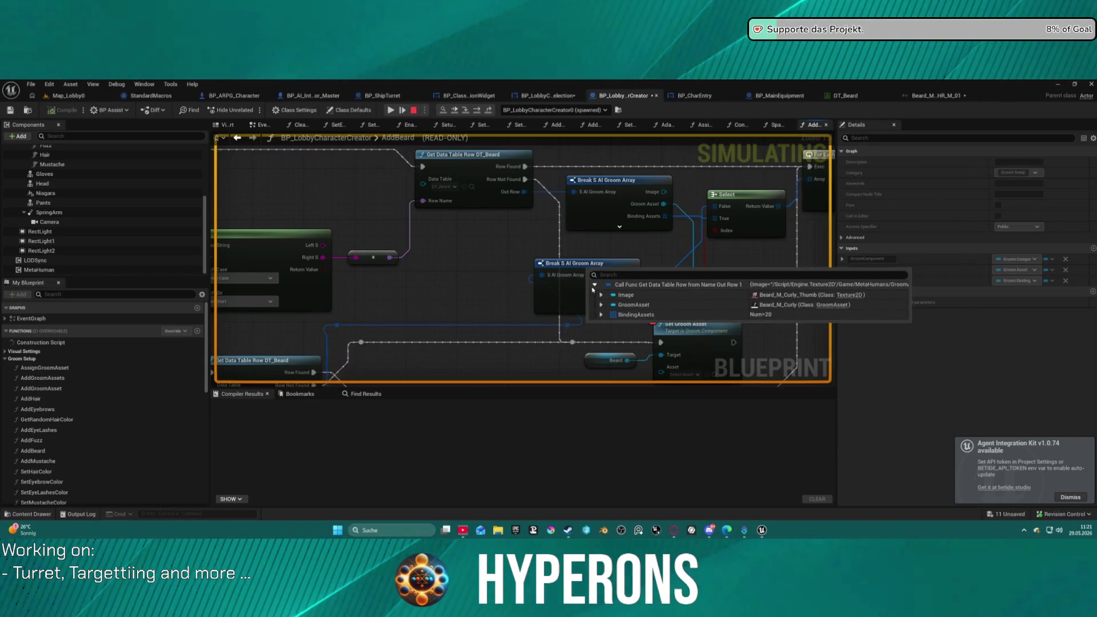
left_click(601, 304)
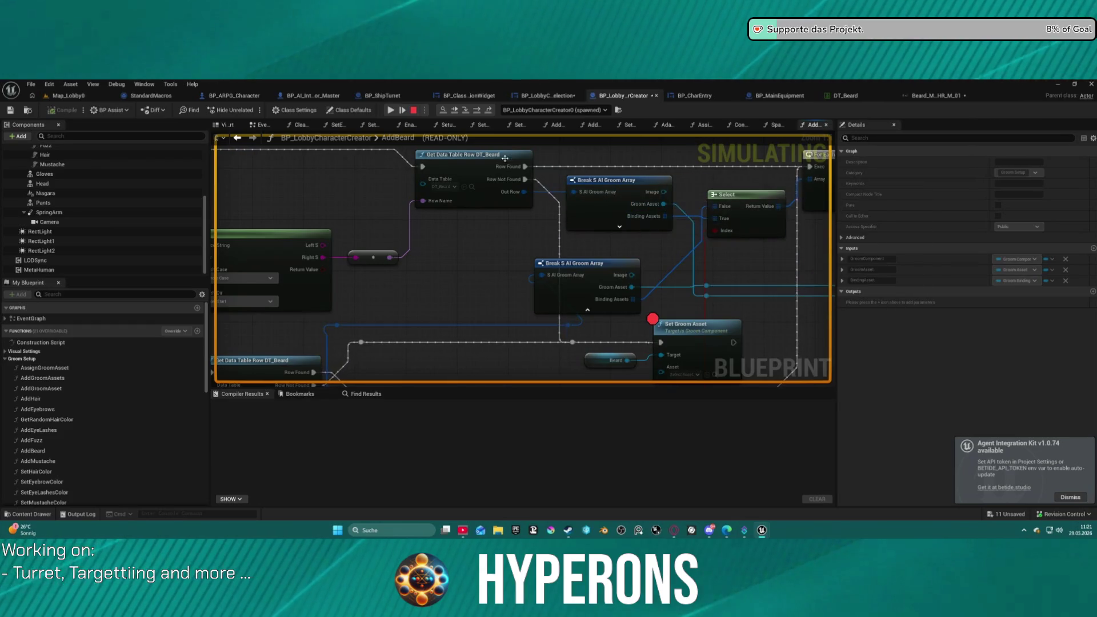
Resume execution, revisit the paused editor, and resume again to view the bearded character.
left_click(390, 109)
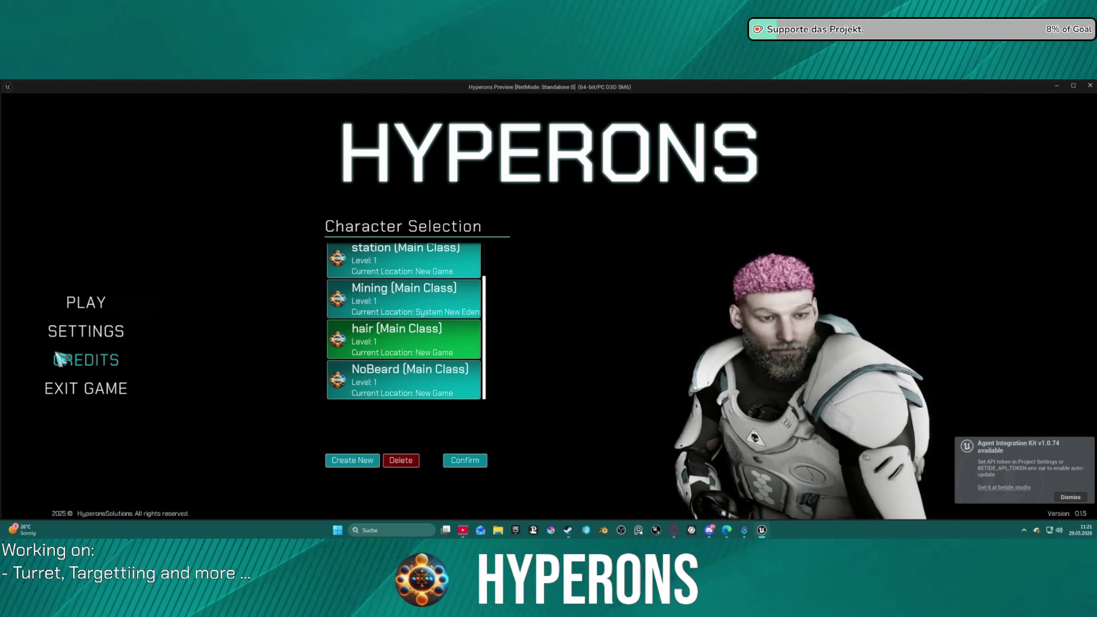
left_click(423, 263)
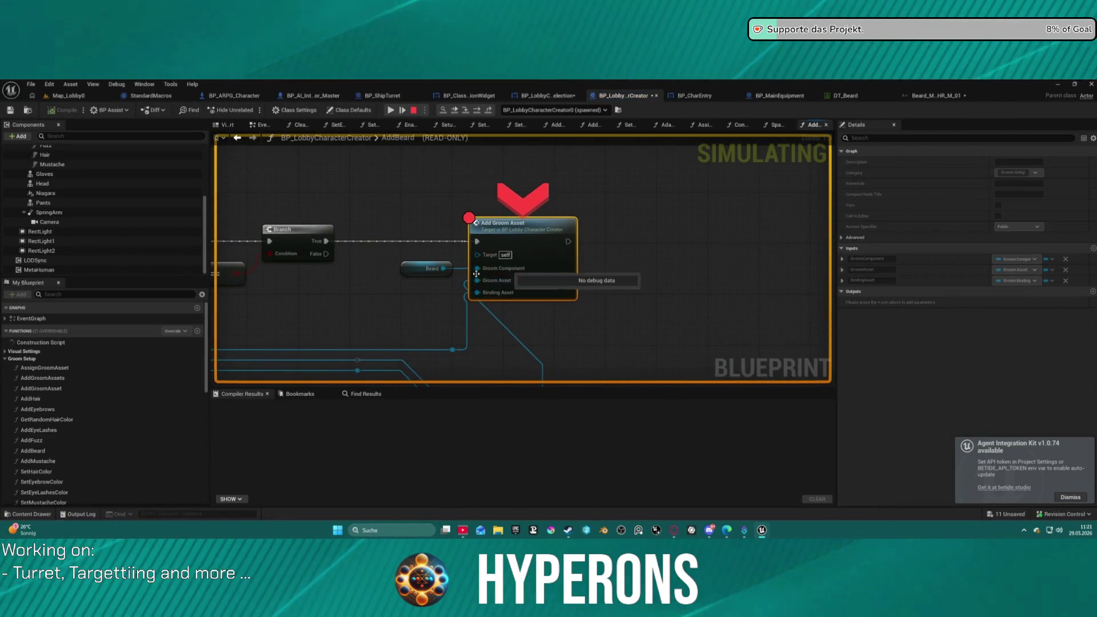
left_click(392, 110)
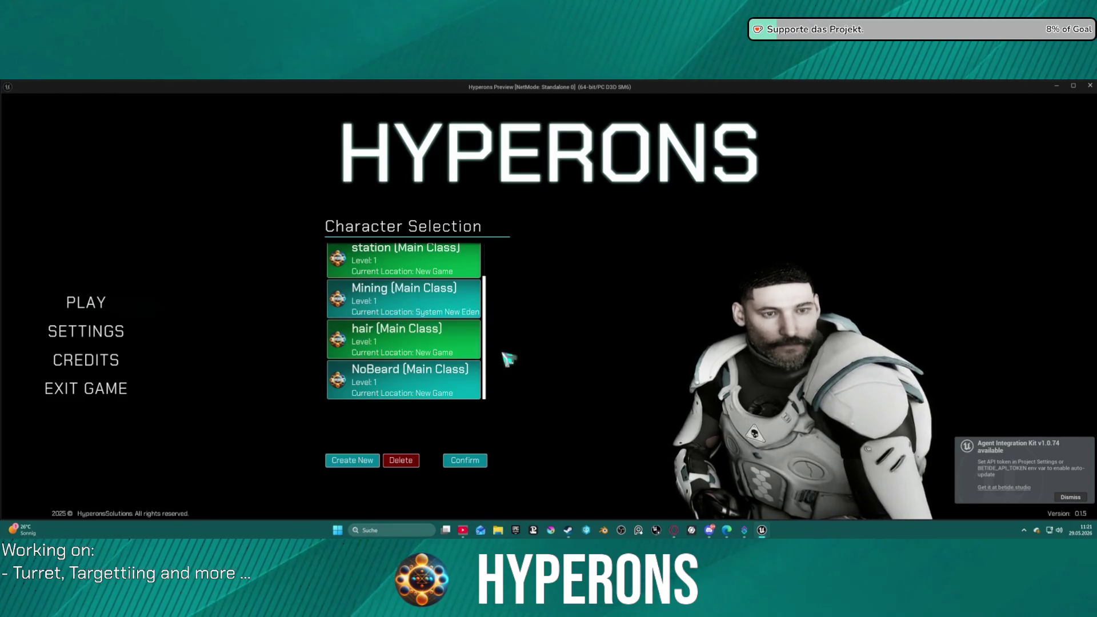
Select the Mining character and step through the beard breakpoints back into the editor.
left_click(458, 282)
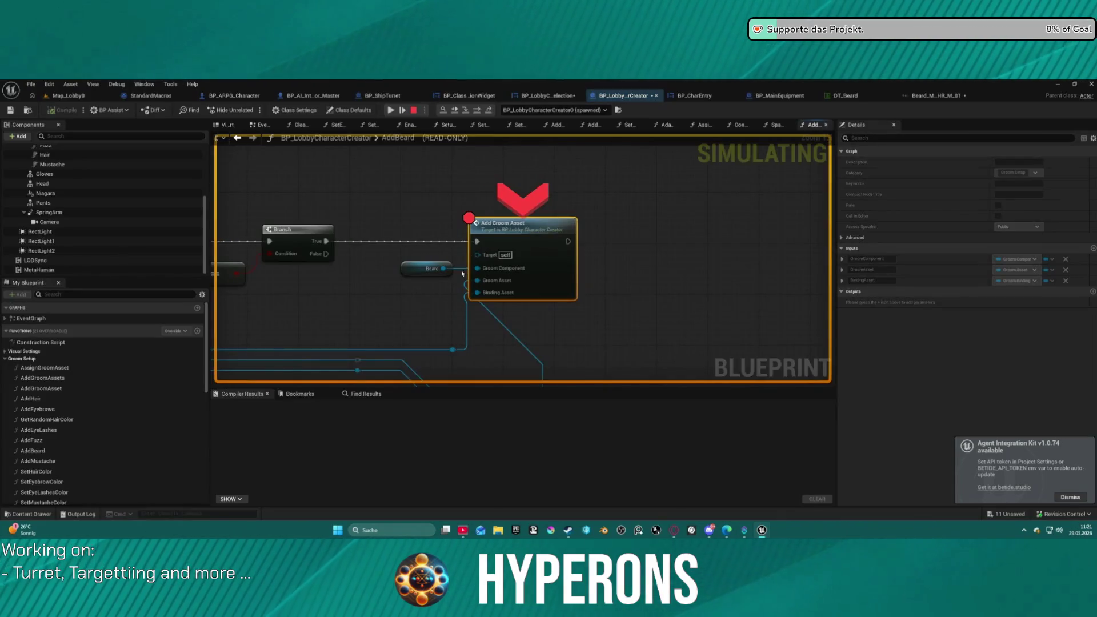
left_click(392, 110)
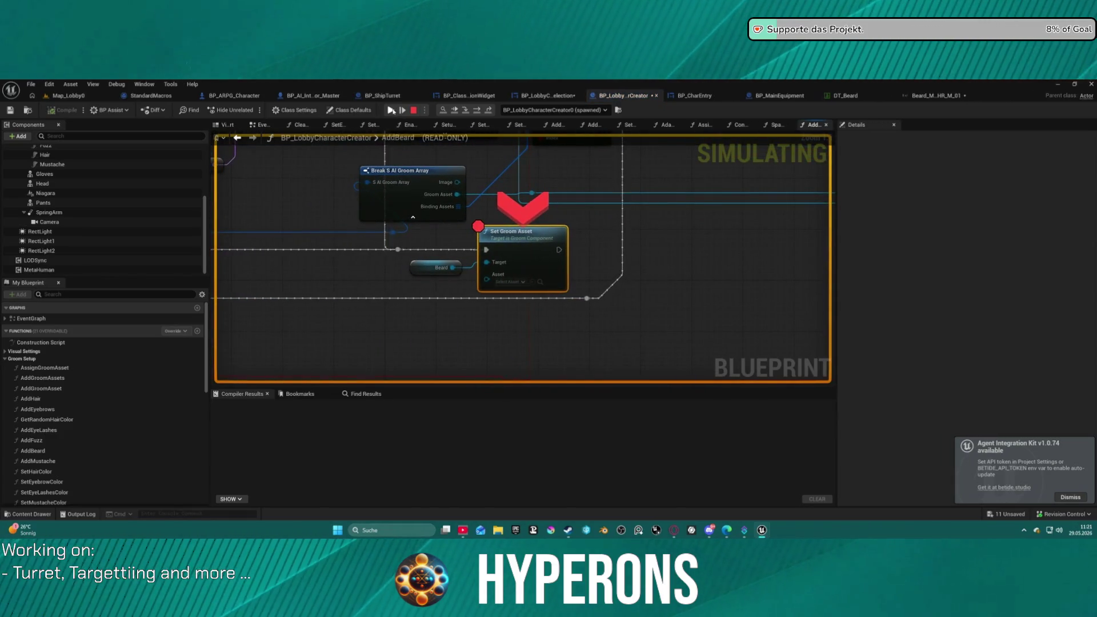
left_click(393, 110)
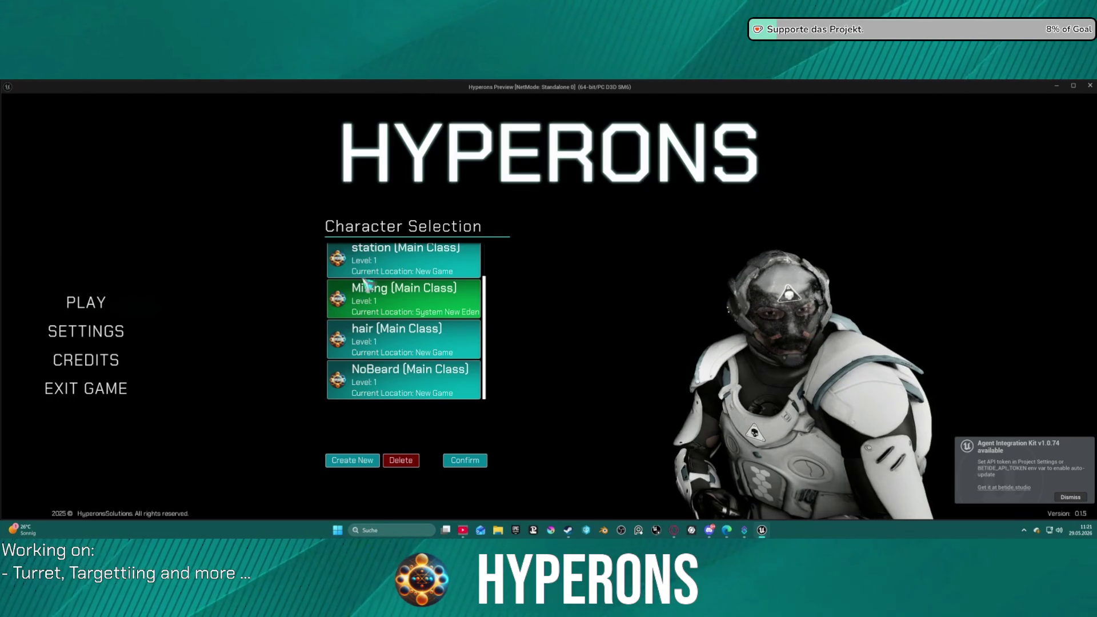
left_click(411, 271)
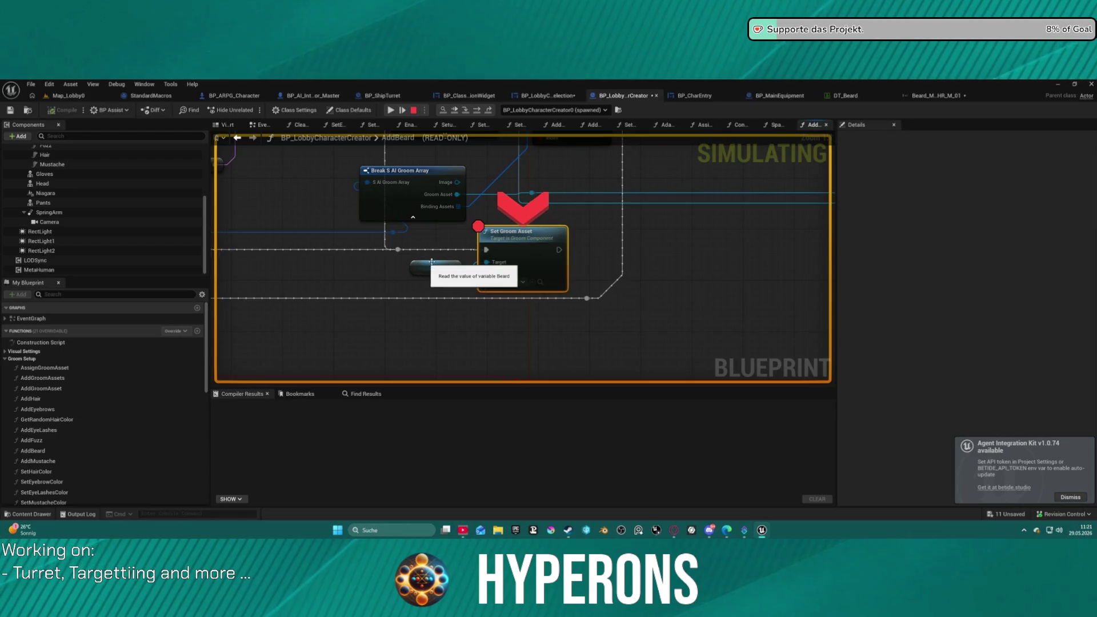
Inspect the Matches Tag, Row Name and Get Debug String pins, showing False and a None row.
mouse_move(484, 278)
left_mouse_down()
mouse_move(657, 297)
mouse_move(743, 268)
mouse_move(544, 259)
mouse_move(357, 196)
mouse_move(483, 268)
mouse_move(434, 217)
mouse_move(505, 244)
mouse_move(470, 264)
left_mouse_up()
mouse_move(509, 235)
mouse_move(469, 264)
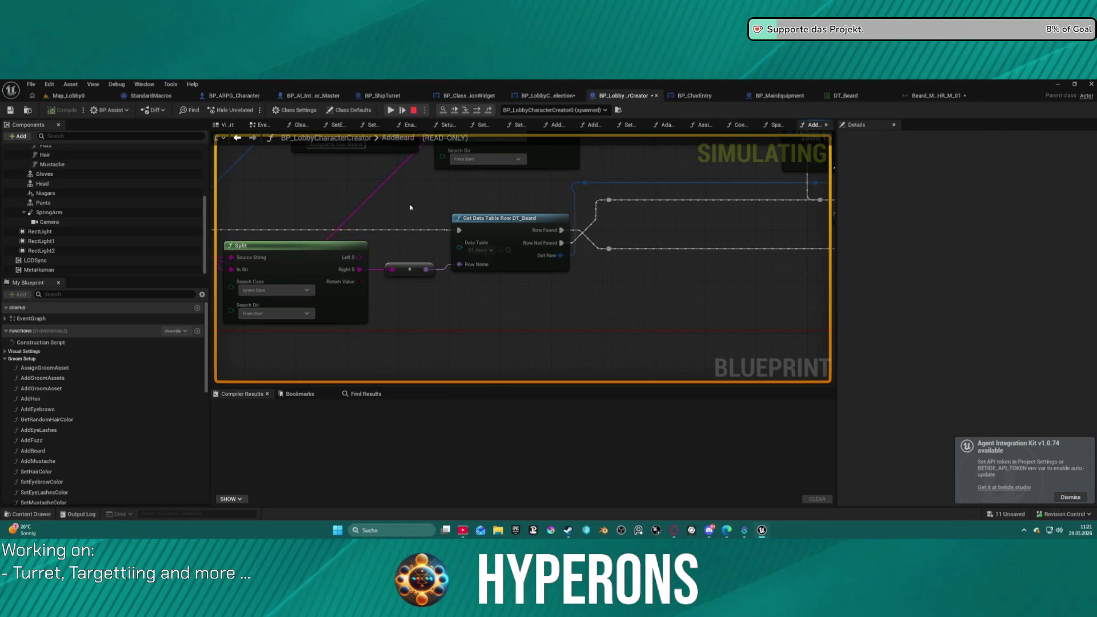
left_click_drag(411, 207, 721, 210)
mouse_move(495, 264)
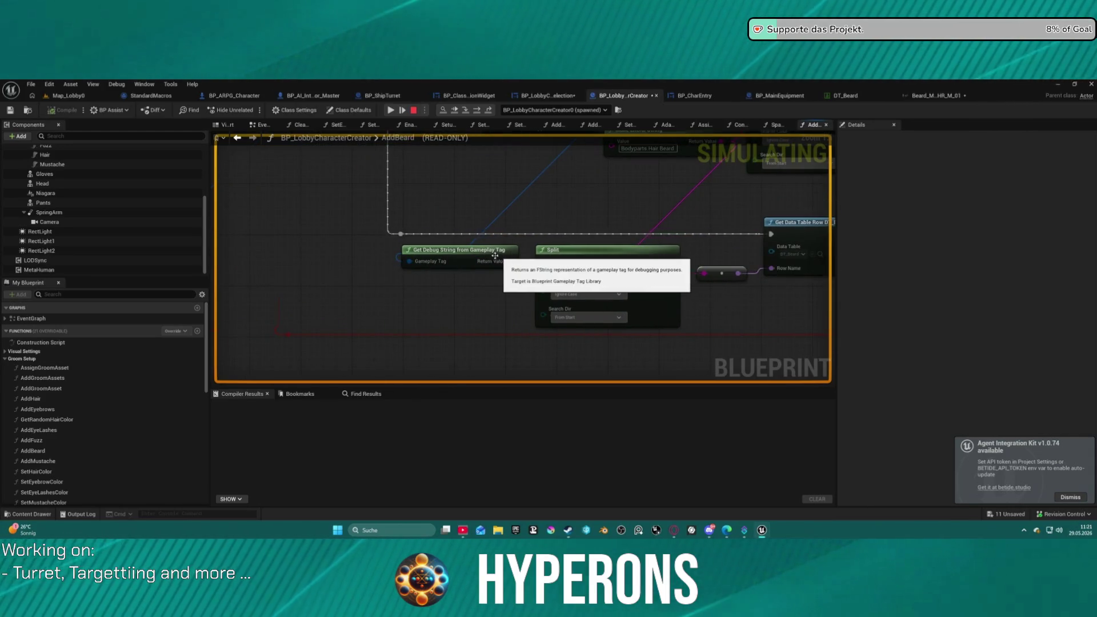
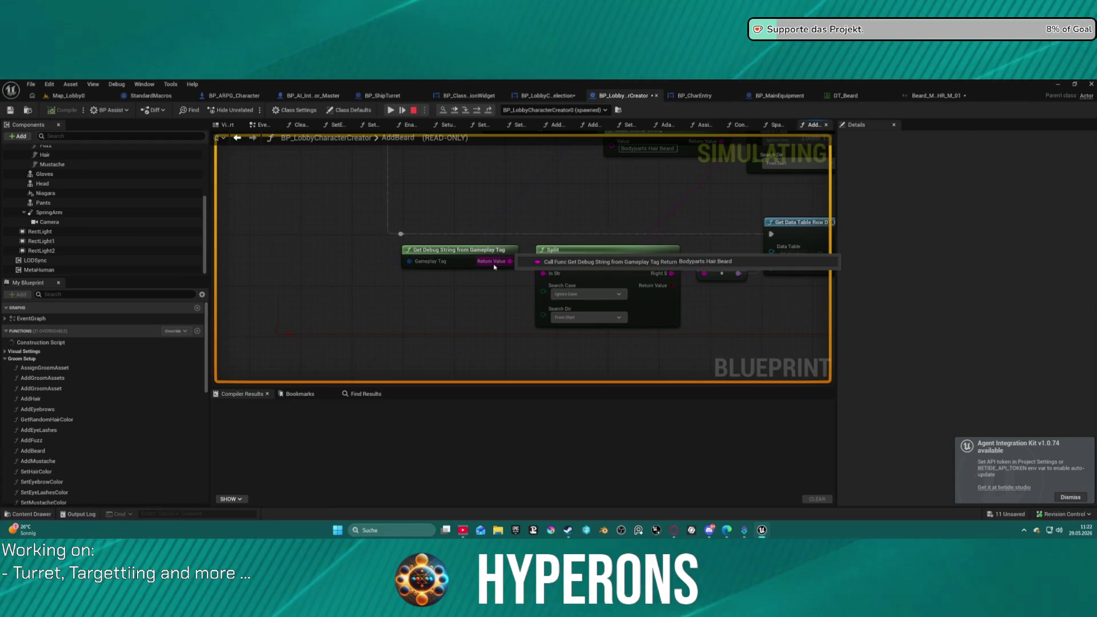
Check the empty Set Groom Asset asset picker, close it, and step the debugger to Add Groom Asset.
mouse_move(290, 362)
left_mouse_down()
mouse_move(491, 339)
mouse_move(460, 382)
left_mouse_up()
mouse_move(387, 246)
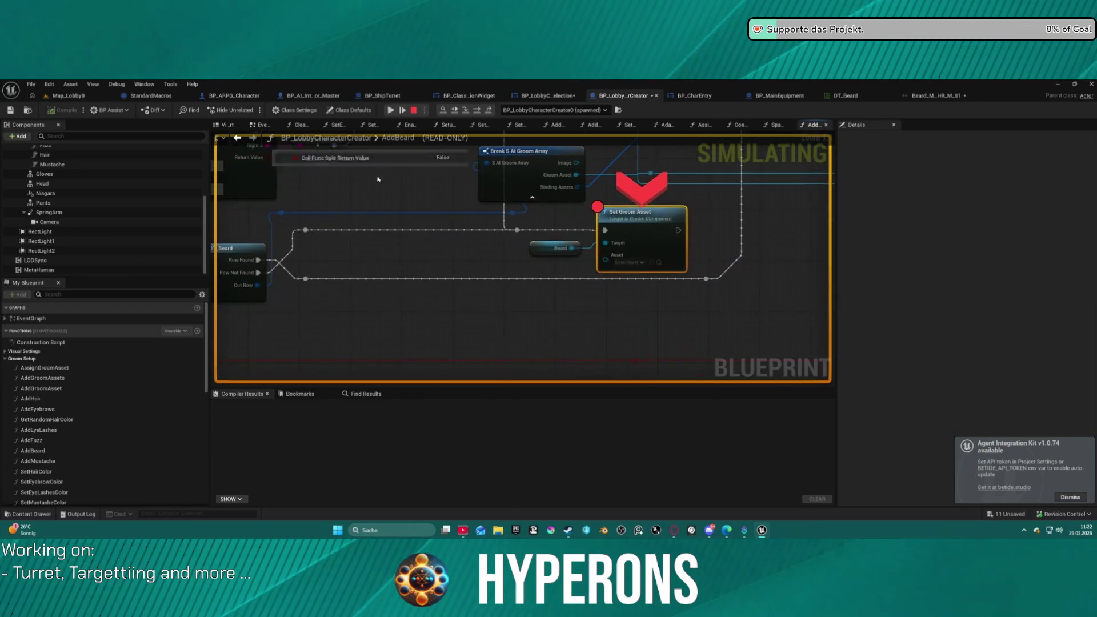
left_click(569, 319)
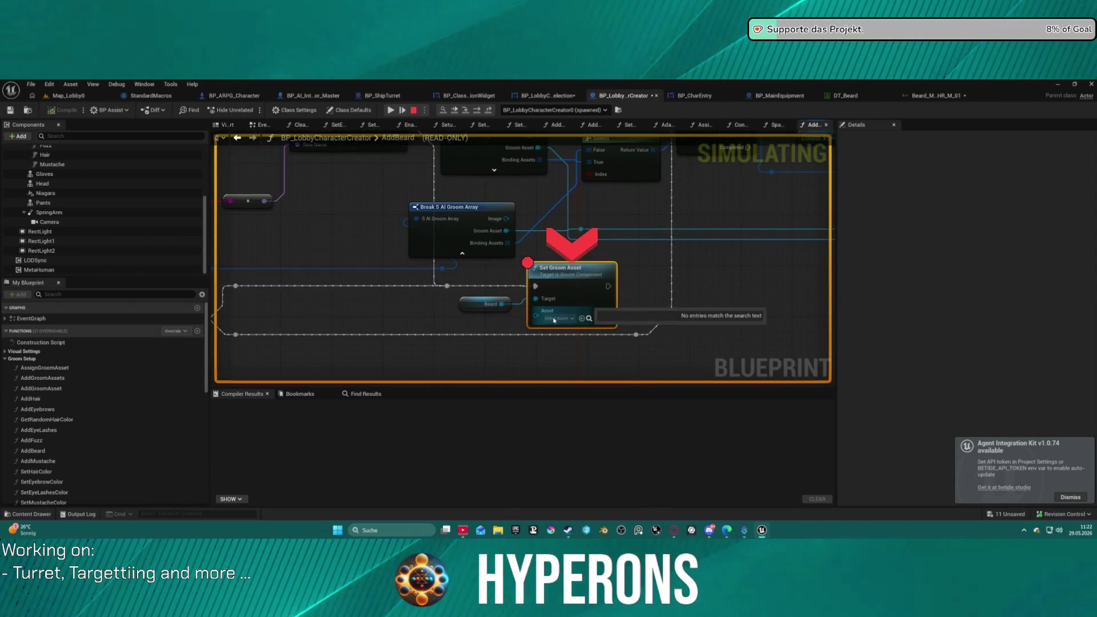
left_click(456, 95)
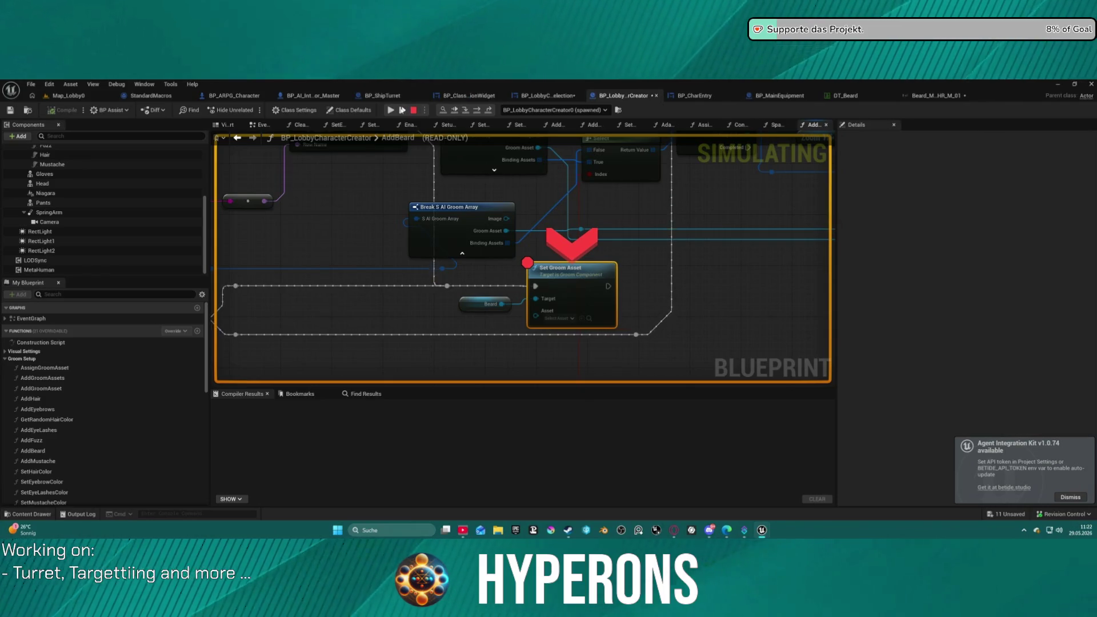
left_click(391, 110)
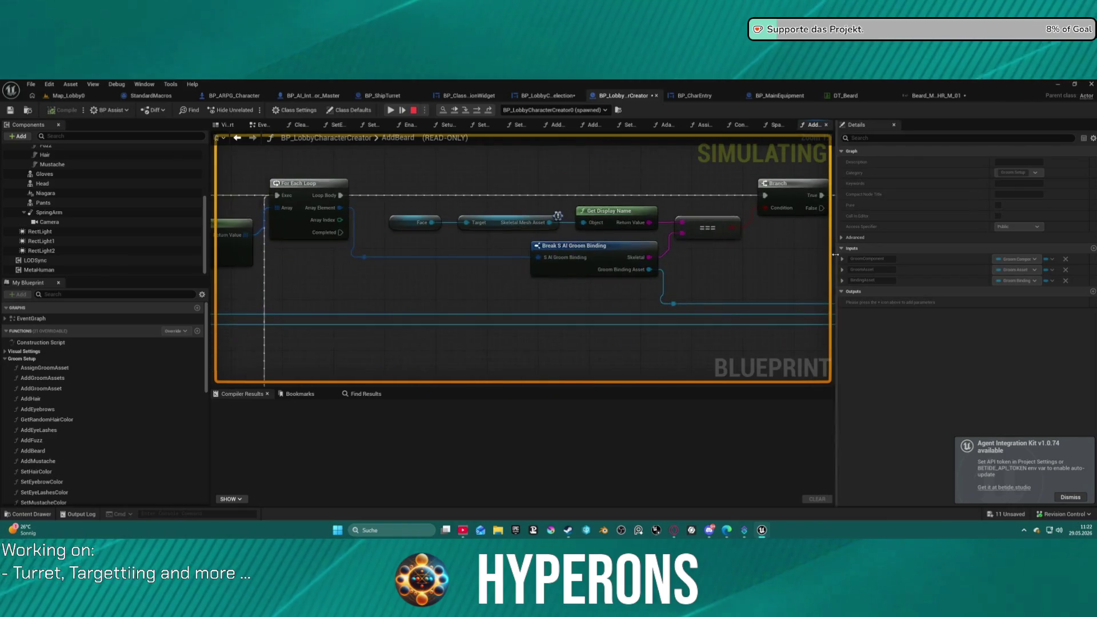
Expand Break S AI Groom Array's row, BindingAssets and element [0] to show Beard_S_Curly's 20 binding assets.
mouse_move(341, 270)
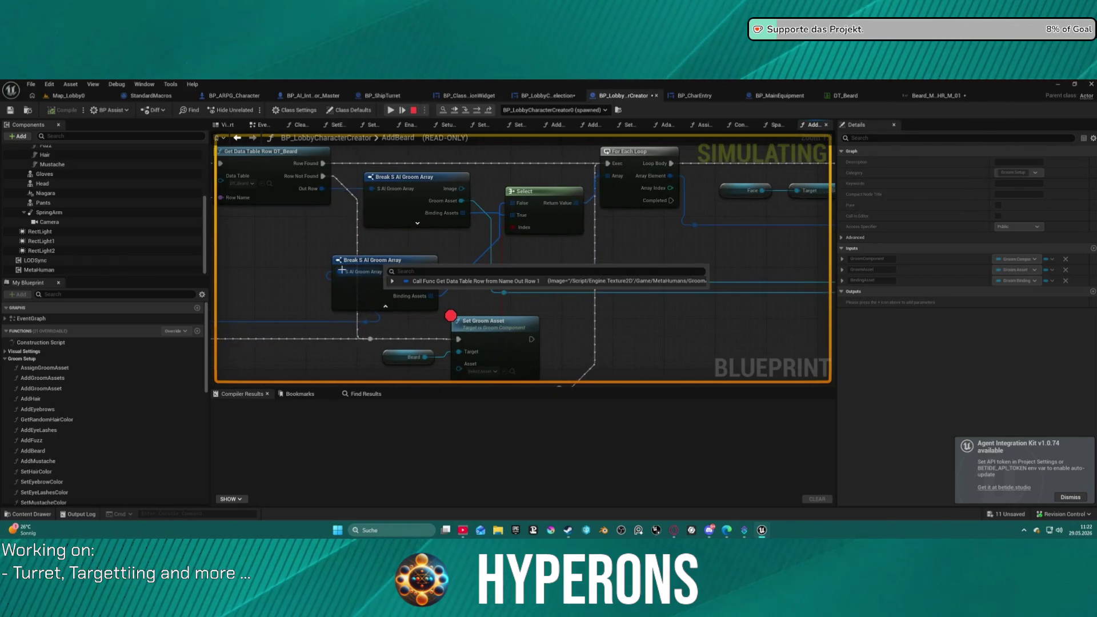
mouse_move(386, 192)
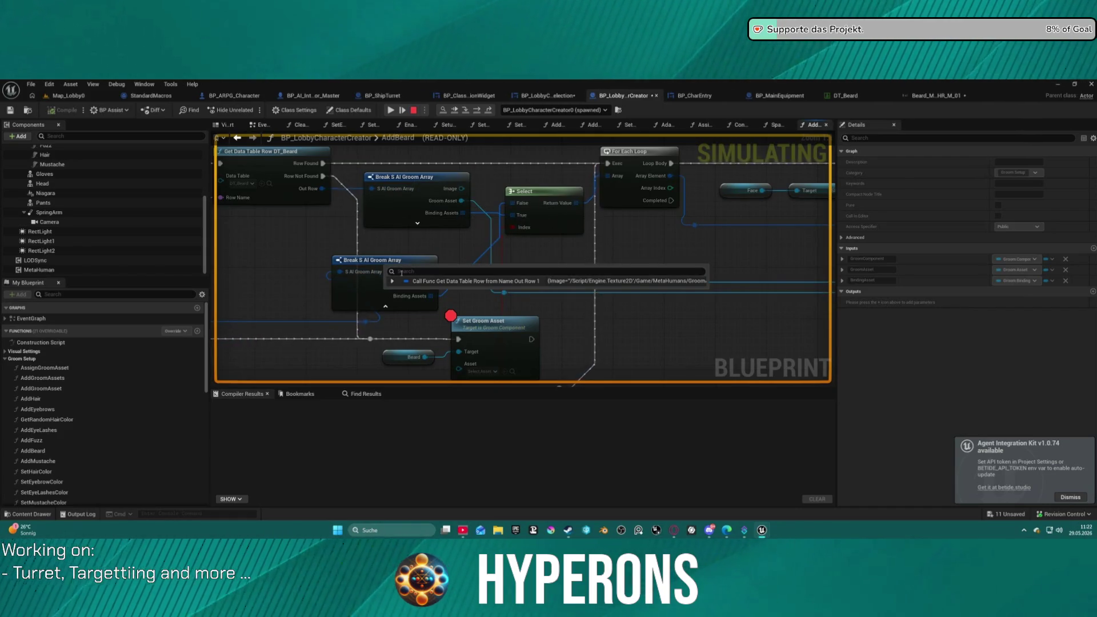
left_click(392, 281)
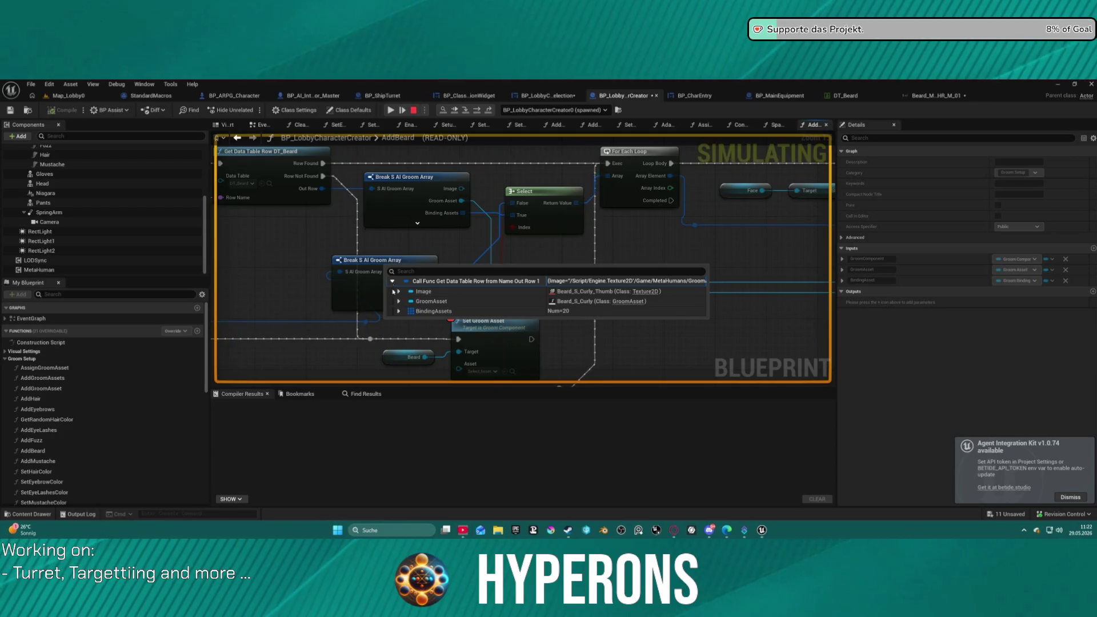
left_click(399, 311)
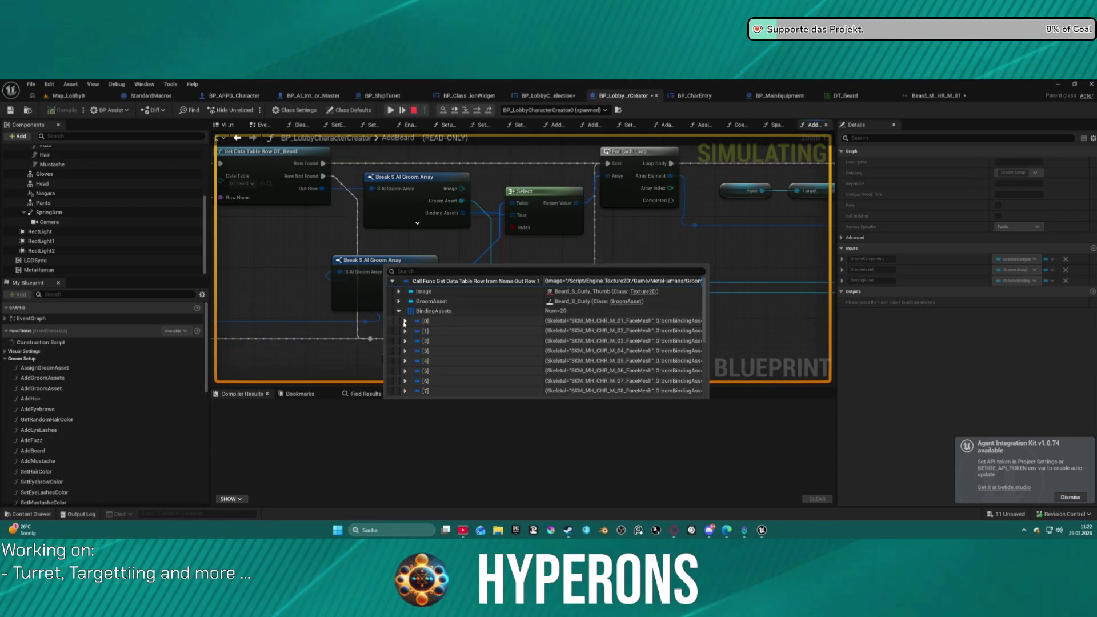
left_click(404, 321)
Pan through the AddBeard graph, checking debug values on Split, Get Data Table Row and Break S AI Groom Array.
left_click_drag(492, 323, 552, 227)
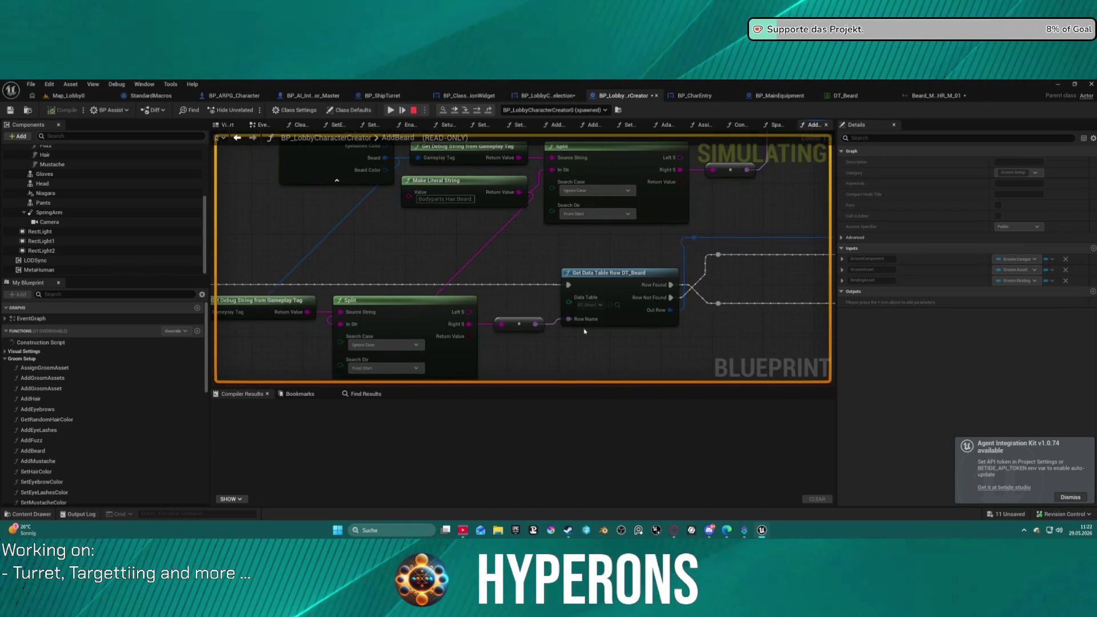
mouse_move(583, 324)
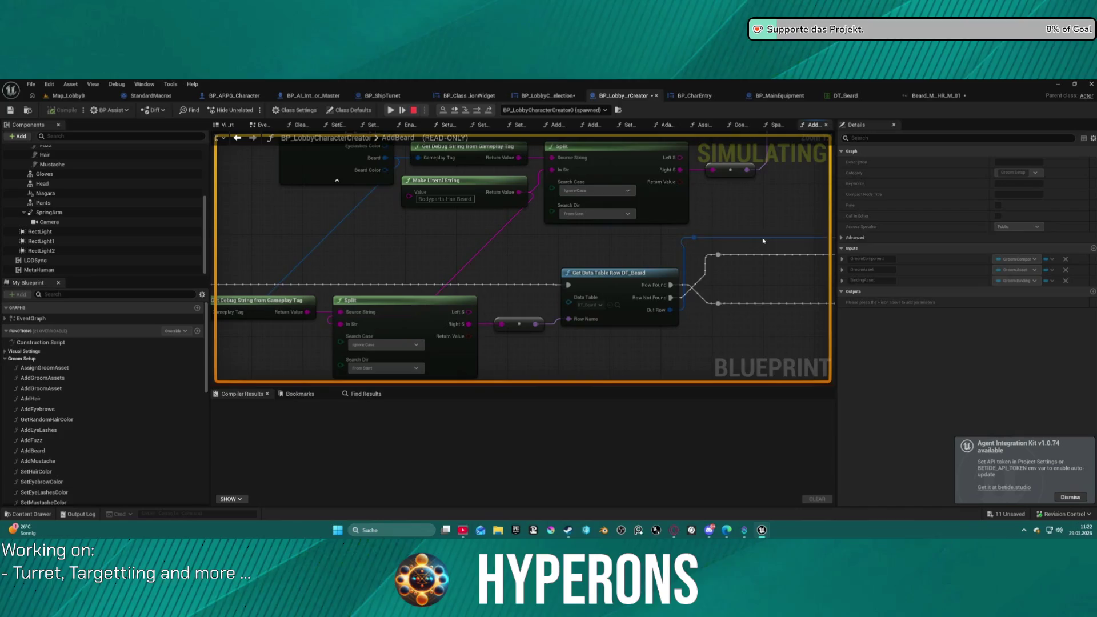
mouse_move(703, 242)
left_mouse_down()
mouse_move(735, 252)
mouse_move(568, 267)
mouse_move(572, 251)
mouse_move(643, 236)
mouse_move(482, 195)
mouse_move(694, 178)
left_mouse_up()
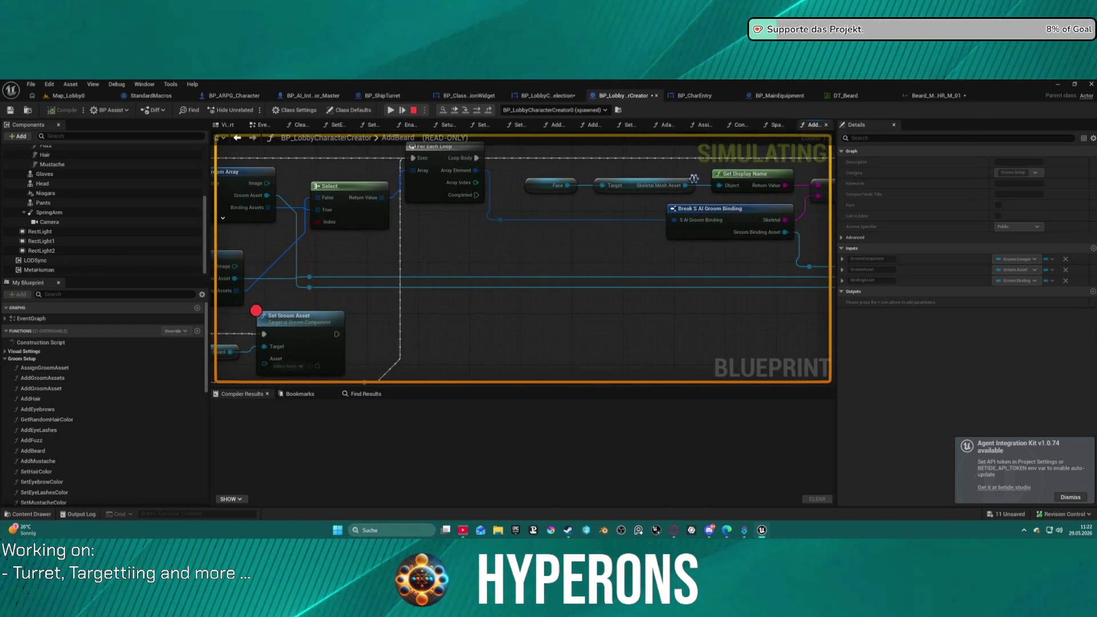
mouse_move(410, 230)
left_mouse_down()
mouse_move(558, 242)
mouse_move(291, 271)
mouse_move(172, 258)
left_mouse_up()
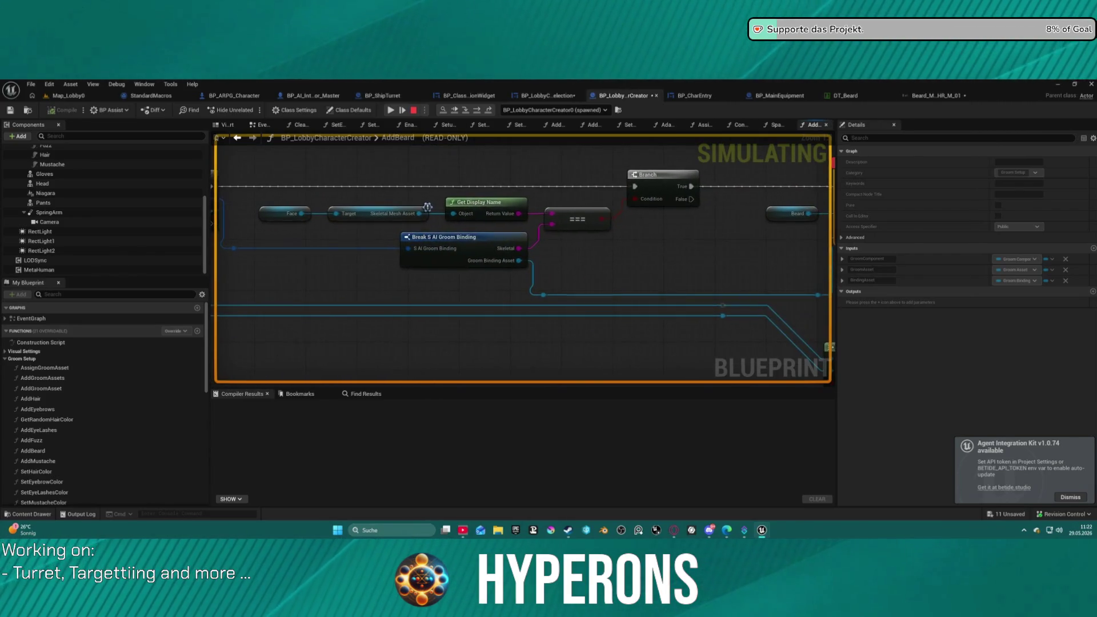
left_click_drag(428, 207, 229, 165)
left_click_drag(735, 147, 719, 128)
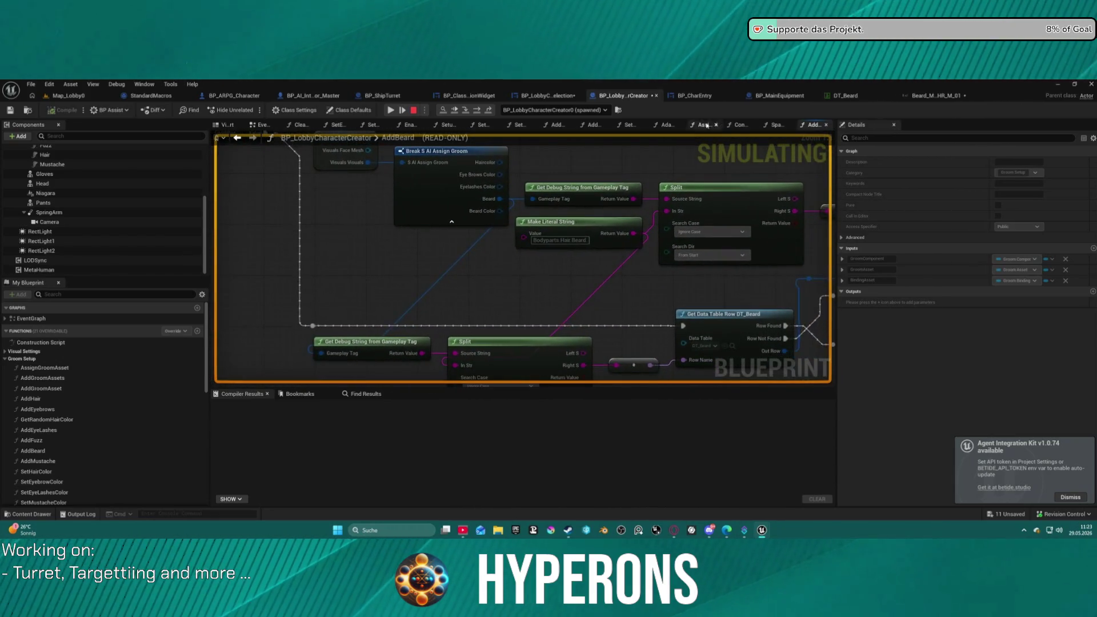
left_click_drag(358, 158, 384, 267)
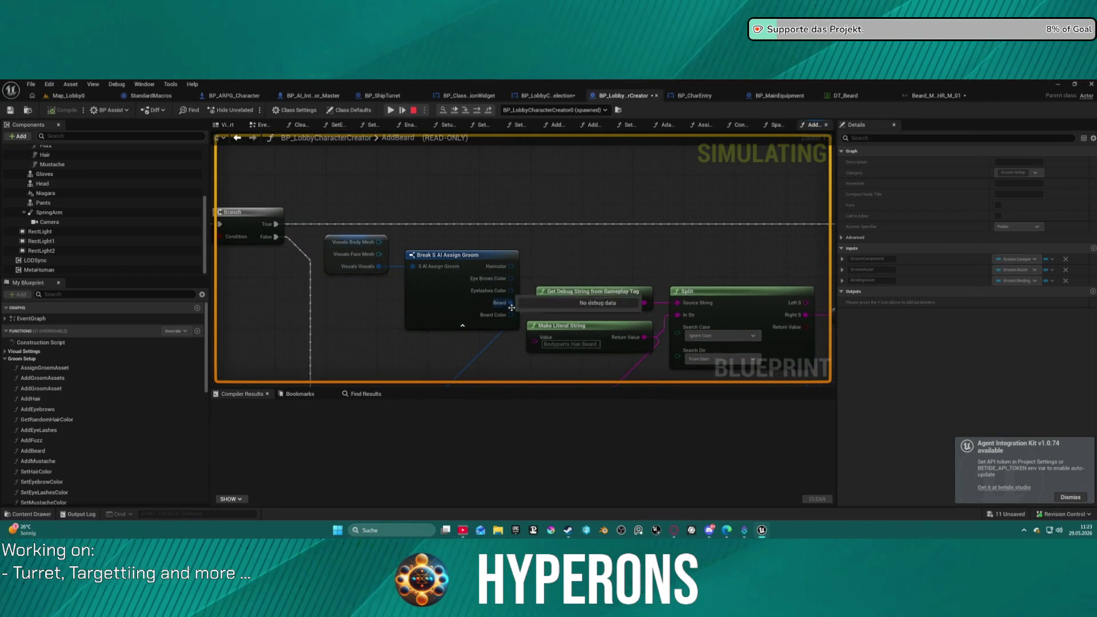
left_click_drag(505, 321, 534, 166)
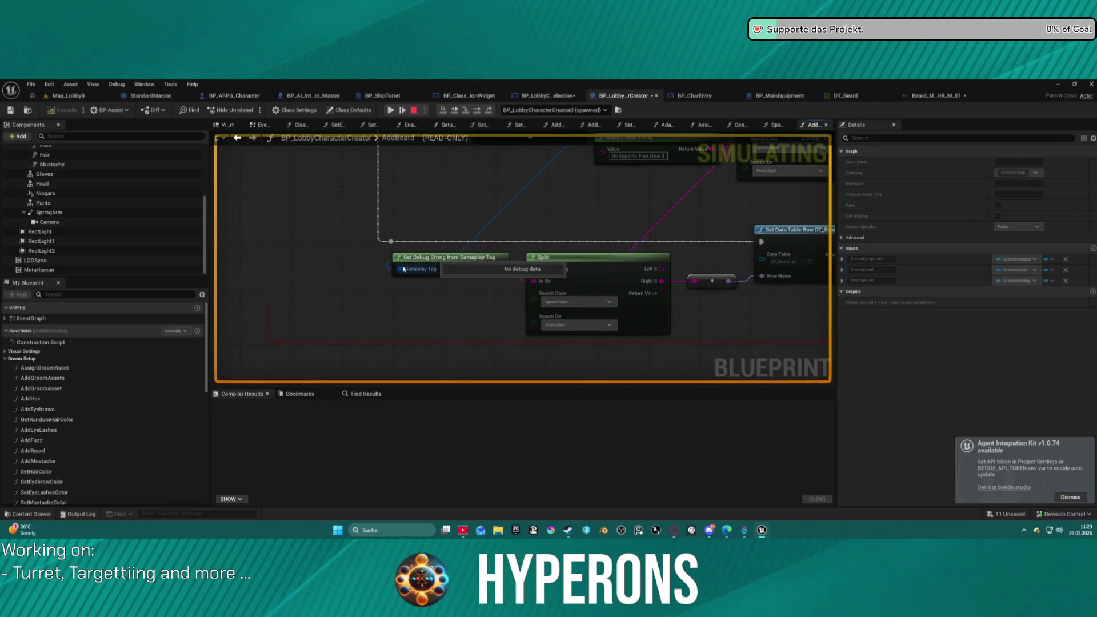
left_click_drag(406, 272, 421, 235)
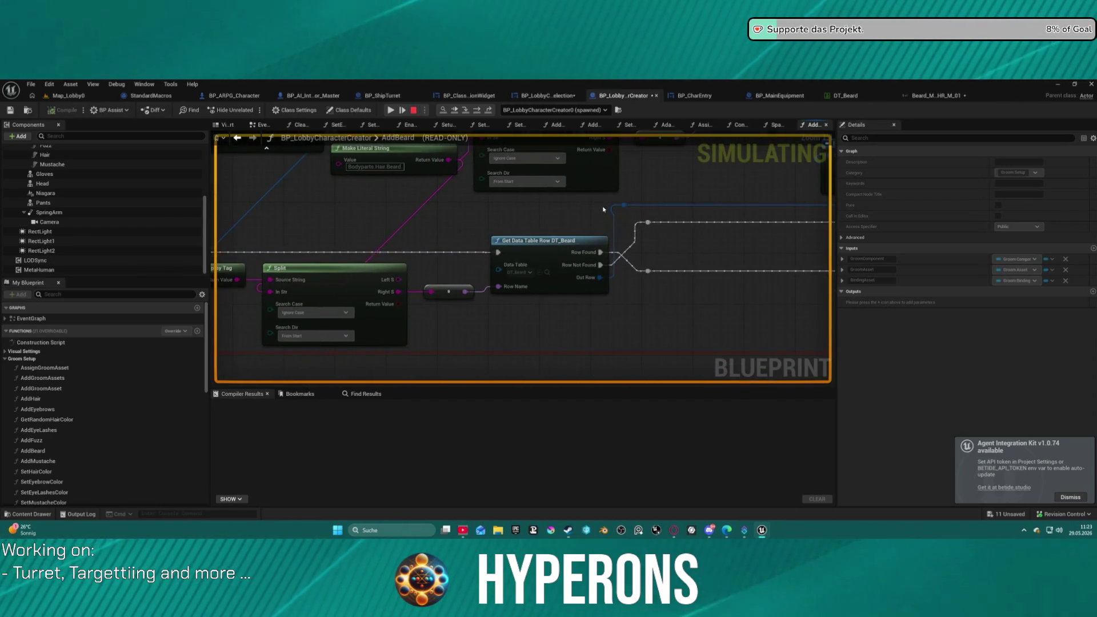
left_click_drag(604, 209, 462, 245)
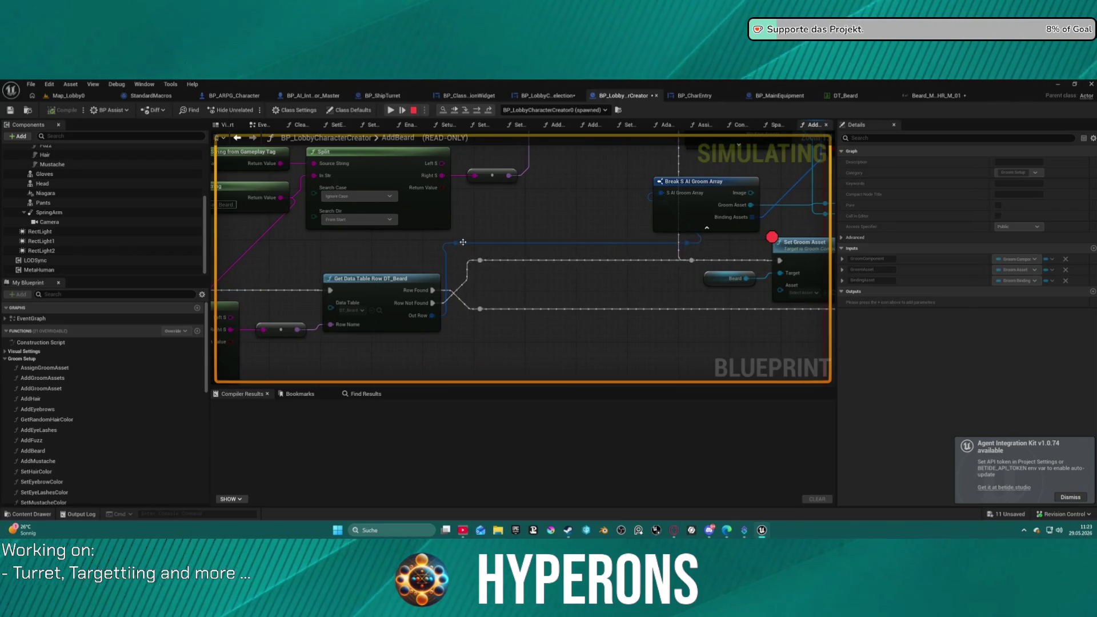
mouse_move(425, 315)
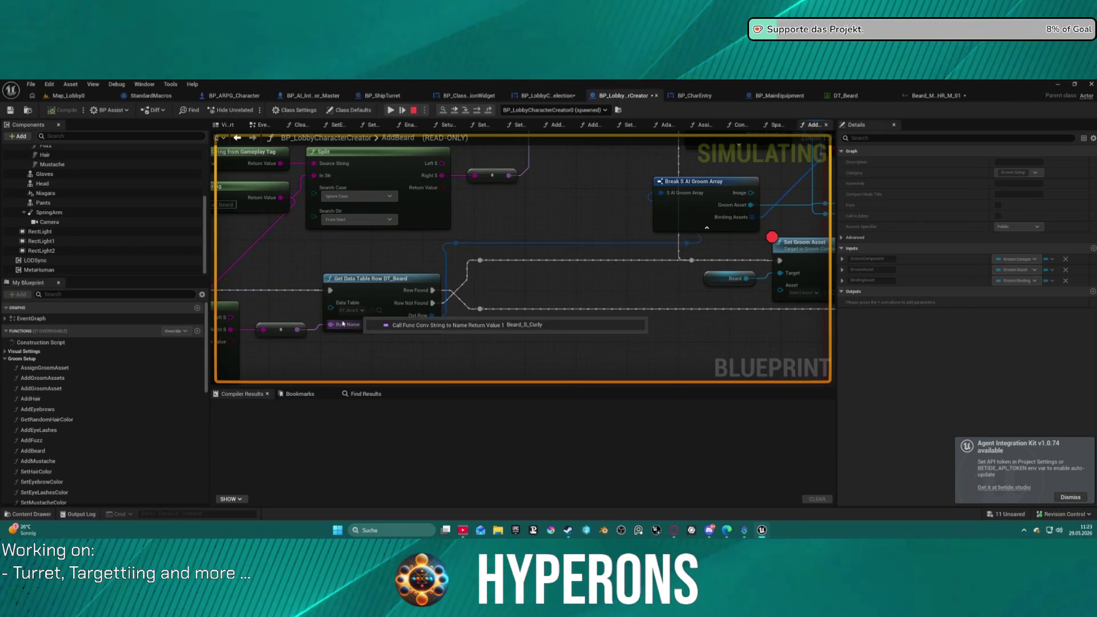
Return to the graph's start, select the Visuals variable, and resume the paused Hyperons session.
mouse_move(312, 291)
left_mouse_down()
mouse_move(702, 295)
mouse_move(702, 336)
mouse_move(692, 273)
left_mouse_up()
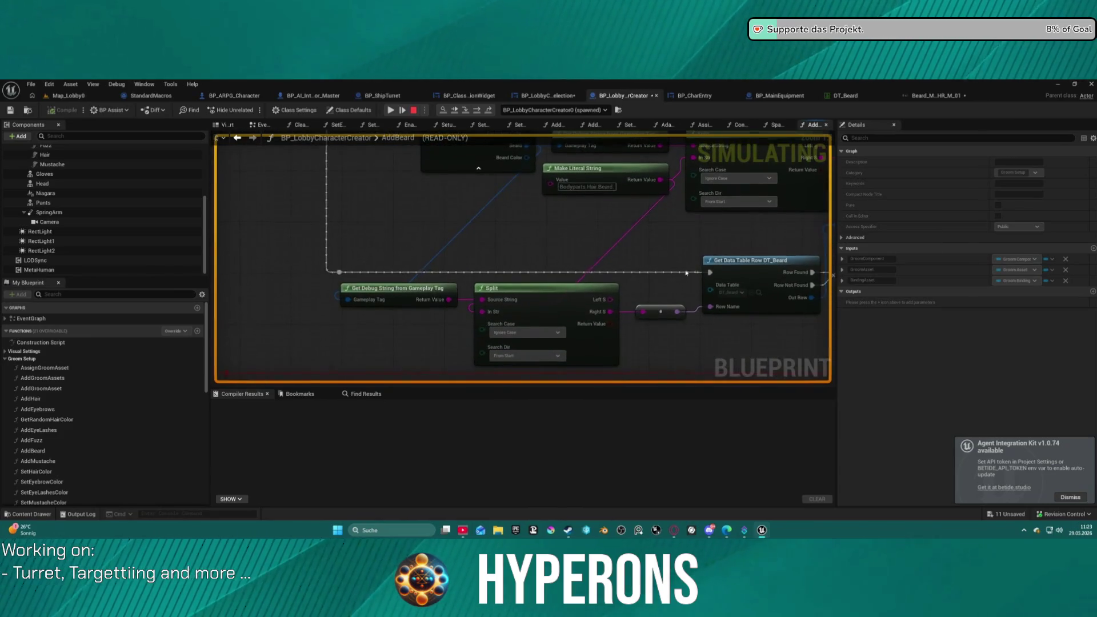
mouse_move(361, 303)
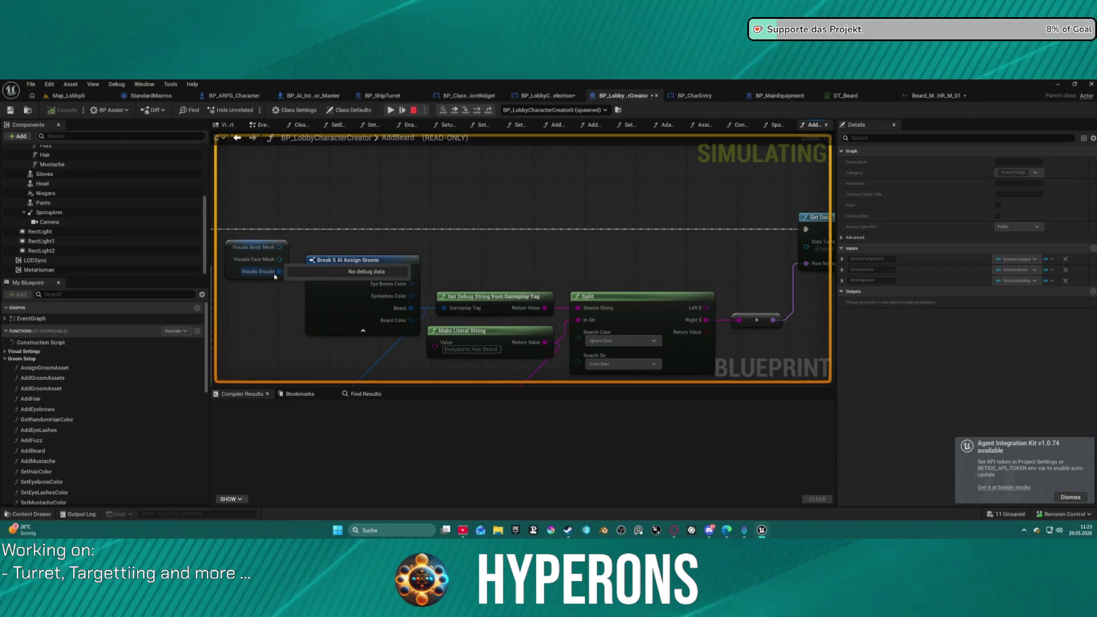
left_click_drag(279, 272, 522, 261)
left_click_drag(624, 270, 652, 233)
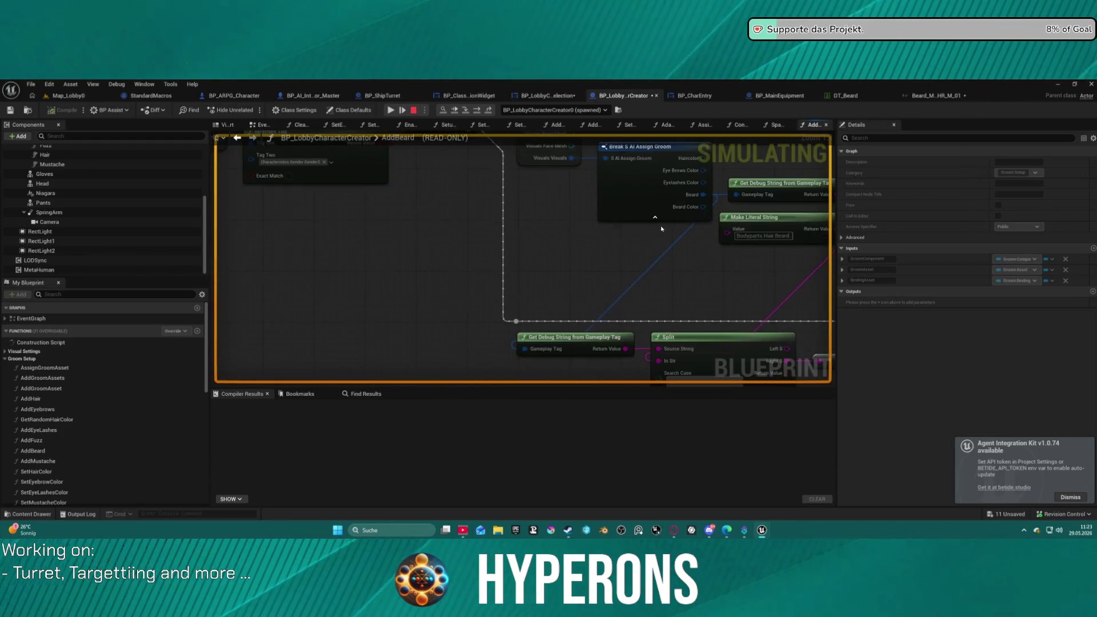
mouse_move(562, 153)
left_mouse_down()
mouse_move(568, 217)
mouse_move(590, 231)
mouse_move(773, 242)
left_mouse_up()
left_click(568, 216)
mouse_move(465, 223)
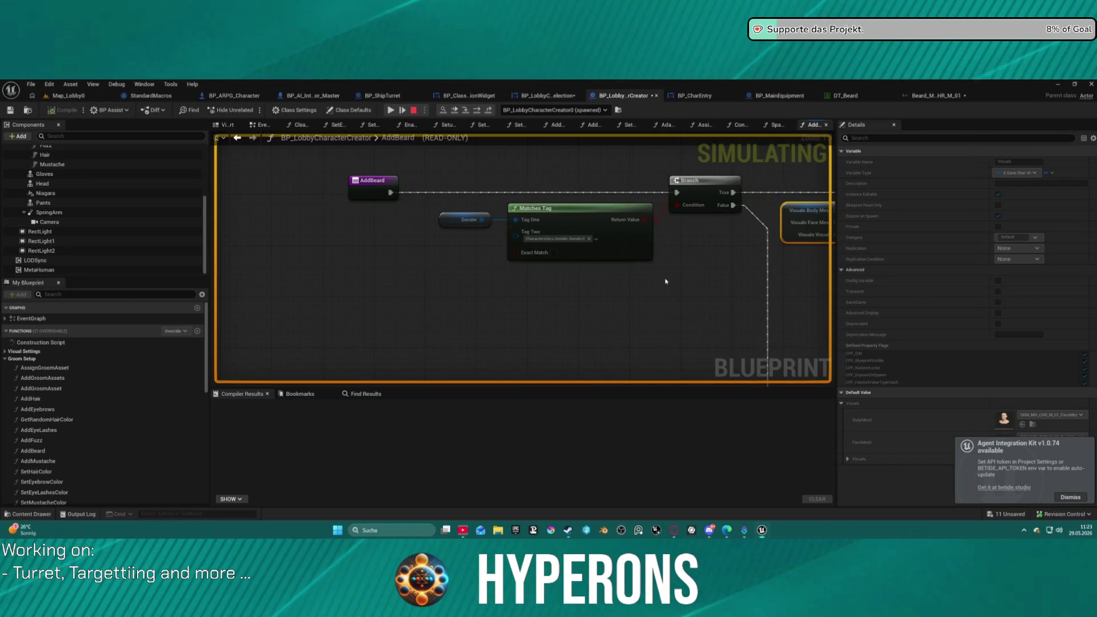
left_click_drag(759, 287, 594, 271)
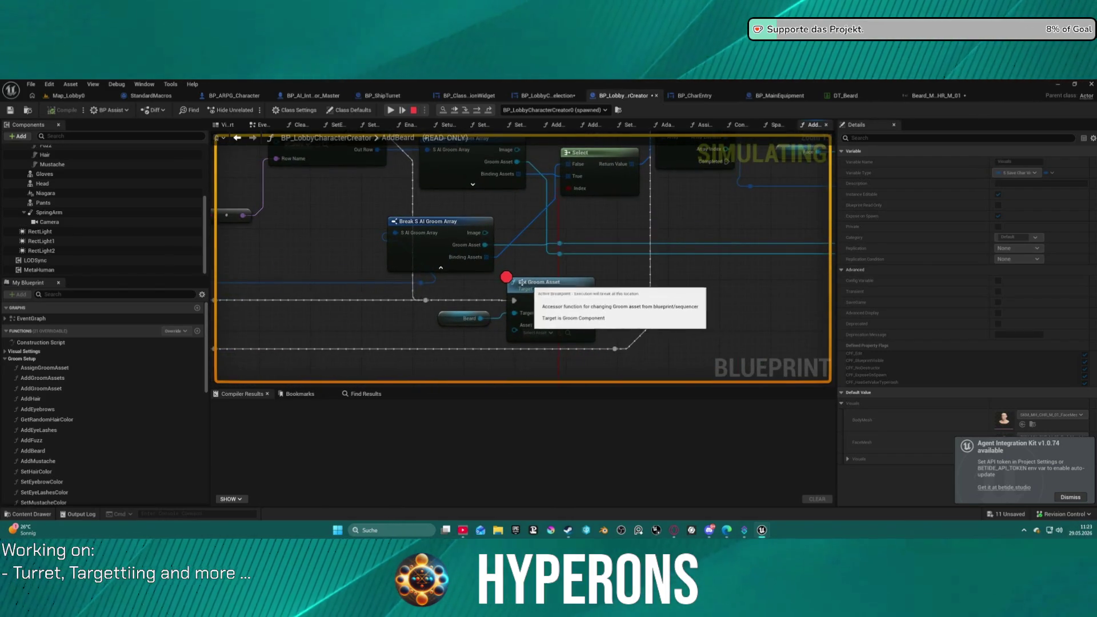
left_click(389, 110)
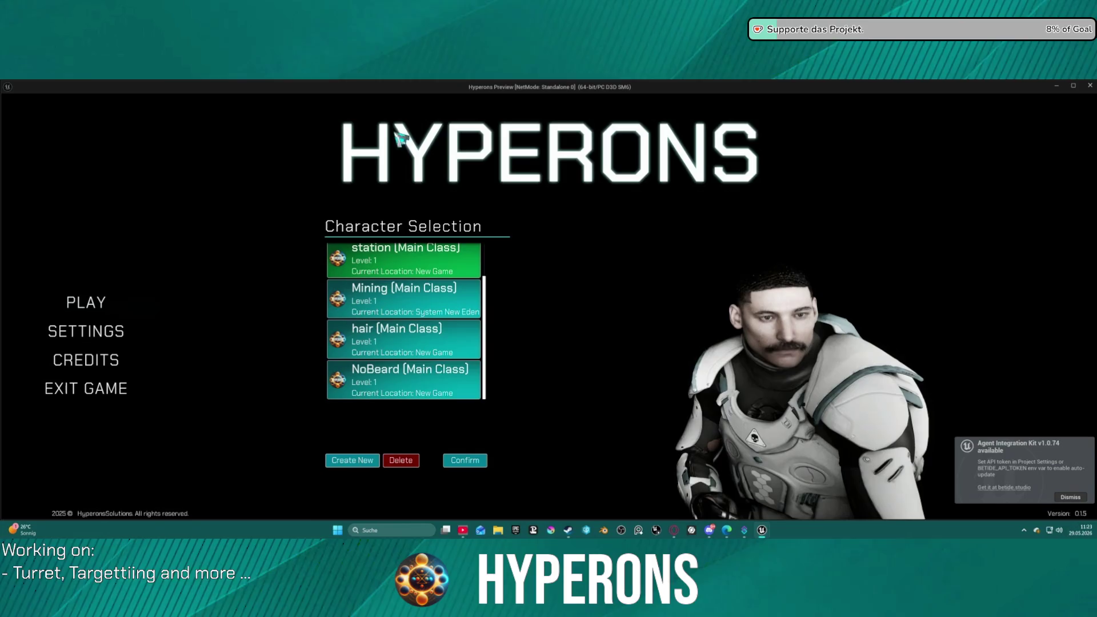
Return to the editor paused at Add Groom Asset, step with F10, and expand the groom array's row values.
left_click(424, 387)
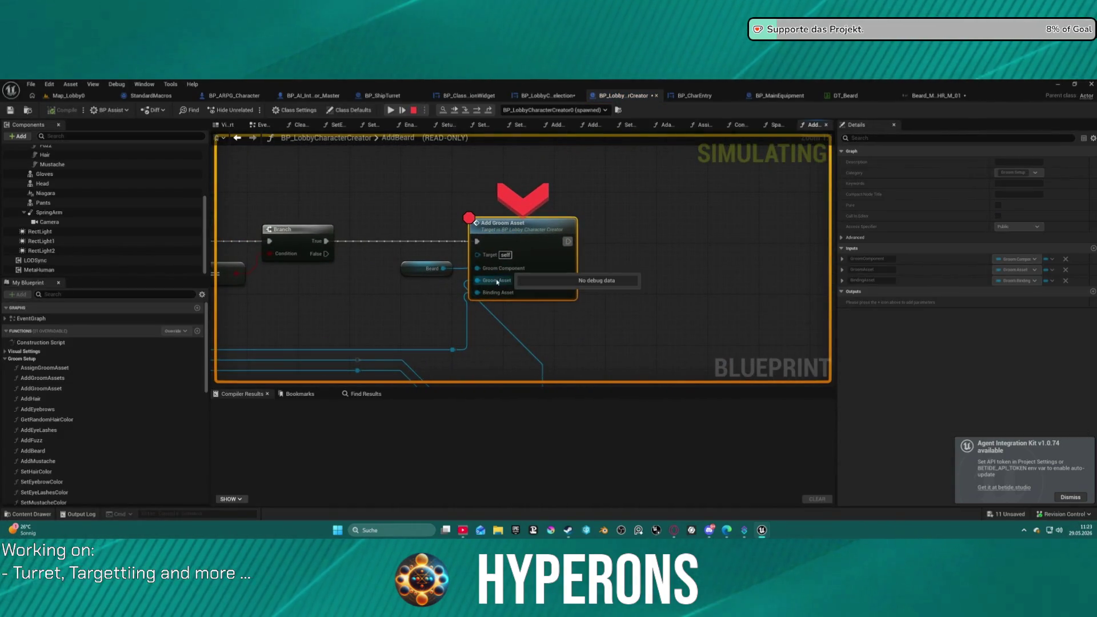
key("F10")
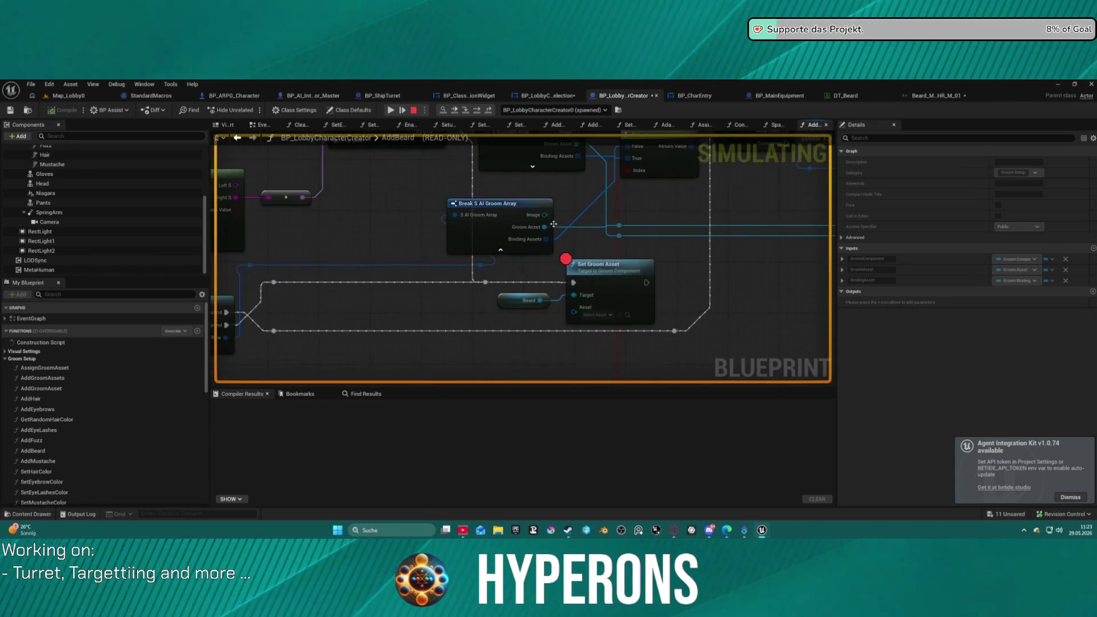
mouse_move(477, 220)
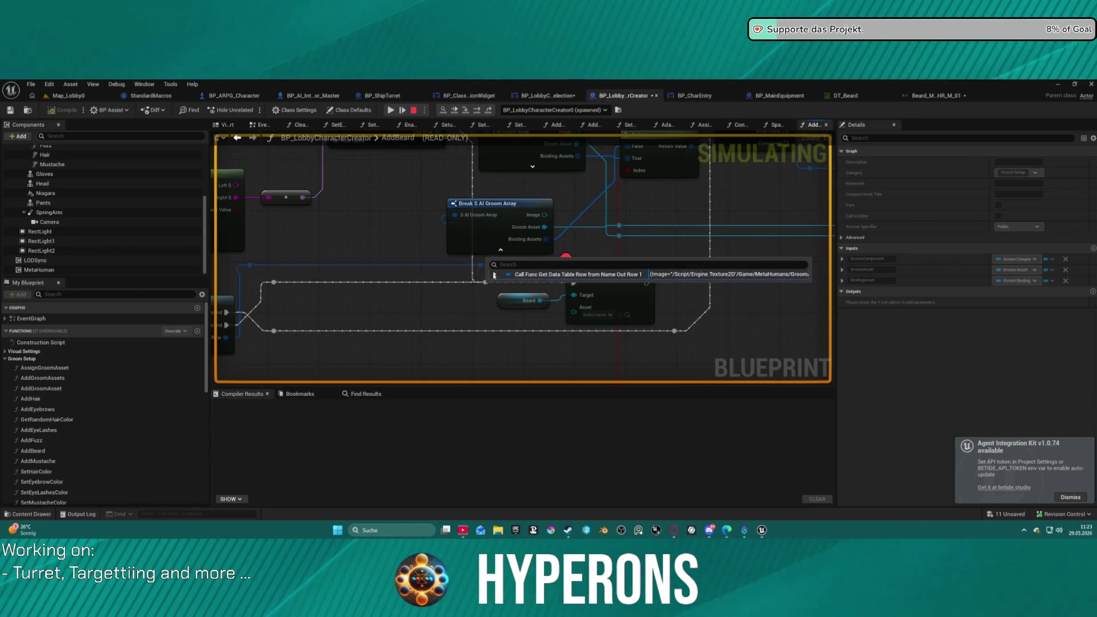
left_click(495, 274)
Look over the DT_Beard Get Data Table Row and Break S AI Assign Groom nodes, then stop the simulation.
left_click_drag(473, 277, 698, 260)
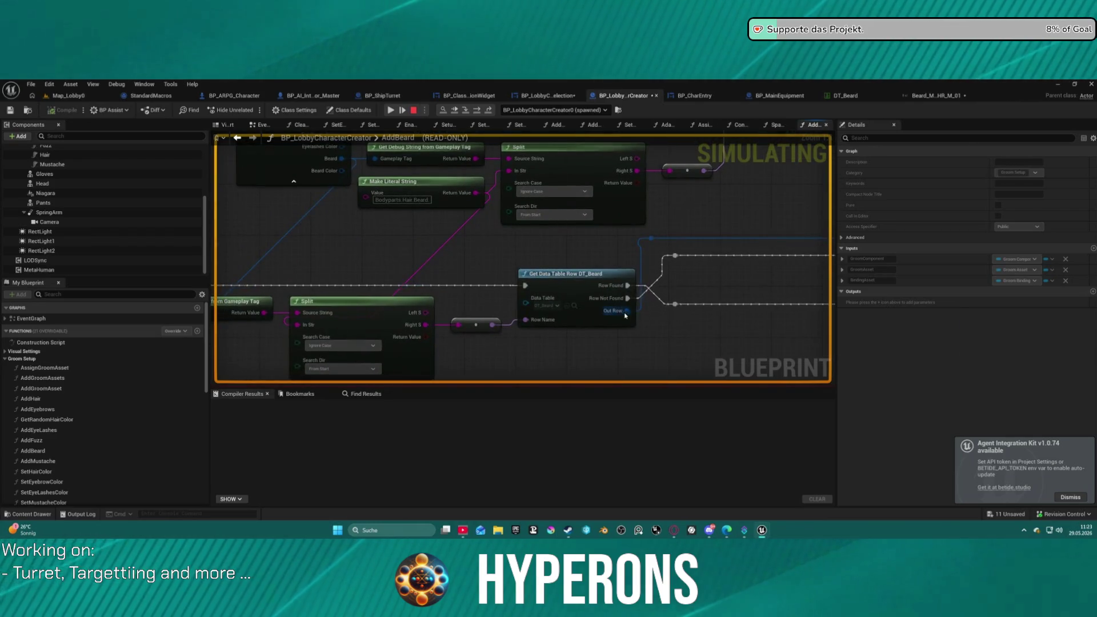
mouse_move(555, 308)
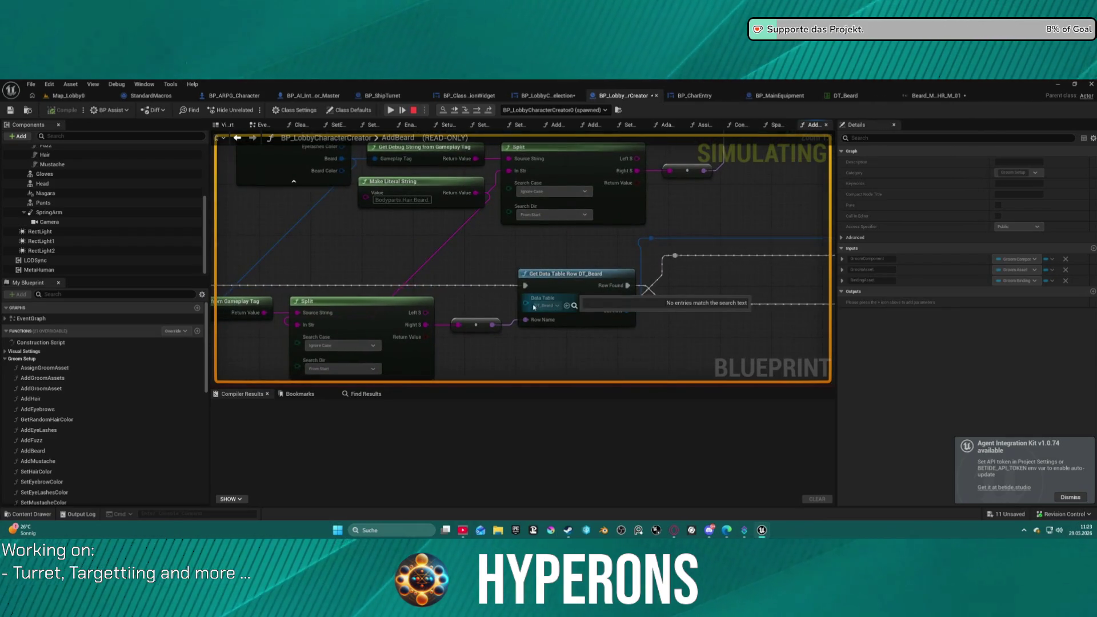
mouse_move(534, 306)
left_mouse_down()
mouse_move(642, 294)
mouse_move(760, 365)
left_mouse_up()
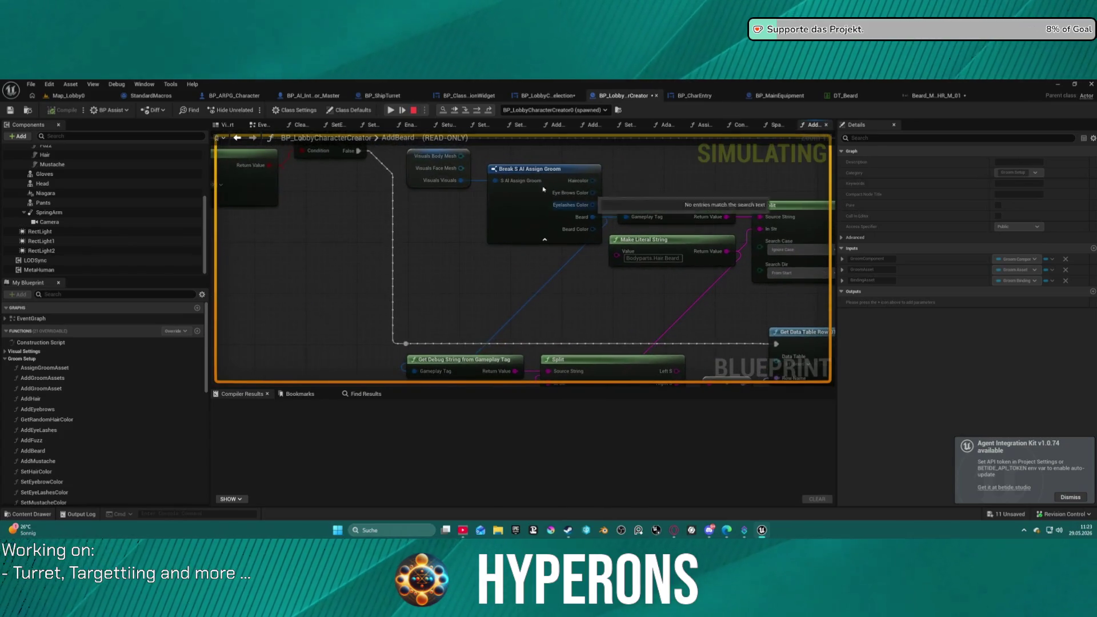
left_click(413, 110)
Browse the SpawnAndEquip, Construction Script and AssignGroomAsset graphs of the character creator.
left_click(772, 125)
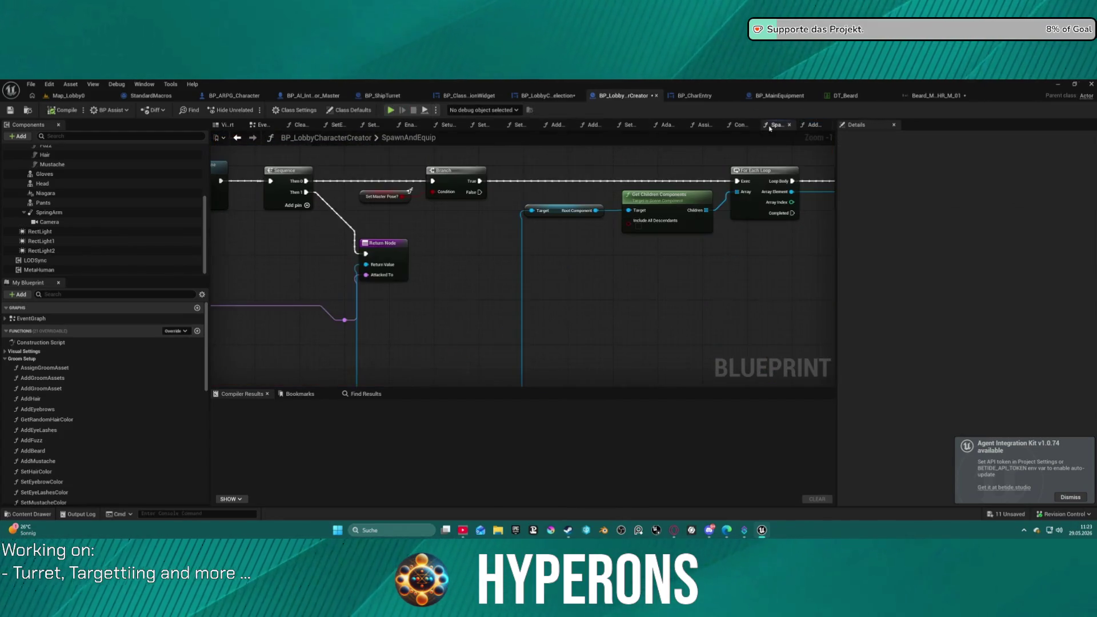
left_click(734, 126)
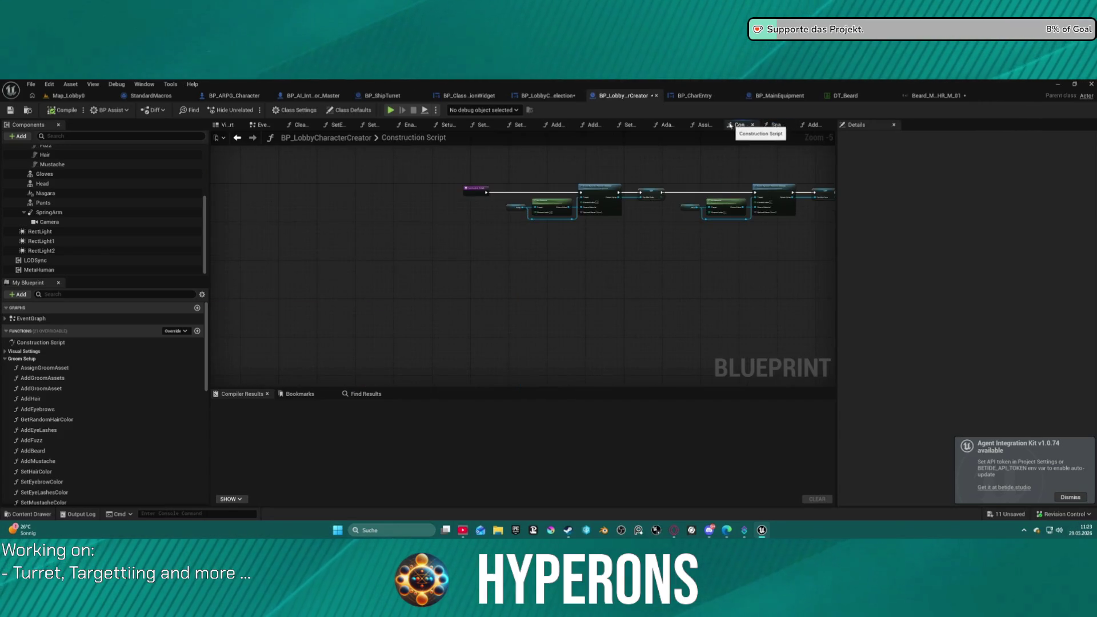
left_click_drag(725, 164, 318, 201)
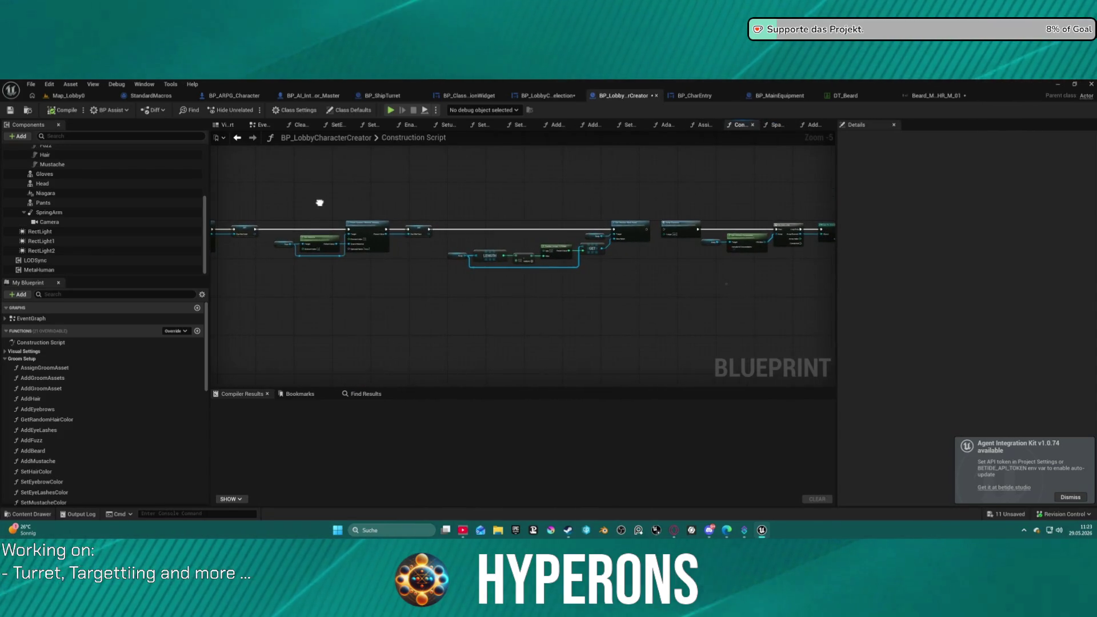
left_click(705, 125)
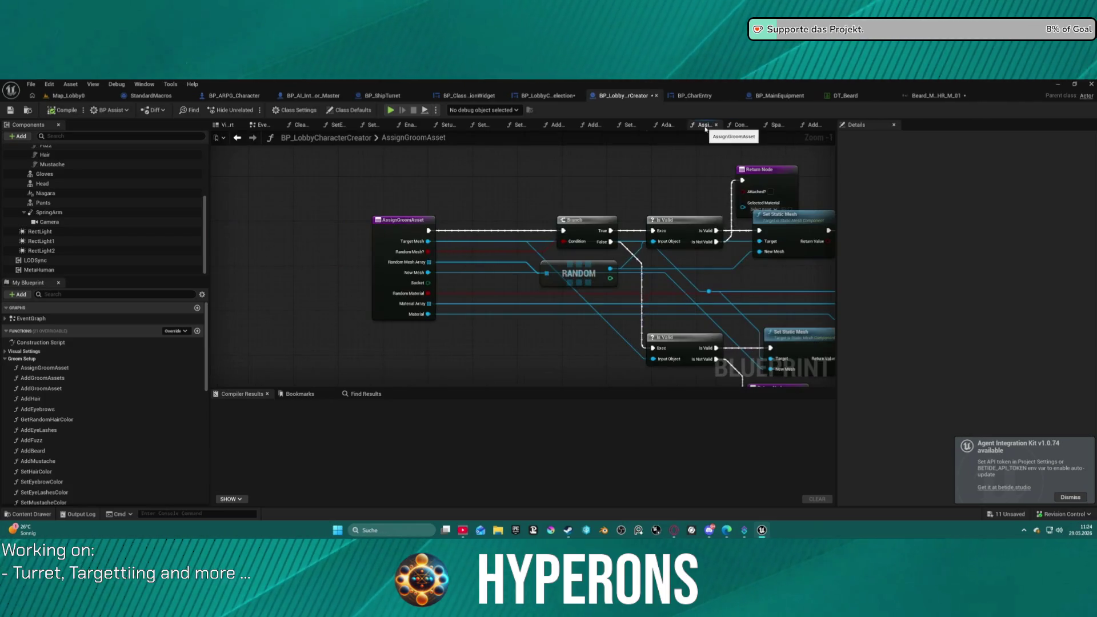
In the character selection widget, wire Set Is Enabled's exec output directly into Set Main Equipment.
left_click(547, 96)
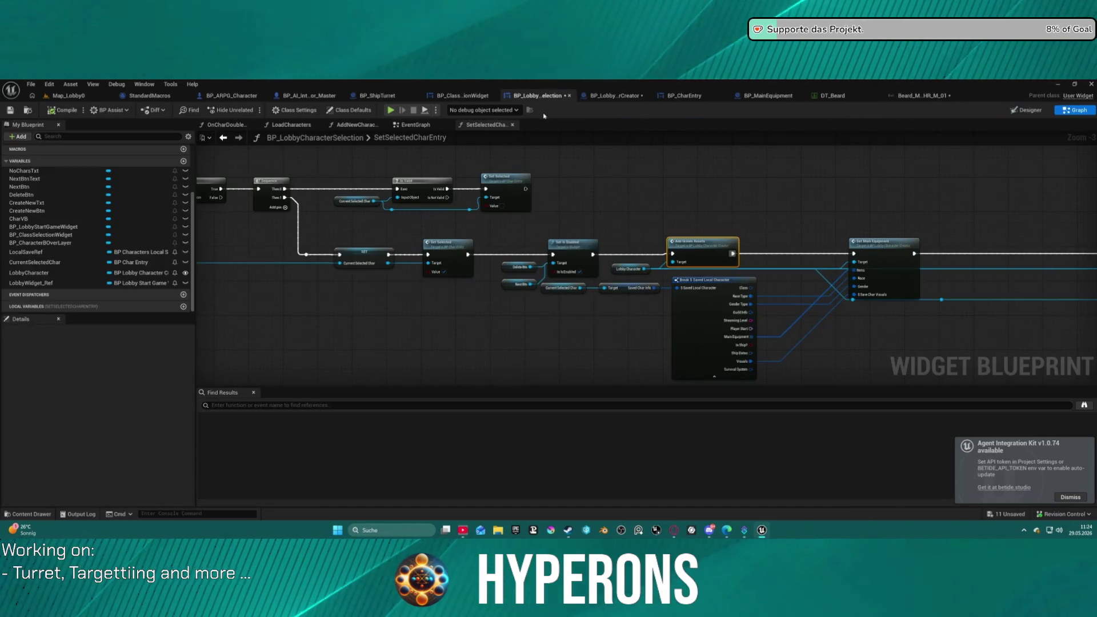
left_click_drag(595, 254, 594, 255)
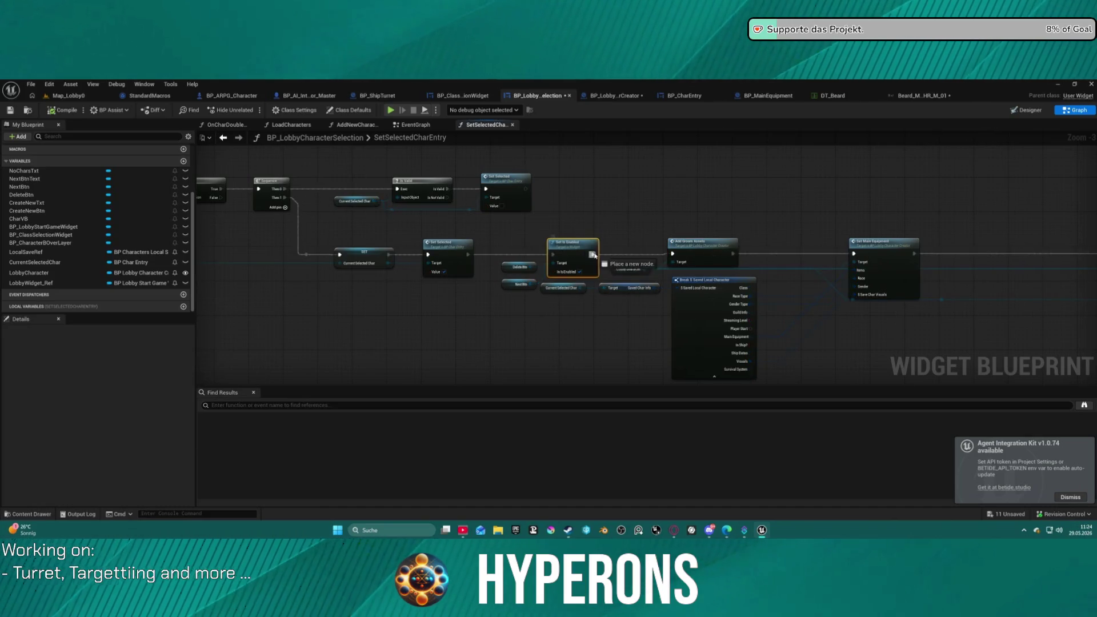
left_click_drag(861, 258, 855, 257)
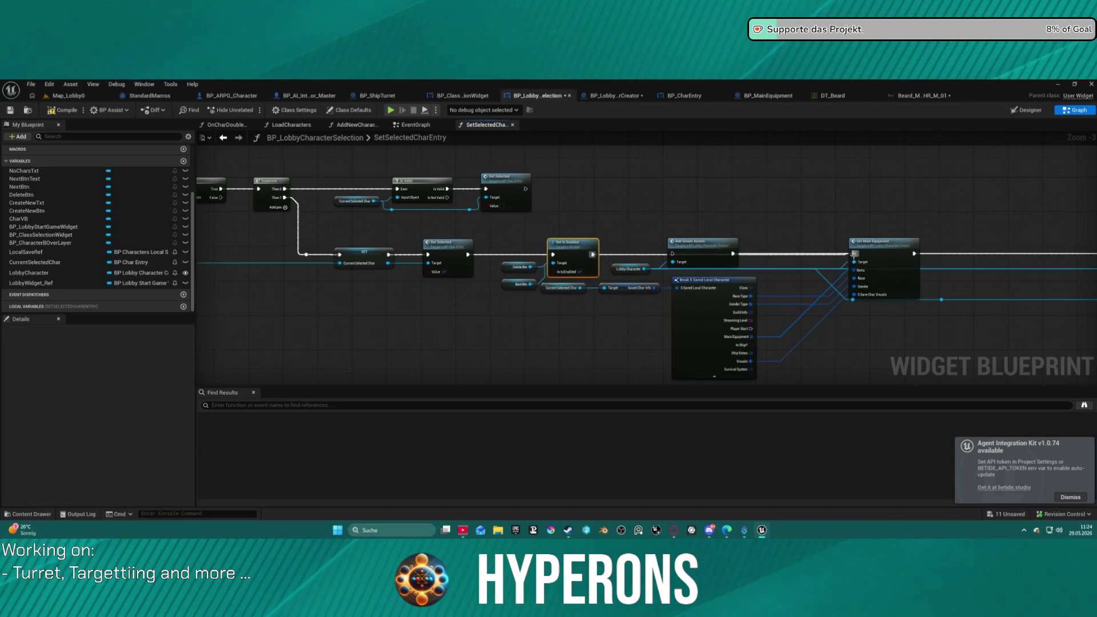
mouse_move(718, 240)
left_mouse_down()
mouse_move(772, 201)
mouse_move(754, 133)
mouse_move(382, 138)
left_mouse_up()
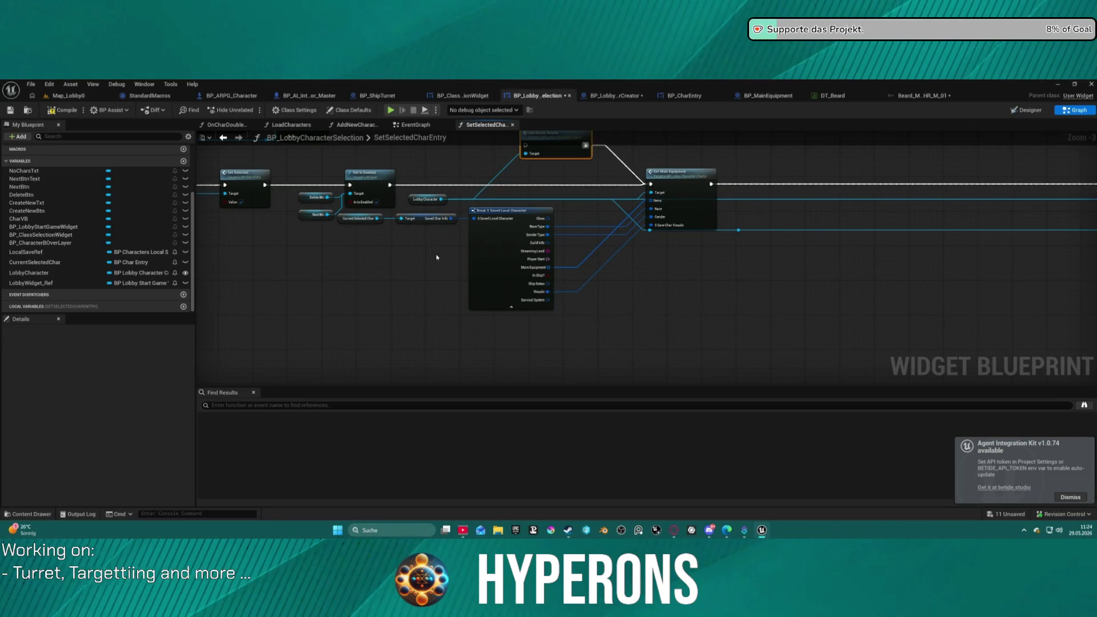
Open AddNewCharacterFromSave and jump from its Init call to BP_CharEntry's Init event.
mouse_move(396, 254)
left_mouse_down()
mouse_move(632, 264)
mouse_move(678, 308)
mouse_move(675, 325)
mouse_move(884, 338)
mouse_move(149, 291)
left_mouse_up()
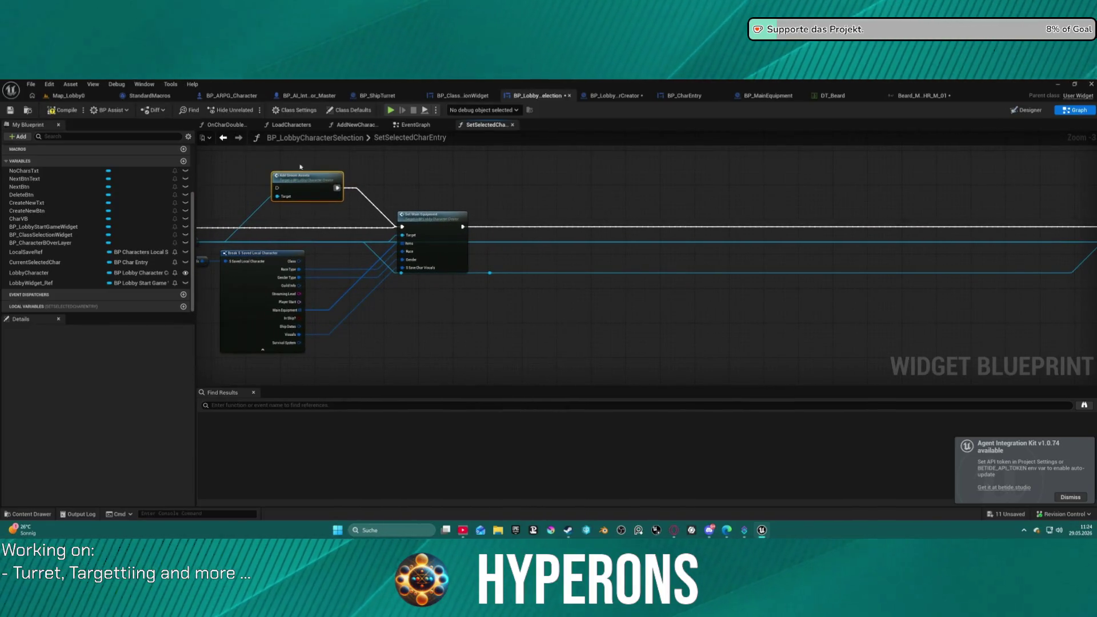
left_click(341, 125)
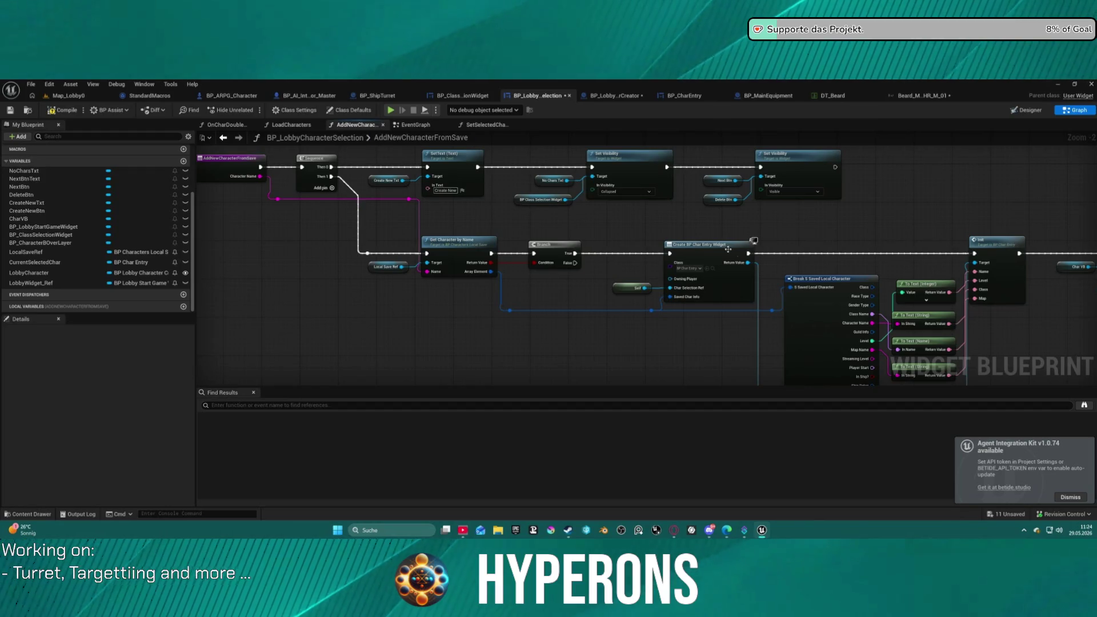
mouse_move(846, 250)
left_mouse_down()
mouse_move(578, 244)
mouse_move(451, 199)
mouse_move(446, 179)
mouse_move(349, 169)
mouse_move(162, 199)
mouse_move(624, 204)
mouse_move(615, 198)
left_mouse_up()
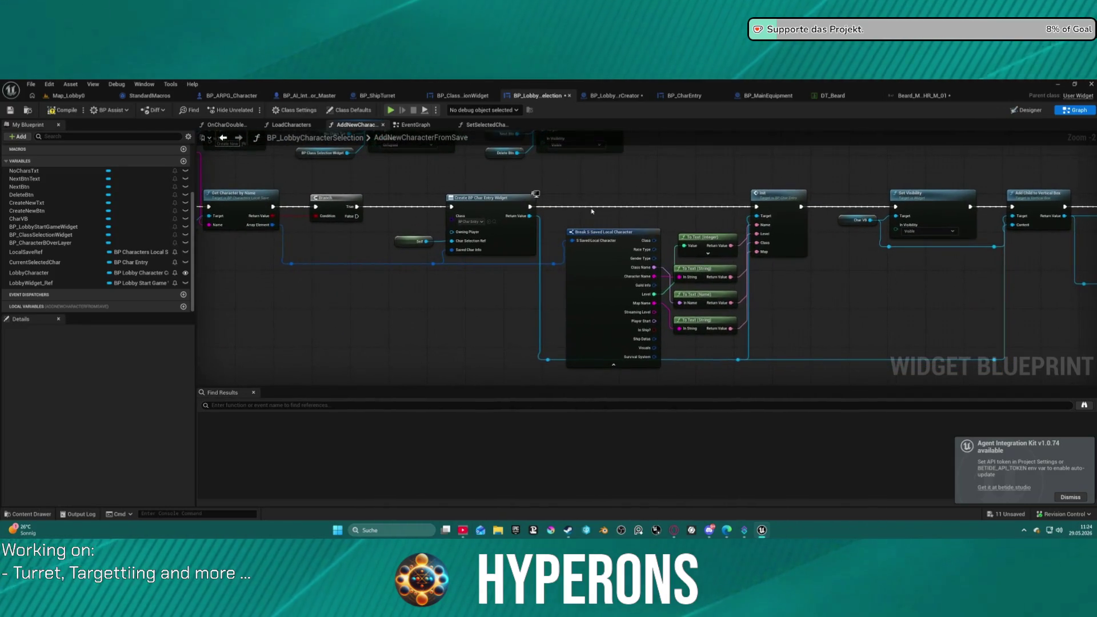
double_click(798, 232)
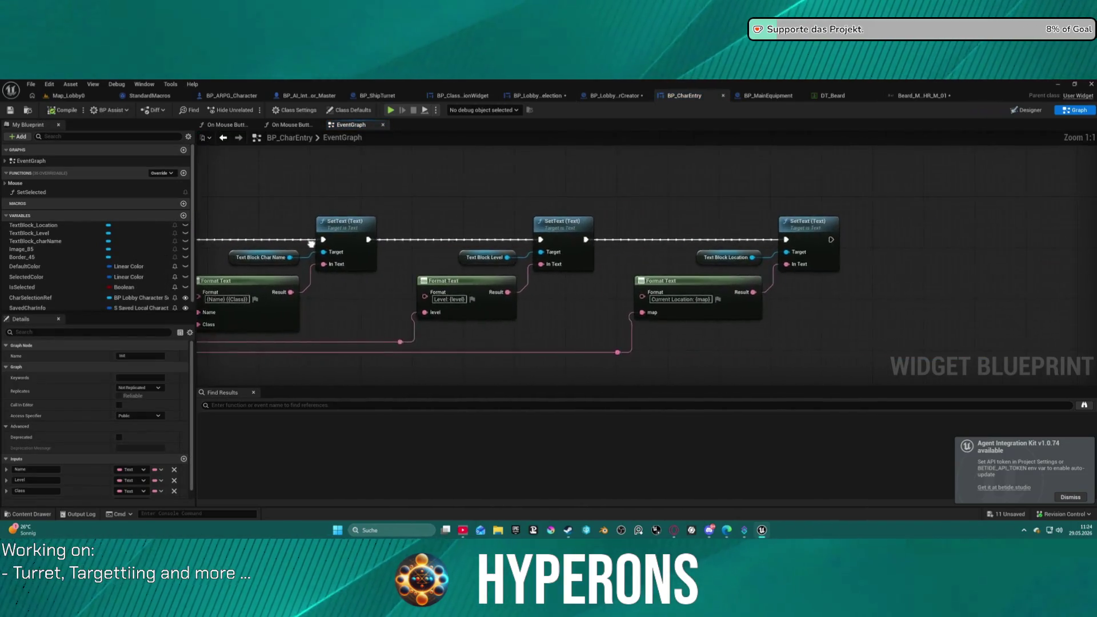
From BP_CharEntry's On Mouse Button Down, open the called SetSelectedCharEntry function and view its whole chain.
mouse_move(559, 242)
left_mouse_down()
mouse_move(308, 224)
mouse_move(495, 230)
left_mouse_up()
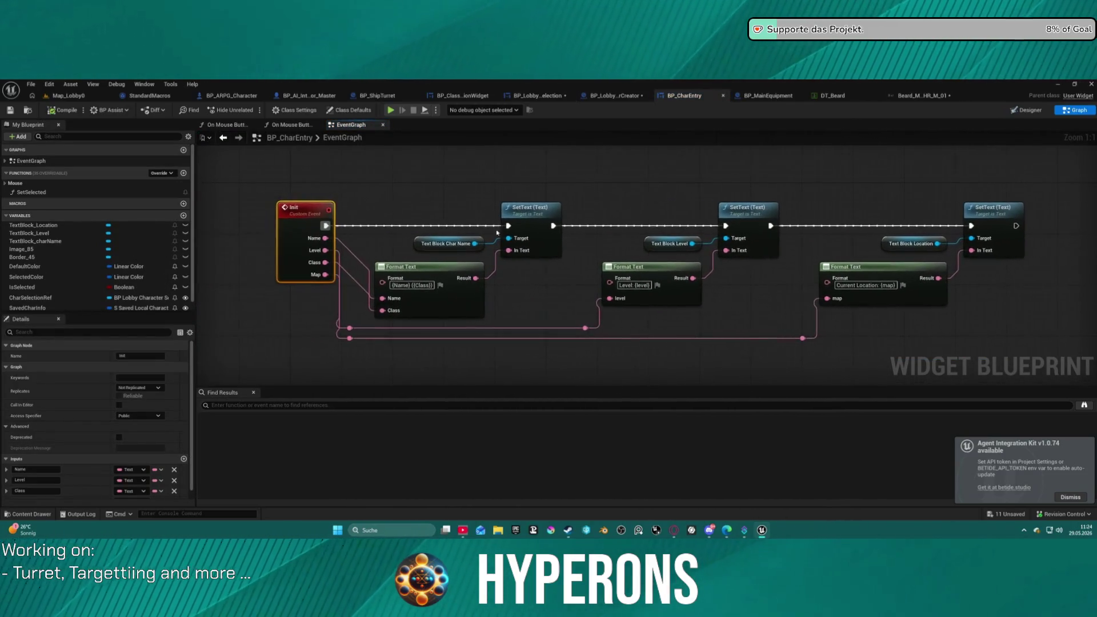
left_click(223, 138)
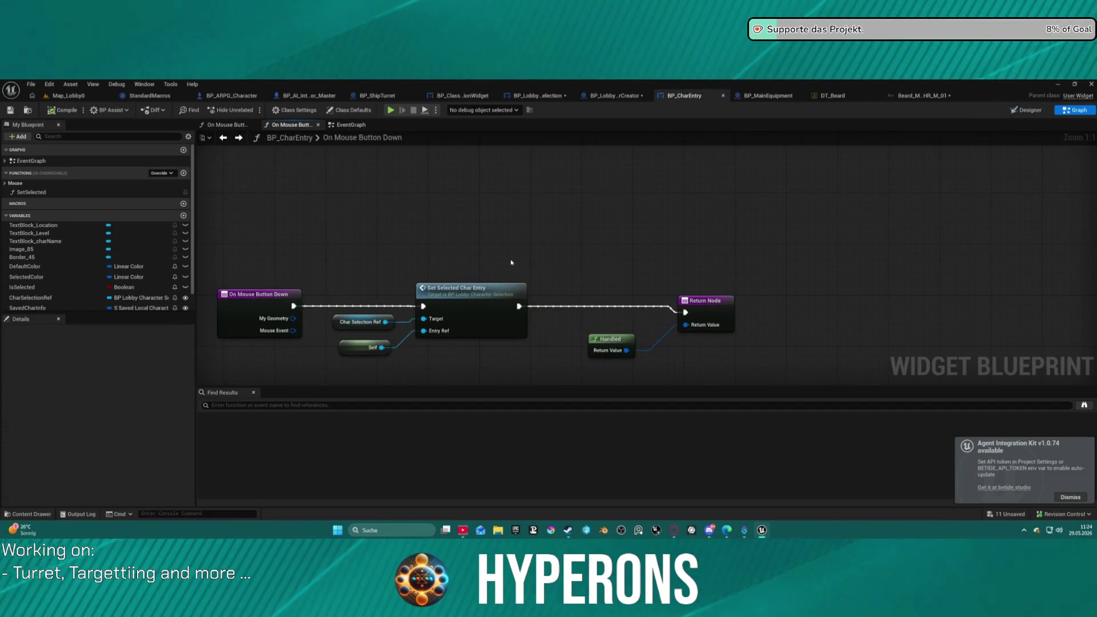
double_click(478, 291)
mouse_move(739, 231)
left_mouse_down()
mouse_move(808, 367)
mouse_move(961, 353)
mouse_move(918, 336)
left_mouse_up()
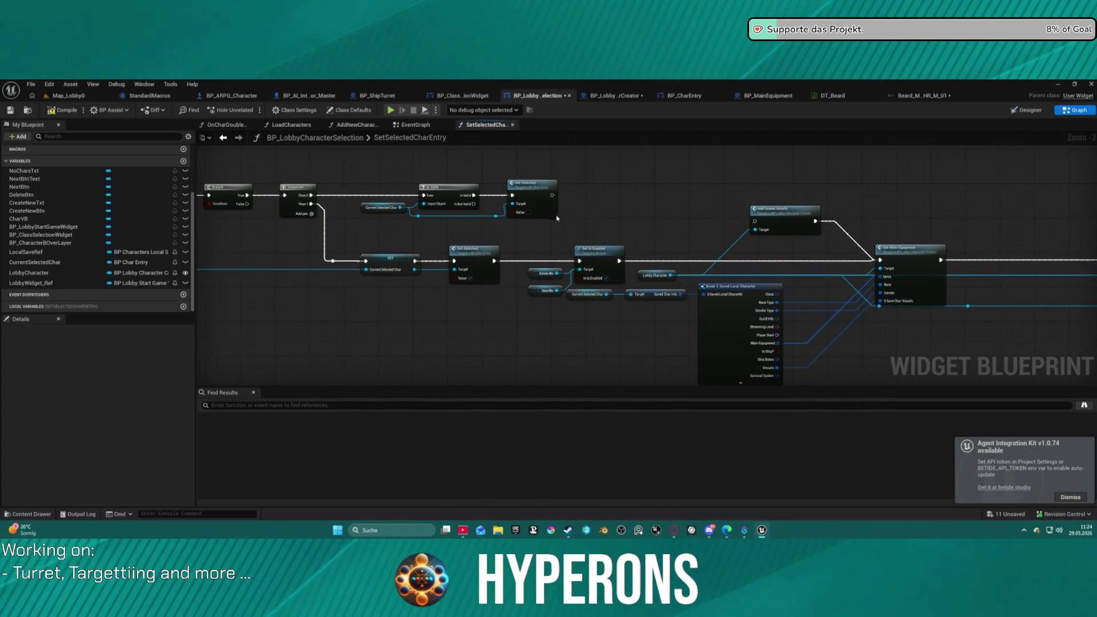
Move the Set Is Enabled nodes left and open SetCharacterHidden from its call node.
mouse_move(620, 255)
left_mouse_down()
mouse_move(548, 255)
mouse_move(516, 237)
mouse_move(609, 269)
mouse_move(466, 270)
left_mouse_up()
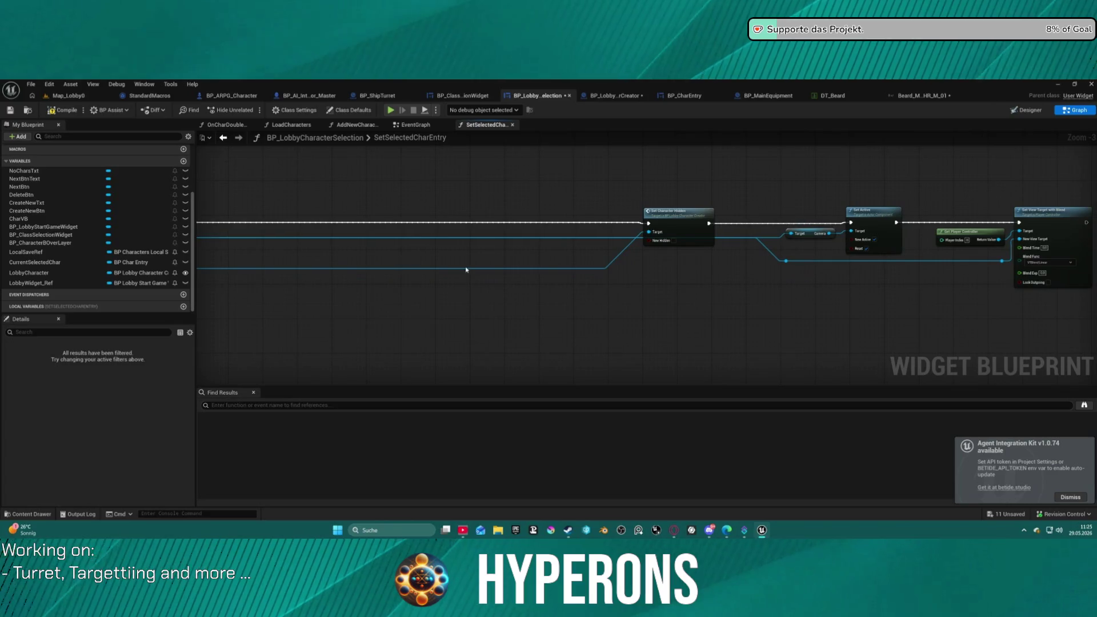
double_click(679, 217)
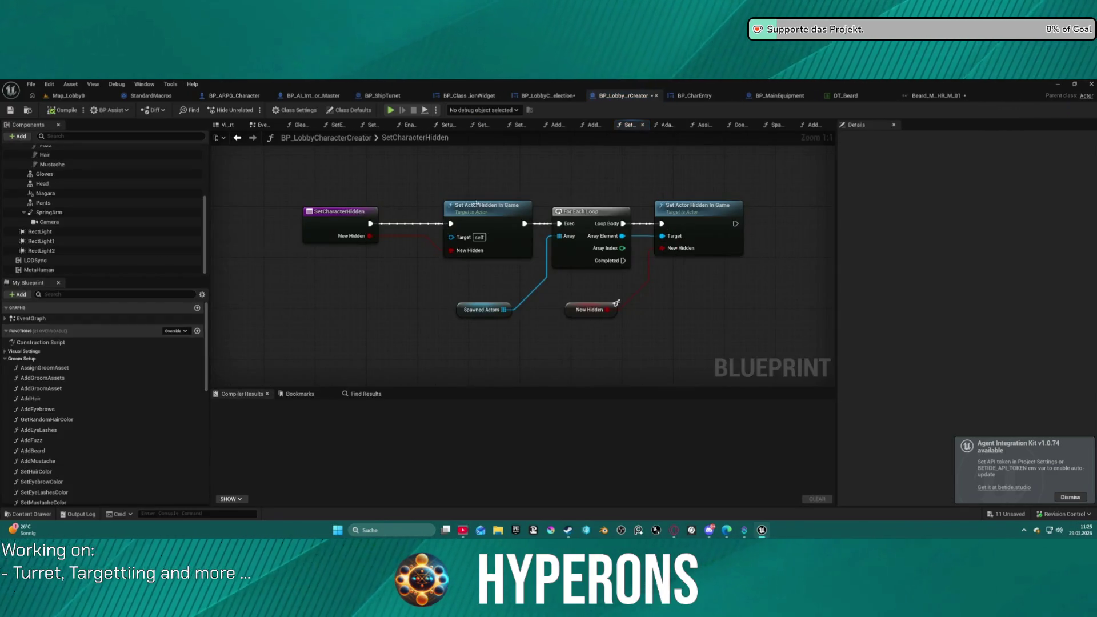
Review the AssignGroomAsset graph and the Adapt Modular Mesh nodes inside its magenta comment.
left_click(235, 140)
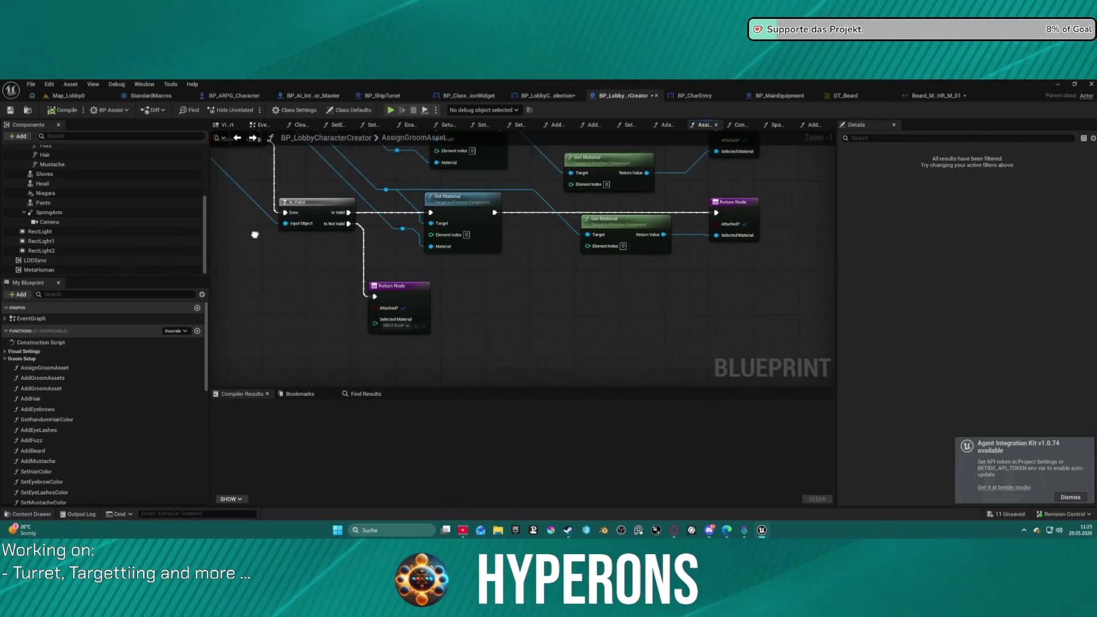
scroll(612, 224, "down", 4)
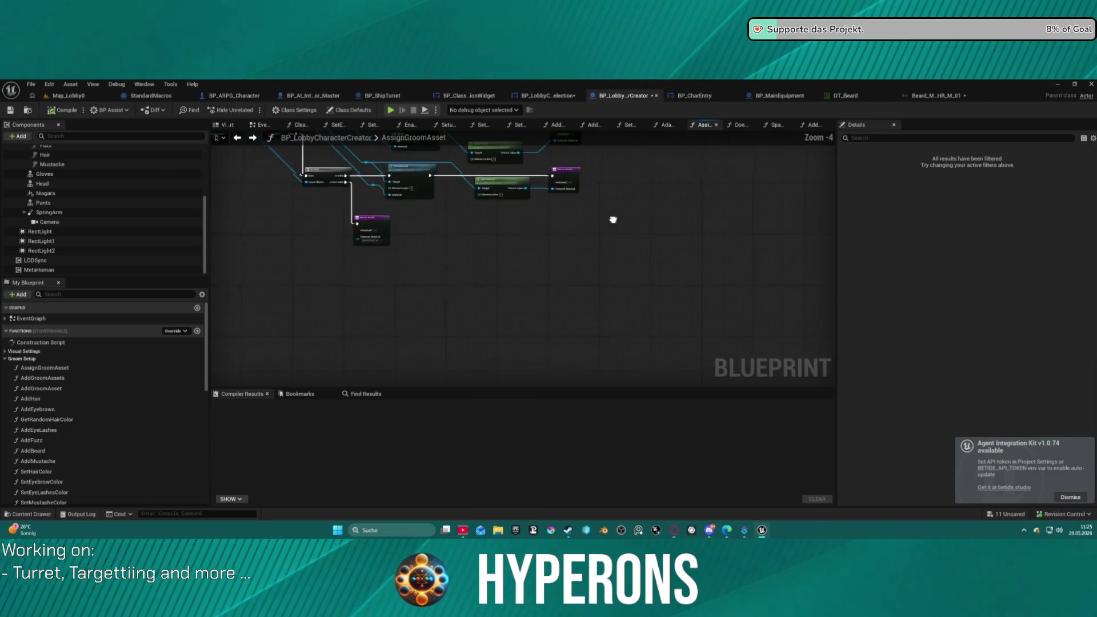
scroll(507, 292, "up", 5)
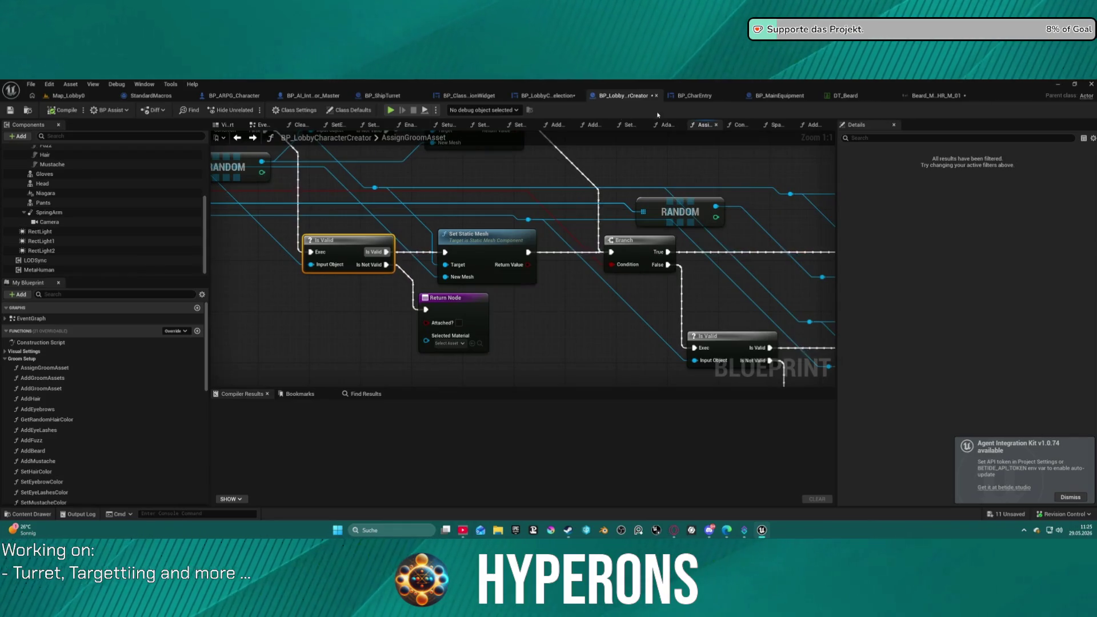
left_click(666, 125)
scroll(669, 208, "up", 5)
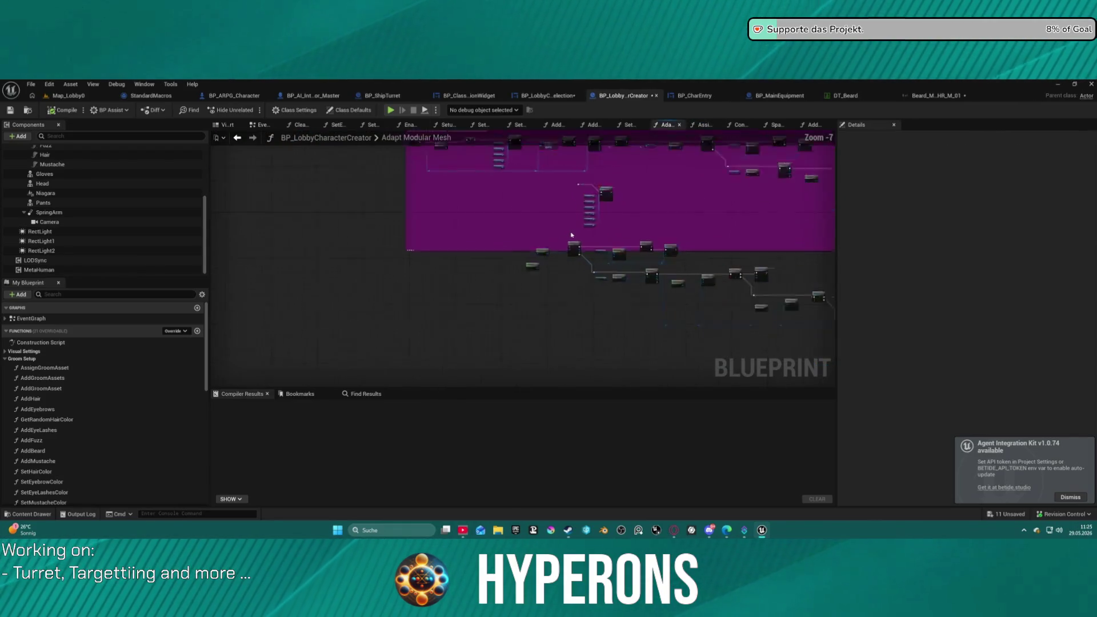
mouse_move(497, 279)
left_mouse_down()
mouse_move(474, 195)
mouse_move(462, 212)
mouse_move(454, 193)
left_mouse_up()
left_click_drag(243, 350, 746, 345)
left_click(705, 124)
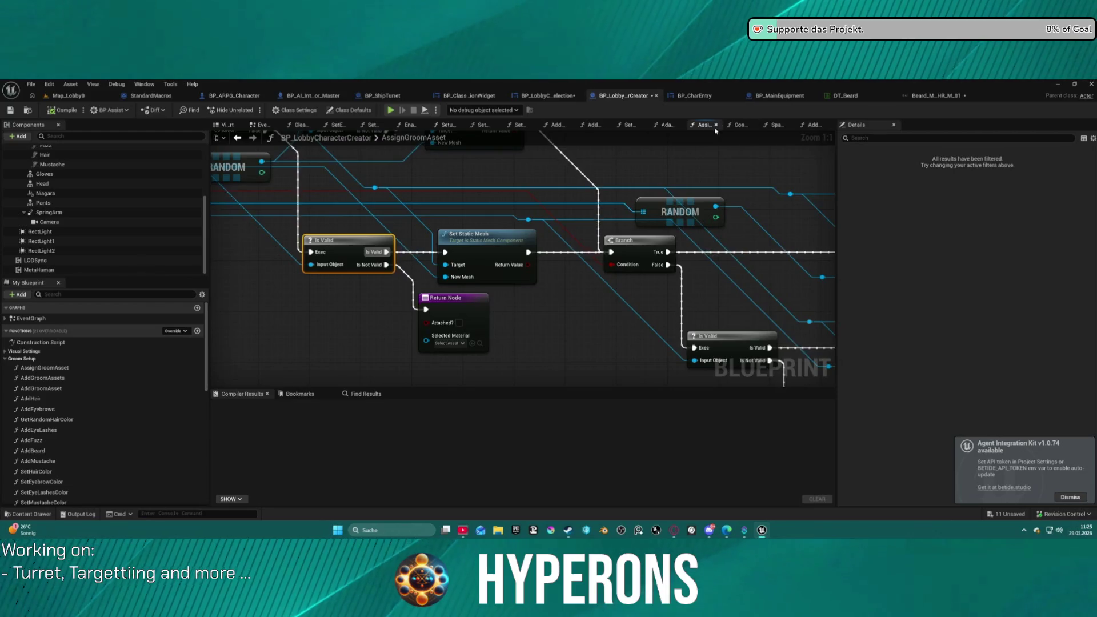
scroll(402, 229, "down", 5)
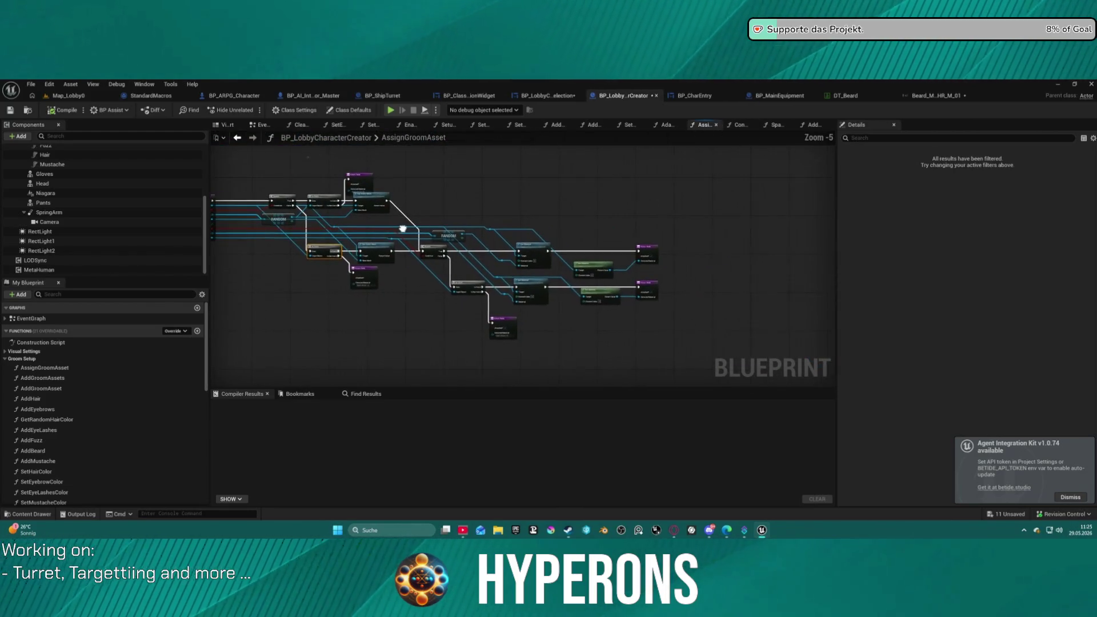
Close the extra function tabs, including SetCharacterHidden, leaving SpawnAndEquip displayed.
middle_click(253, 124)
middle_click(253, 124)
middle_click(253, 124)
middle_click(253, 124)
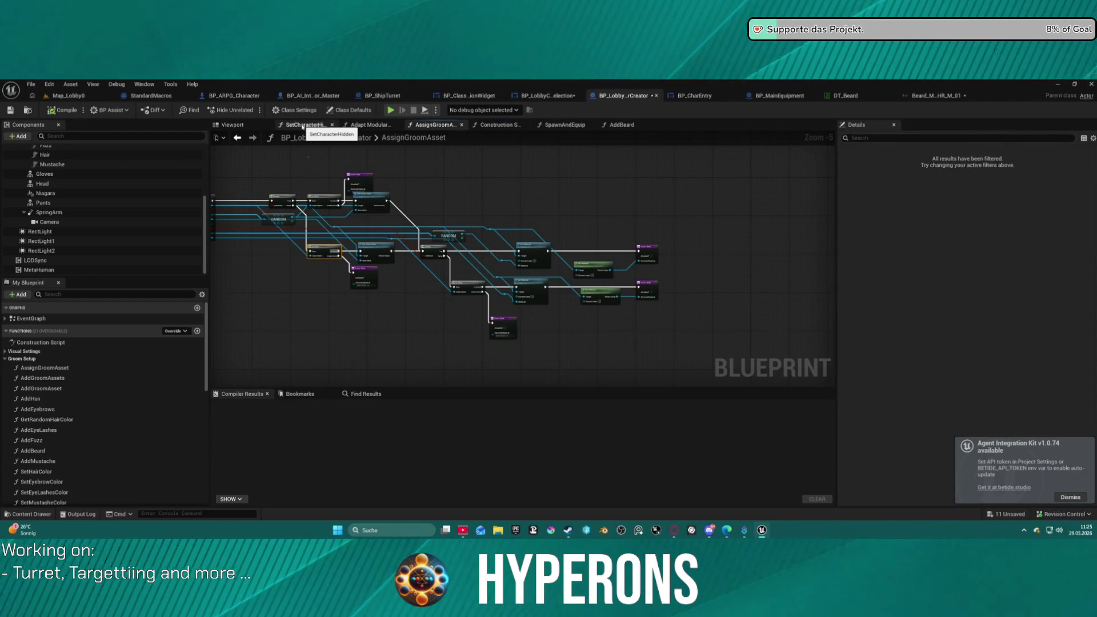
middle_click(302, 126)
left_click(485, 126)
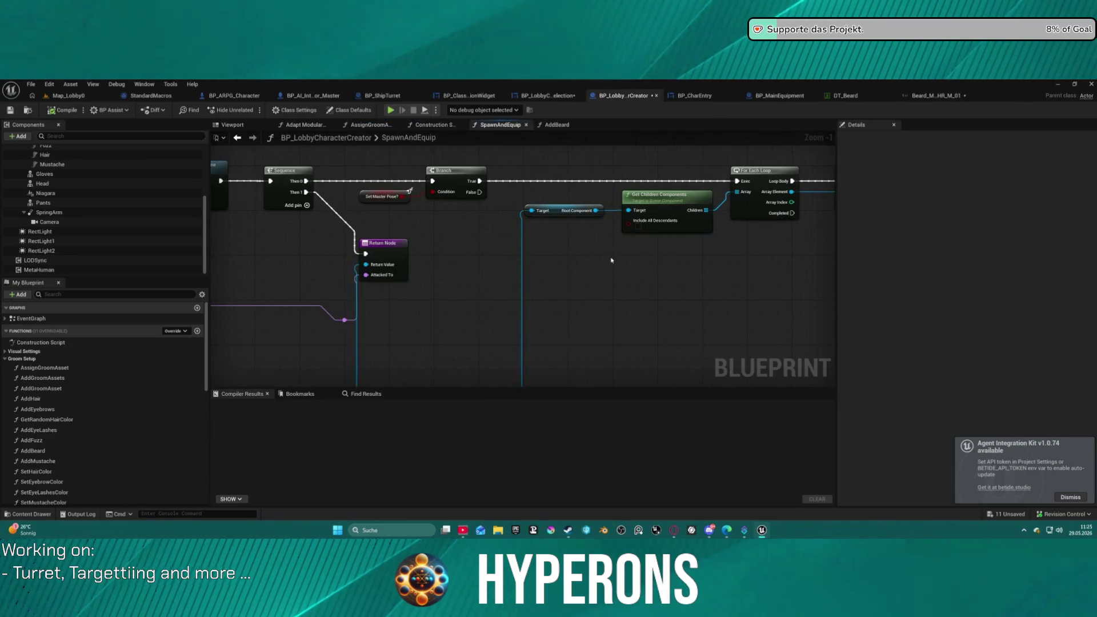
Pan SpawnAndEquip and open BP_MainEquipment's OnPreviewEquipped event from its call node.
scroll(605, 257, "down", 3)
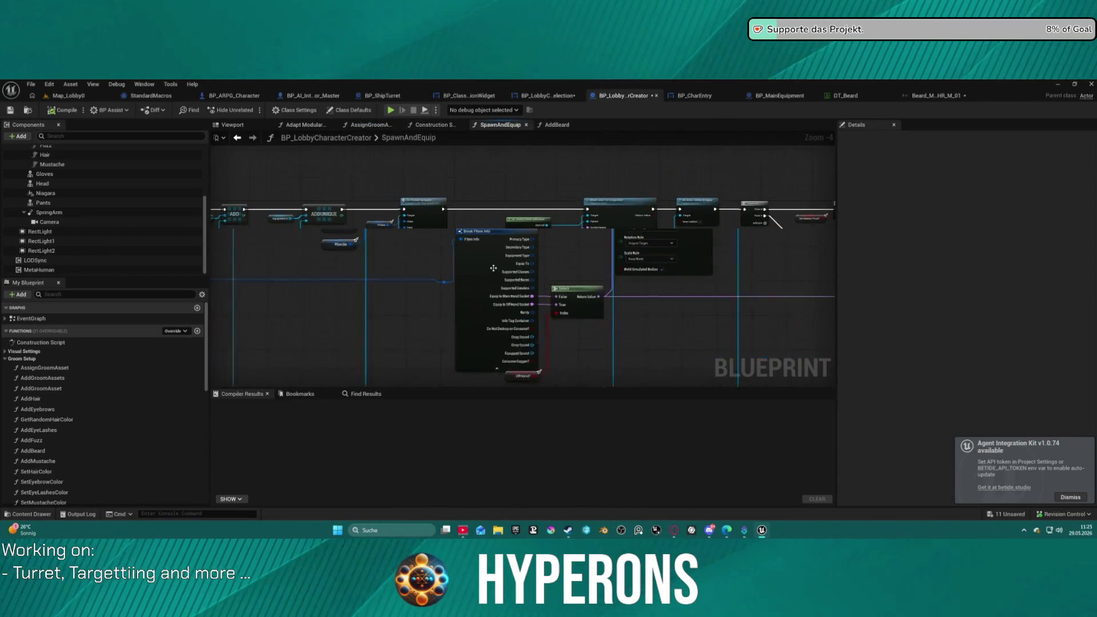
scroll(436, 252, "up", 2)
left_click_drag(828, 291, 661, 308)
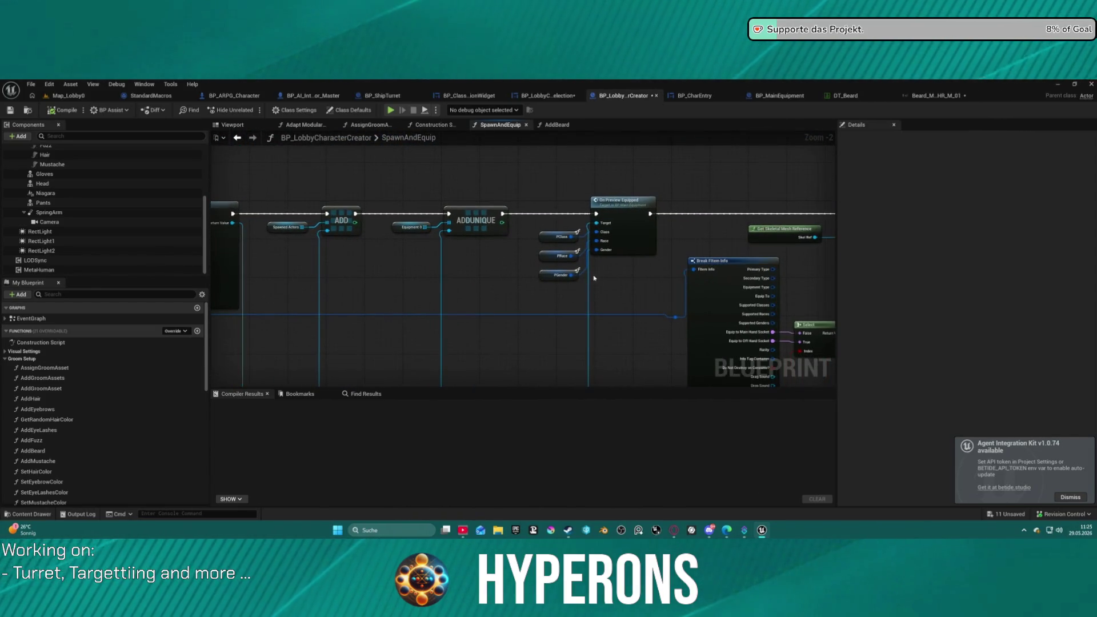
double_click(614, 207)
scroll(629, 257, "up", 5)
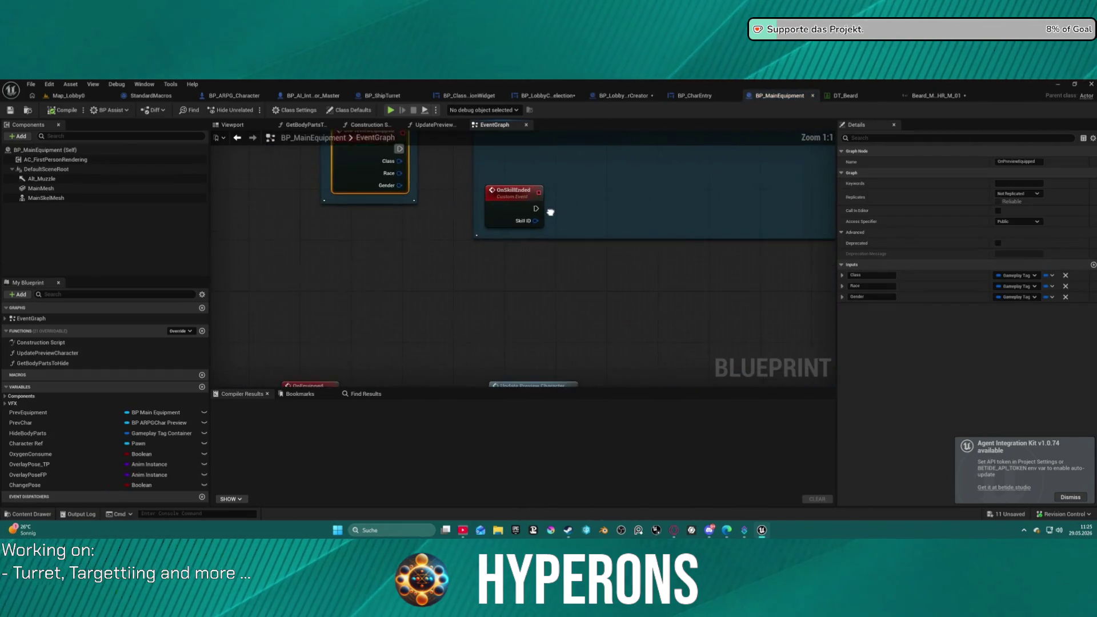
left_click(237, 137)
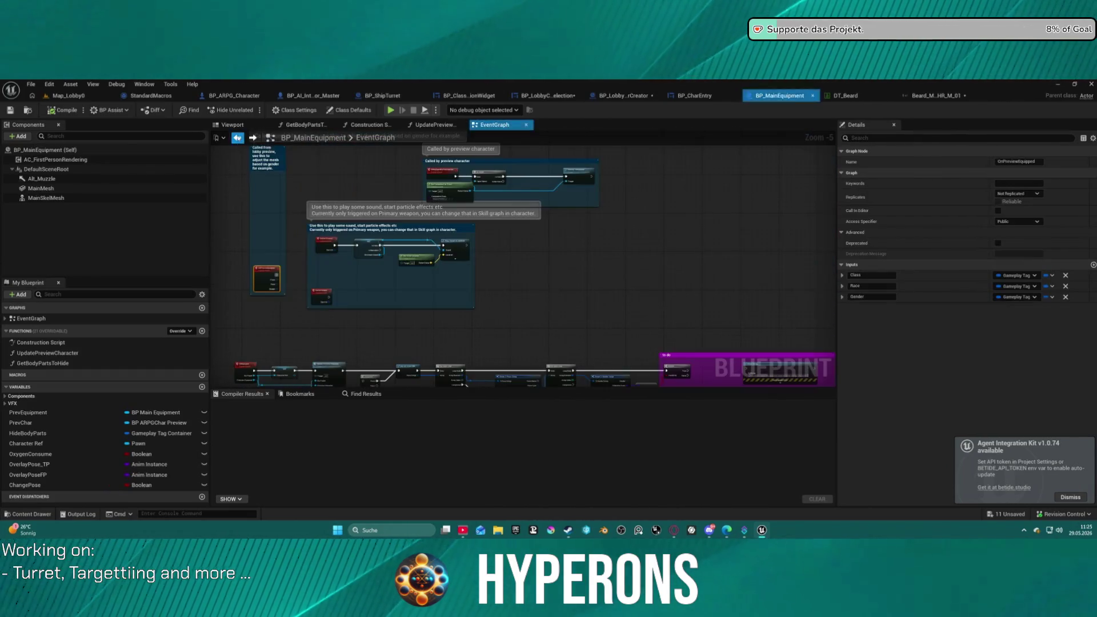
Back in SpawnAndEquip, review Attach Actor To Component and ADDUNIQUE, then show AssignGroomAsset's entry node.
left_click(624, 101)
scroll(503, 244, "up", 3)
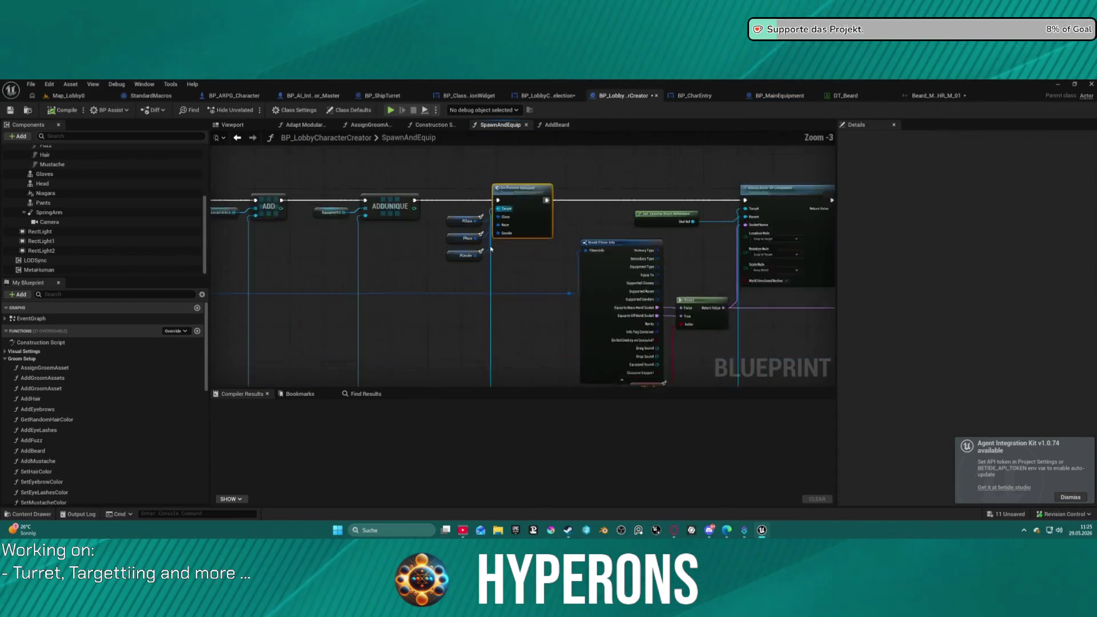
mouse_move(581, 279)
left_mouse_down()
mouse_move(446, 252)
mouse_move(299, 184)
mouse_move(171, 189)
mouse_move(189, 206)
mouse_move(185, 191)
left_mouse_up()
mouse_move(261, 274)
left_mouse_down()
mouse_move(252, 263)
mouse_move(788, 305)
mouse_move(246, 253)
left_mouse_up()
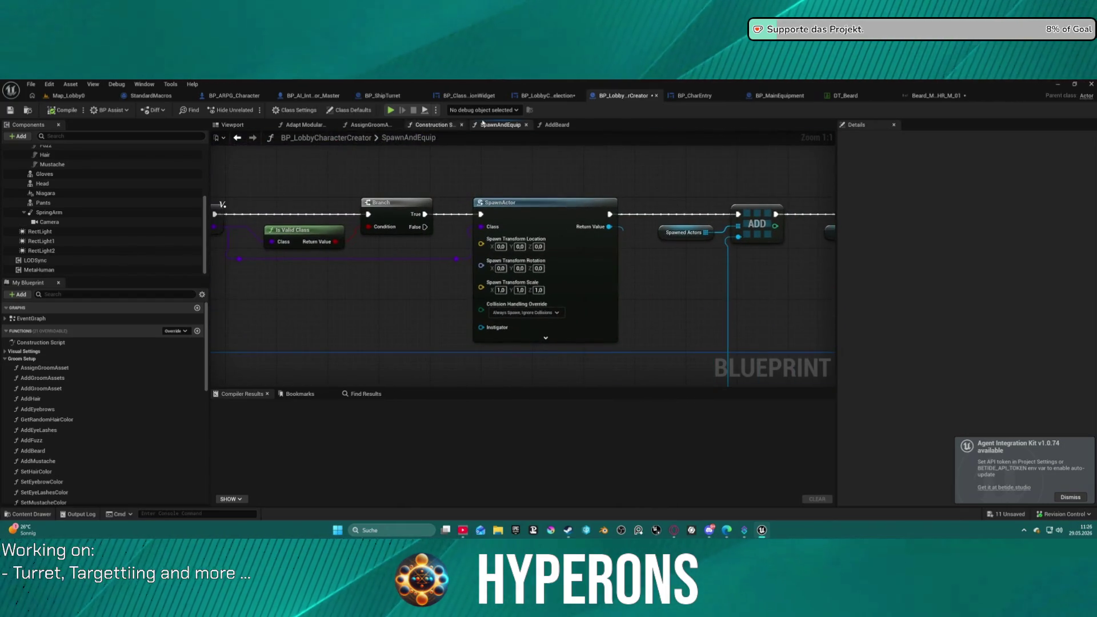
left_click(377, 126)
left_click_drag(346, 243, 499, 175)
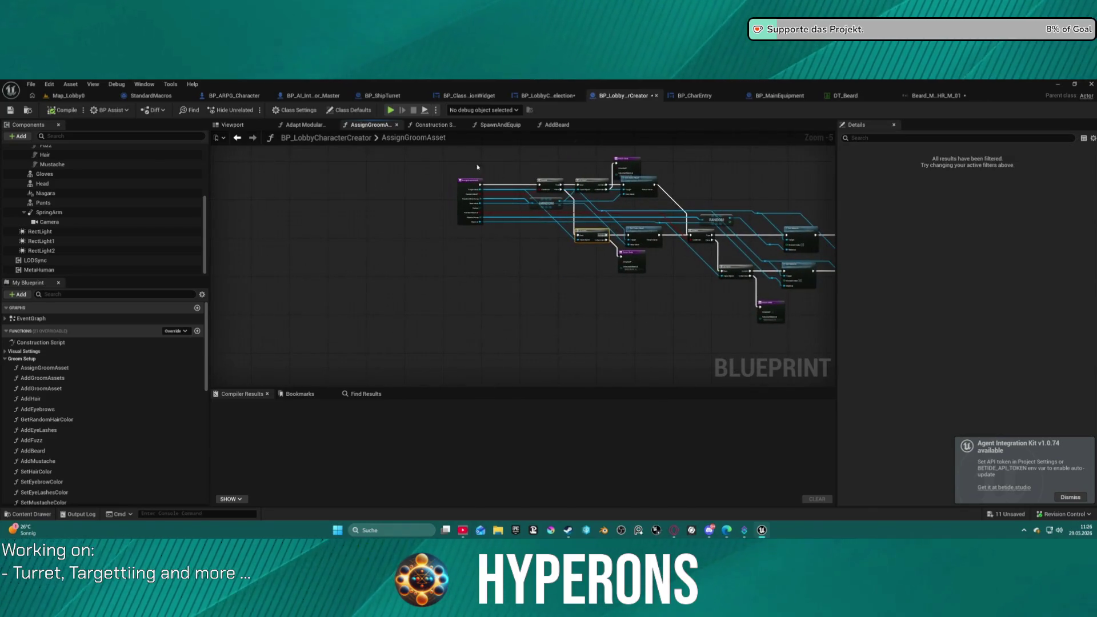
Flip through Adapt Modular Mesh and AddBeard, then reopen AssignGroomAsset and review its nodes.
left_click(305, 125)
left_click(555, 125)
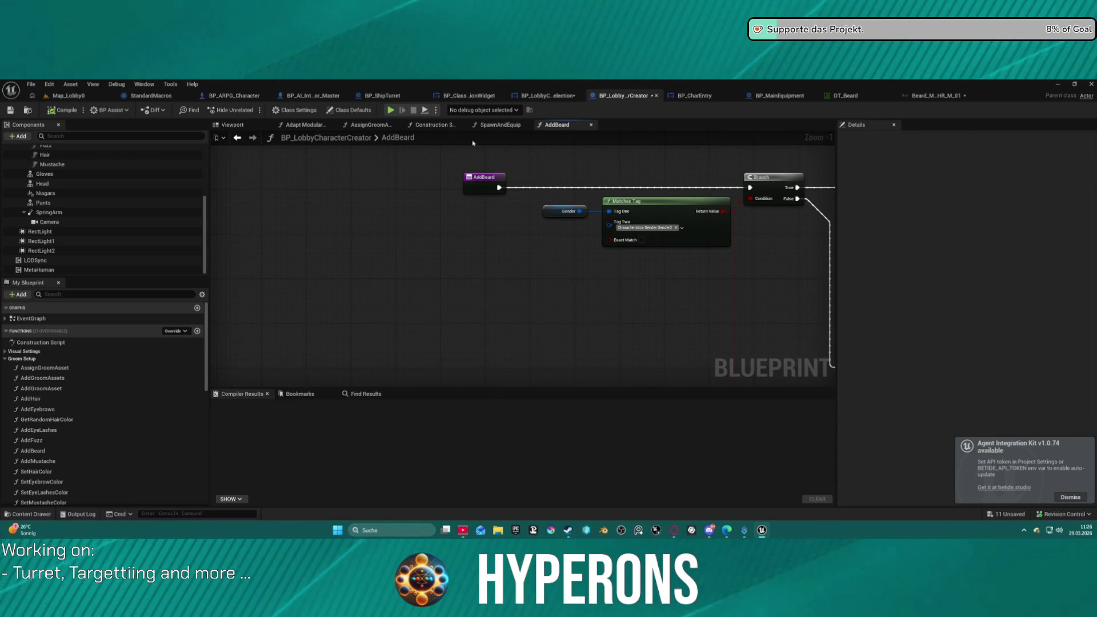
double_click(46, 368)
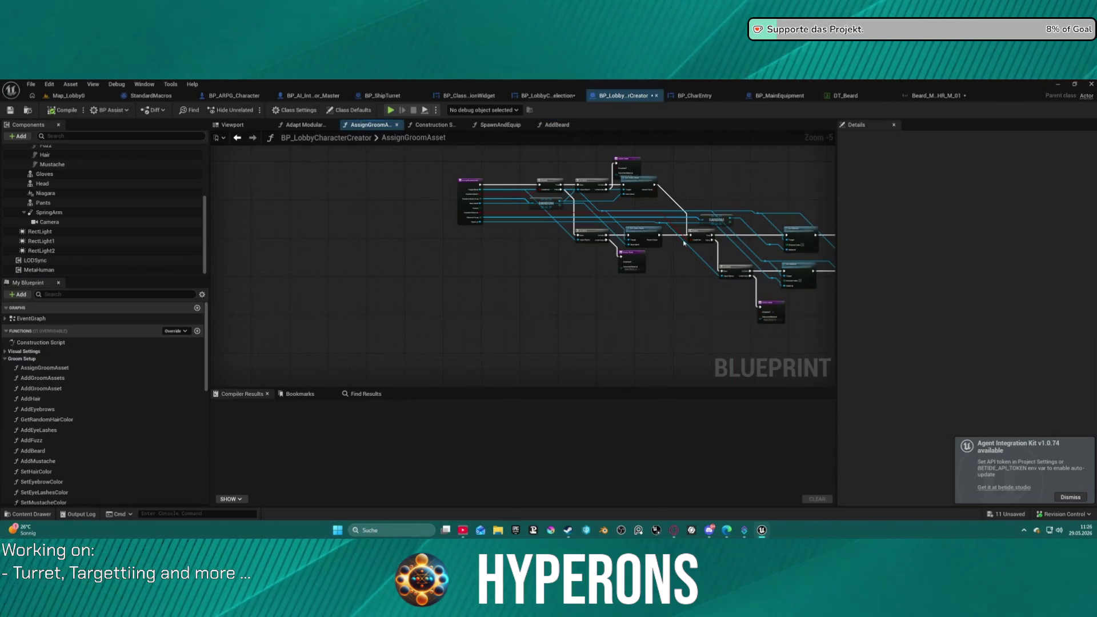
scroll(676, 250, "up", 2)
left_click_drag(183, 209, 412, 273)
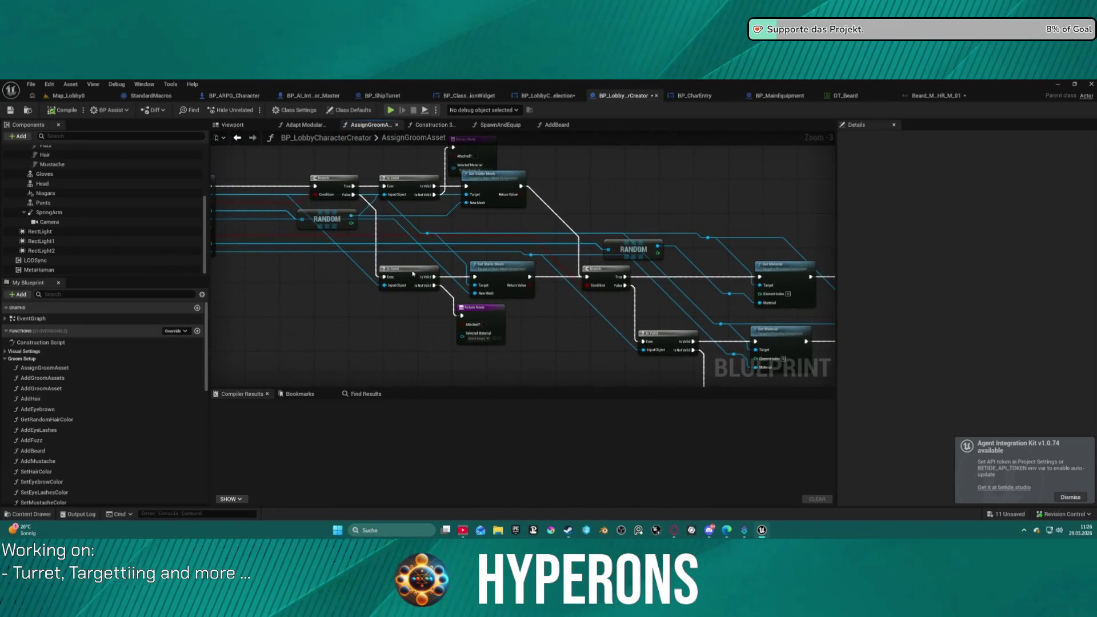
Open AddGroomAssets, pan past Add Eyebrows, Add Fuzz and Add Mustache, and open AddBeard from its call.
double_click(66, 378)
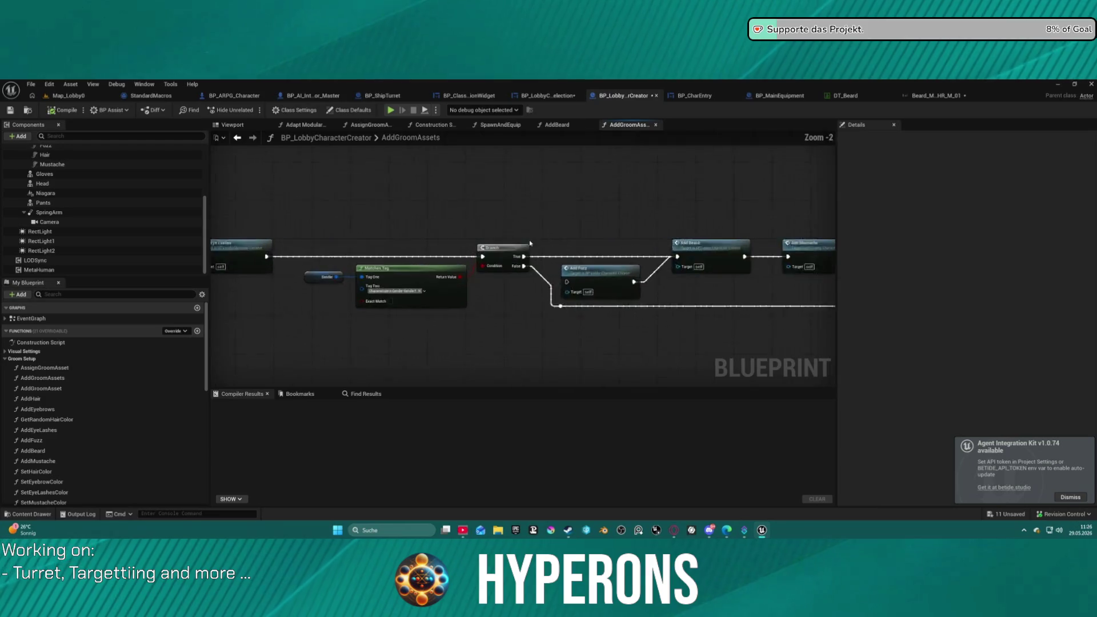
mouse_move(259, 289)
left_mouse_down()
mouse_move(114, 228)
mouse_move(68, 223)
left_mouse_up()
left_click_drag(400, 257, 431, 322)
left_click_drag(583, 265, 221, 241)
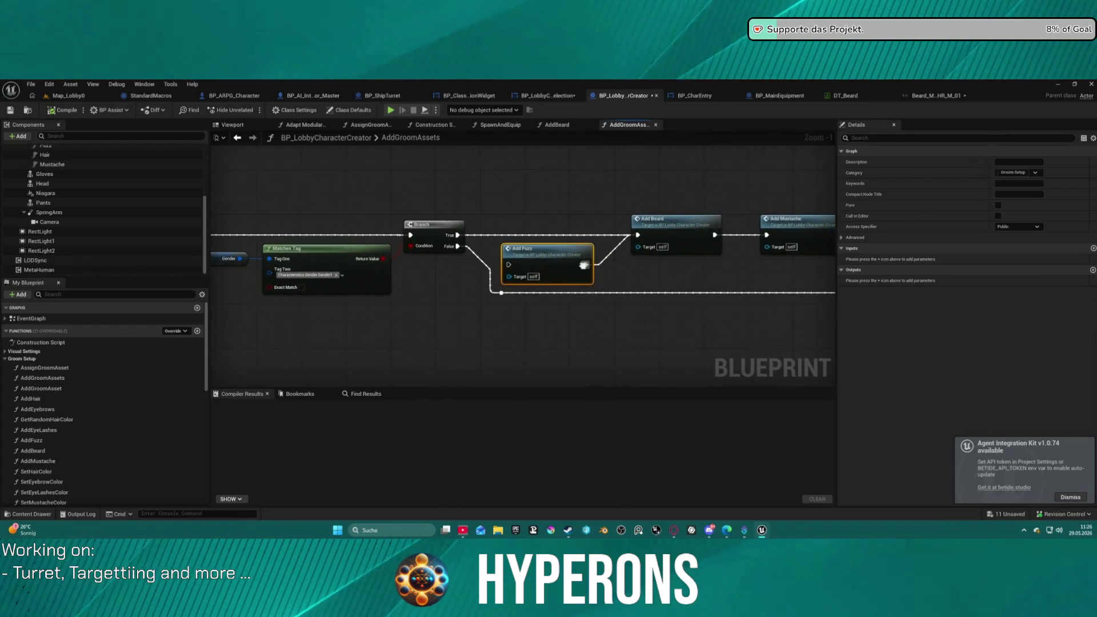
double_click(695, 245)
Inspect the Visuals variable's properties in AddBeard, then switch to BP_LobbyCharacterSelection.
mouse_move(514, 240)
left_mouse_down()
mouse_move(282, 274)
mouse_move(236, 296)
left_mouse_up()
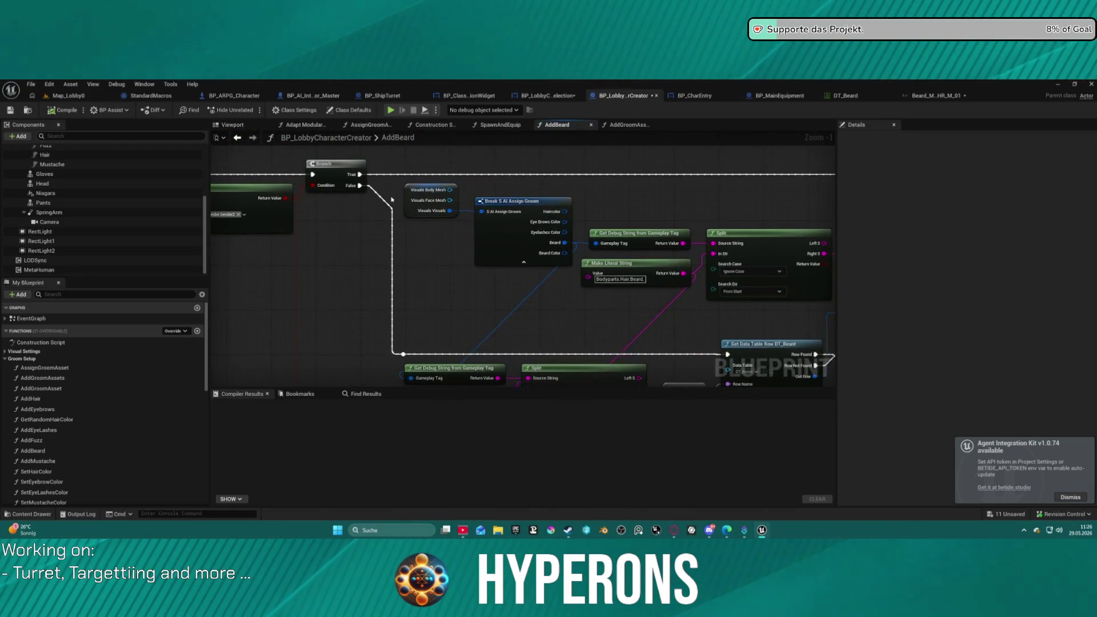
left_click(408, 210)
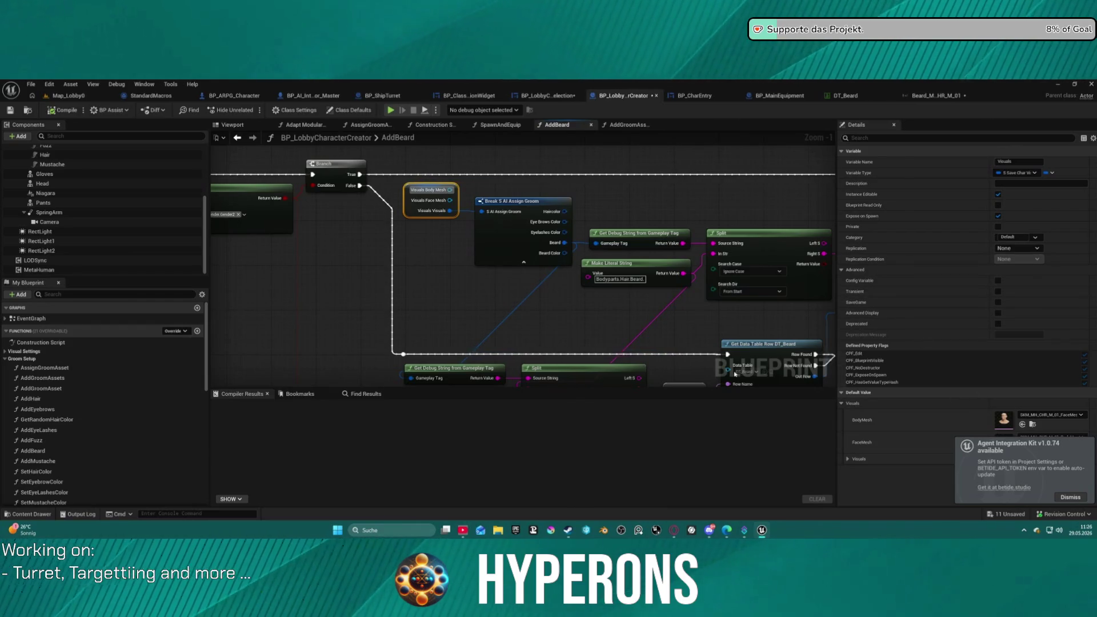
scroll(151, 401, "down", 10)
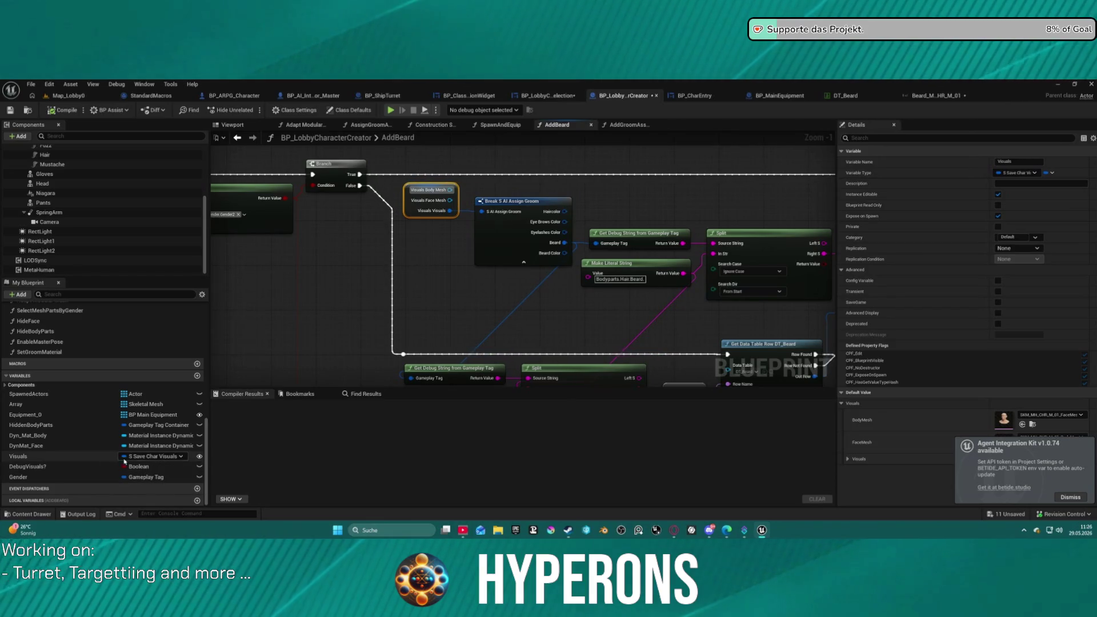
left_click(134, 458)
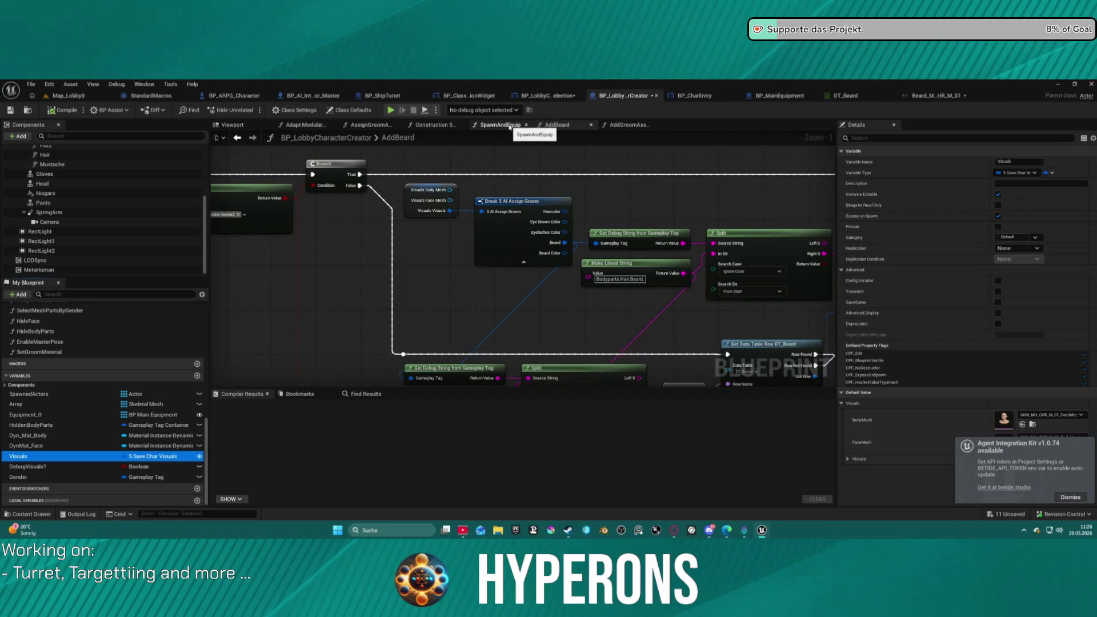
left_click(529, 98)
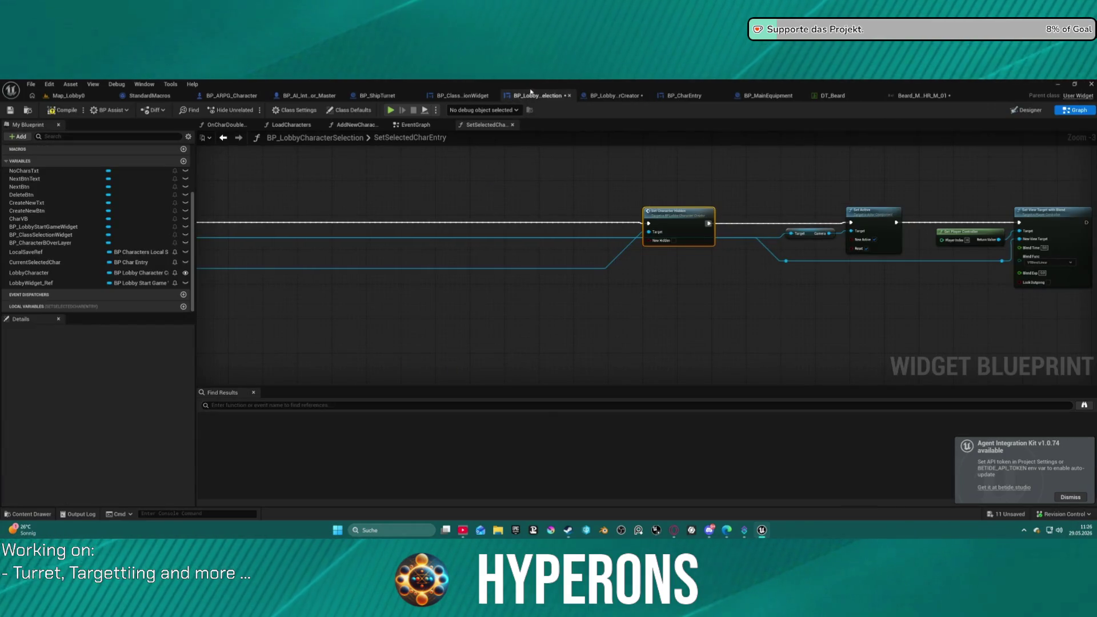
Glance at BP_ClassSelectionWidget's character creation layout and return to the selection graph.
left_click_drag(766, 216, 483, 224)
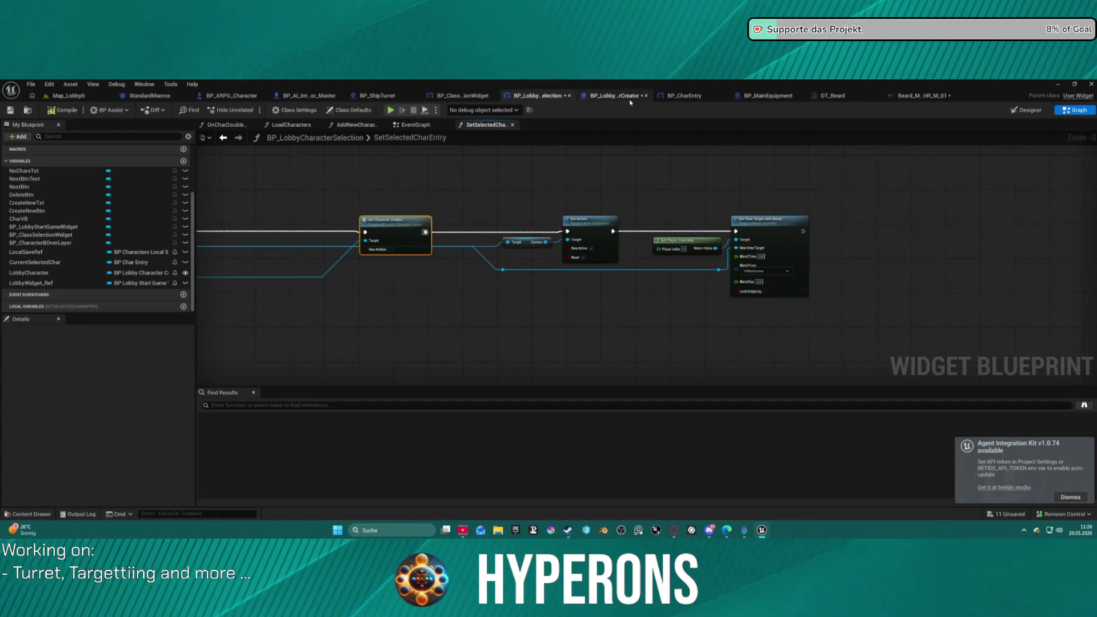
left_click(460, 96)
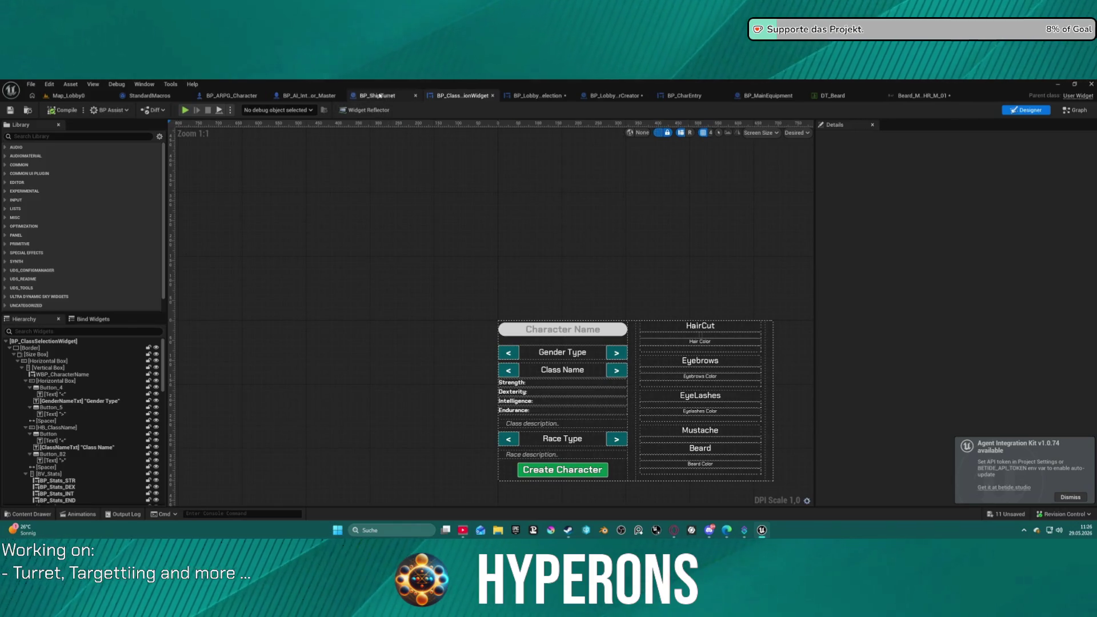
left_click(548, 97)
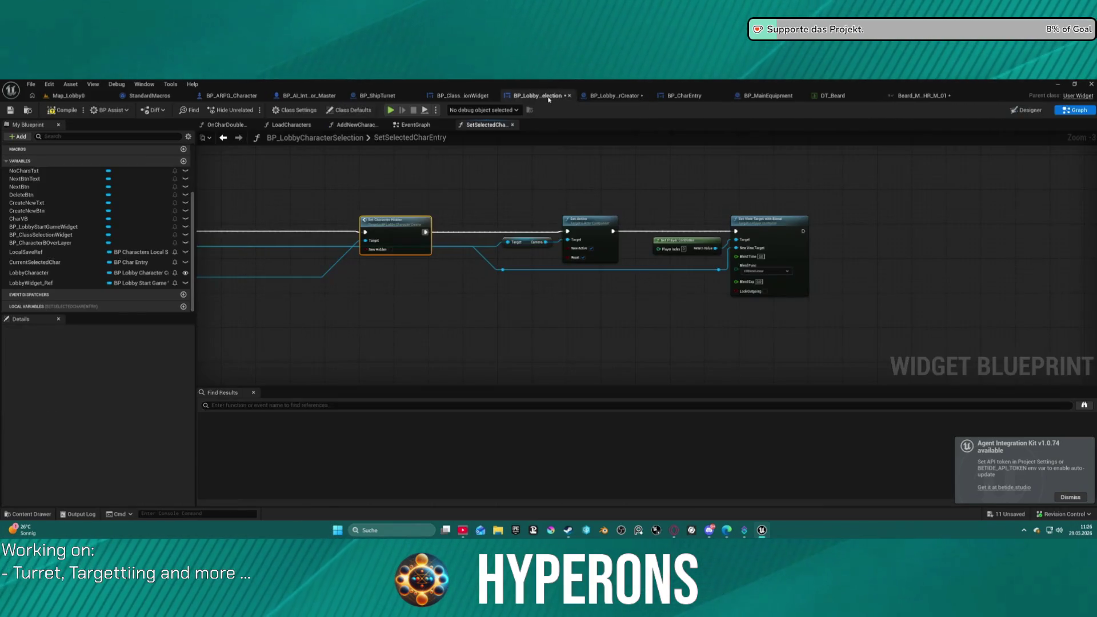
Zoom in on SetSelectedCharEntry and open SetMainEquipment from the Set Main Equipment call node.
mouse_move(508, 202)
left_mouse_down()
mouse_move(828, 203)
mouse_move(743, 216)
left_mouse_up()
scroll(723, 242, "up", 3)
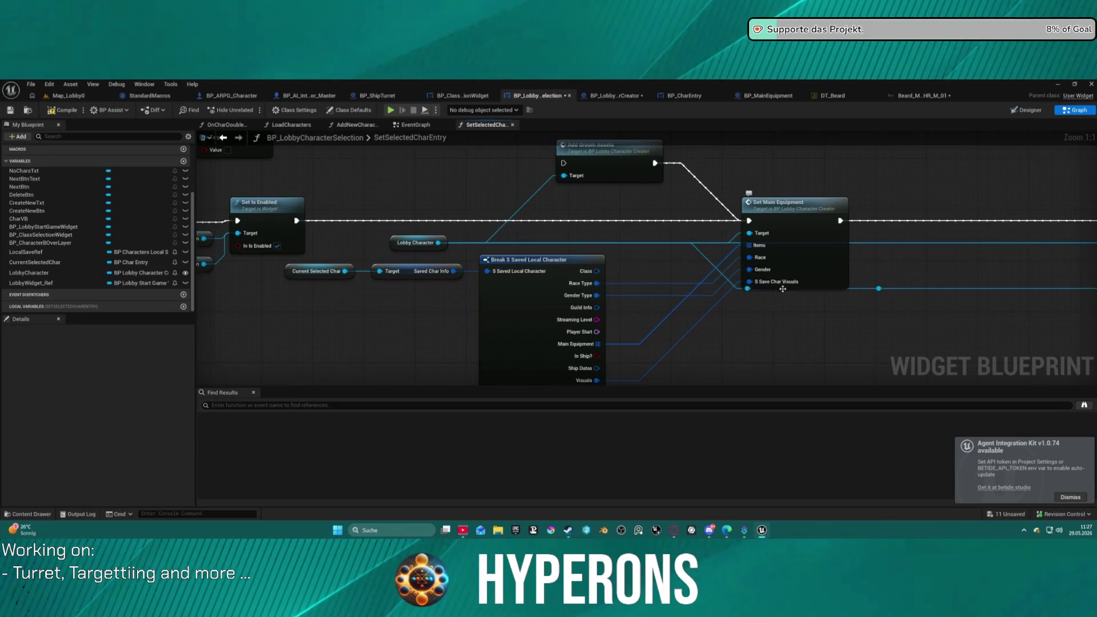
mouse_move(783, 289)
left_mouse_down()
mouse_move(776, 201)
mouse_move(729, 254)
left_mouse_up()
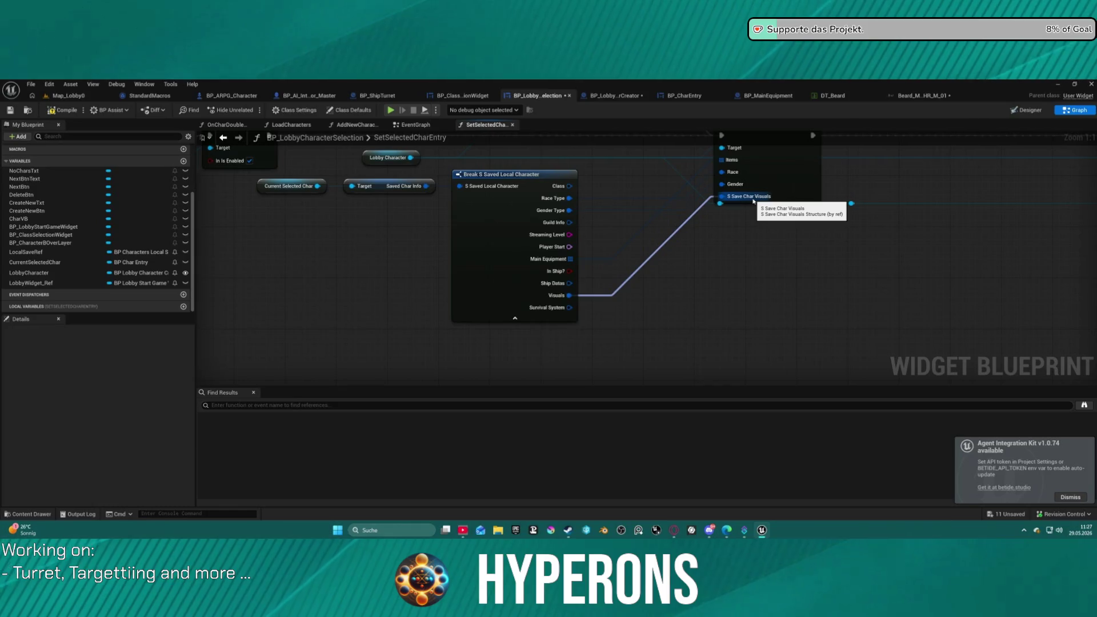
left_click_drag(749, 202, 654, 253)
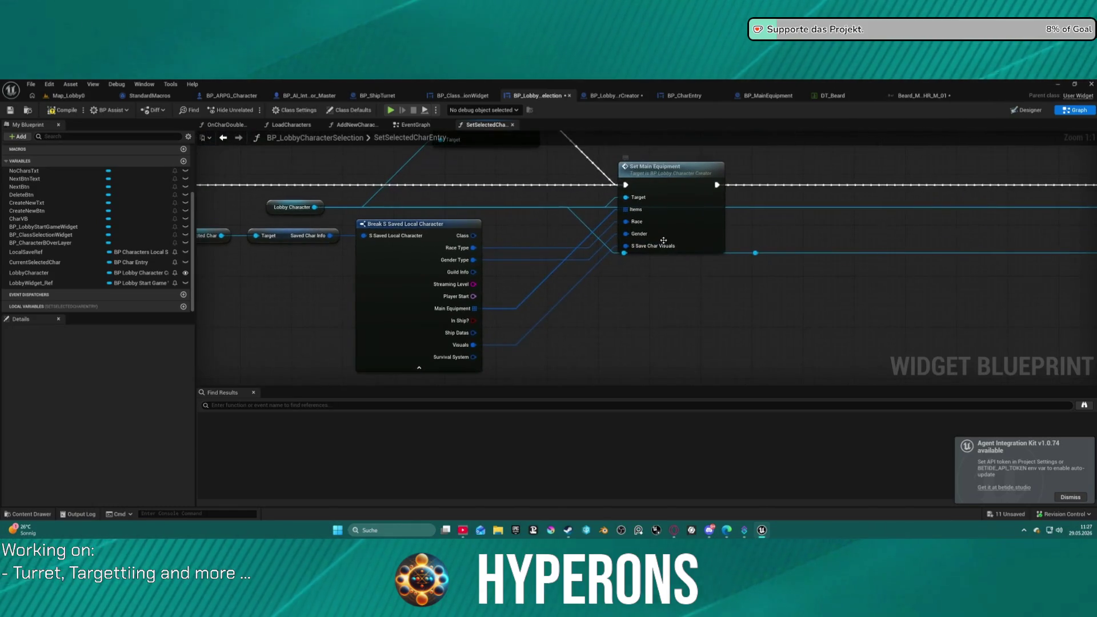
double_click(664, 227)
scroll(472, 200, "up", 7)
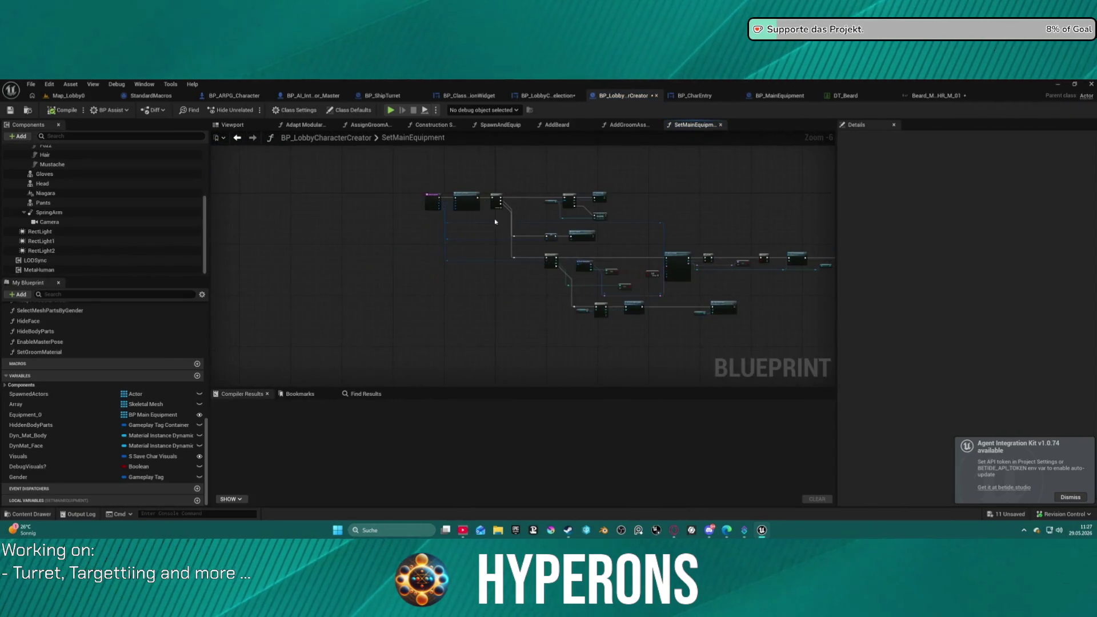
Open the SetRaceAndGender function and inspect the variable its SET Visuals node sets.
double_click(525, 232)
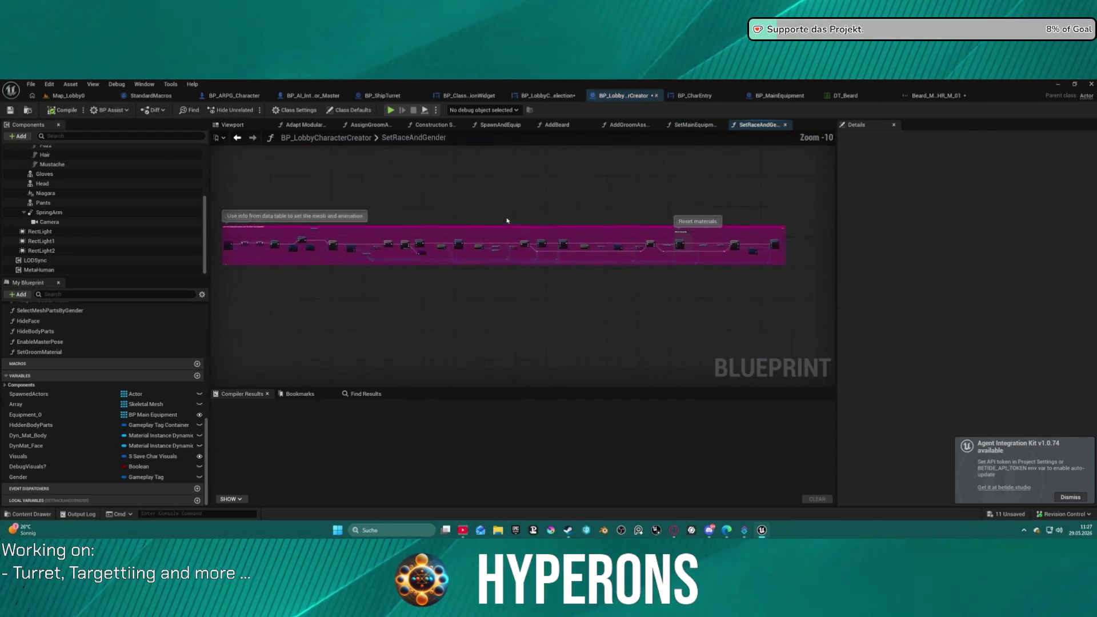
scroll(435, 261, "up", 5)
left_click_drag(435, 262, 609, 297)
scroll(610, 297, "up", 1)
mouse_move(491, 313)
left_mouse_down()
mouse_move(713, 320)
mouse_move(546, 315)
mouse_move(635, 305)
left_mouse_up()
left_click(517, 224)
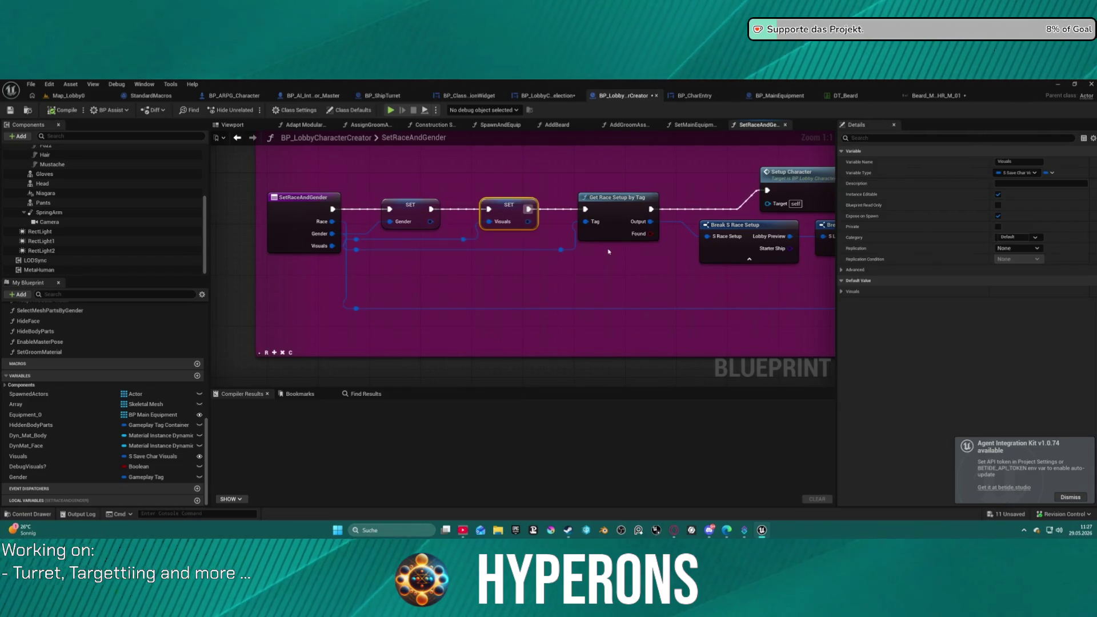
Pan past the For Each Loop and Branch nodes and open the Setup Character function.
scroll(608, 252, "down", 2)
left_click_drag(799, 263, 351, 263)
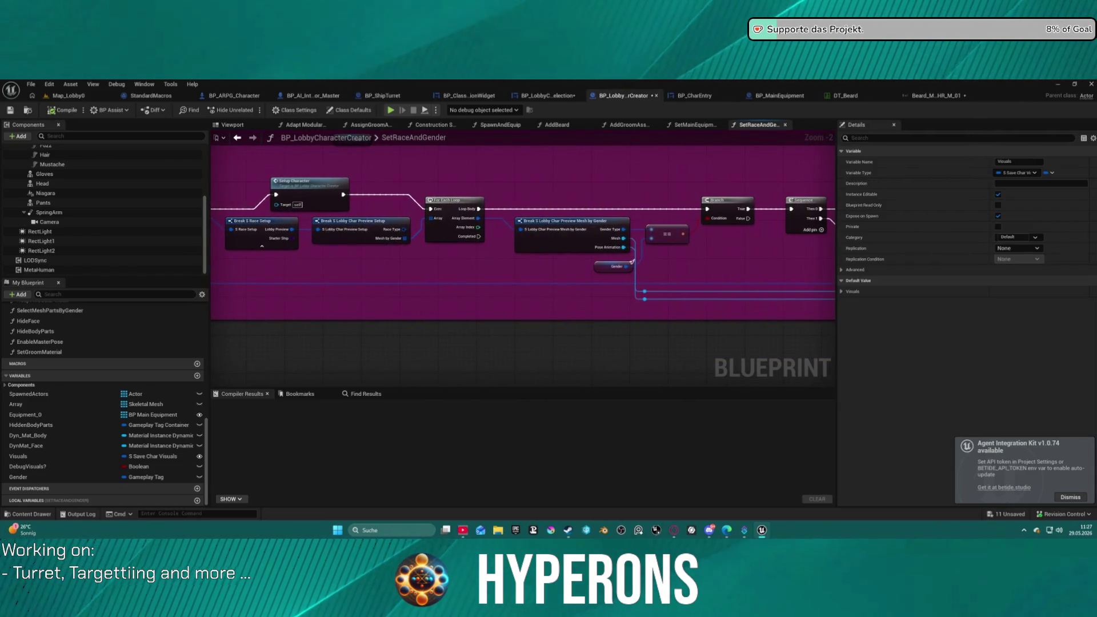
left_click_drag(240, 222, 320, 221)
left_click_drag(514, 183, 481, 174)
double_click(481, 173)
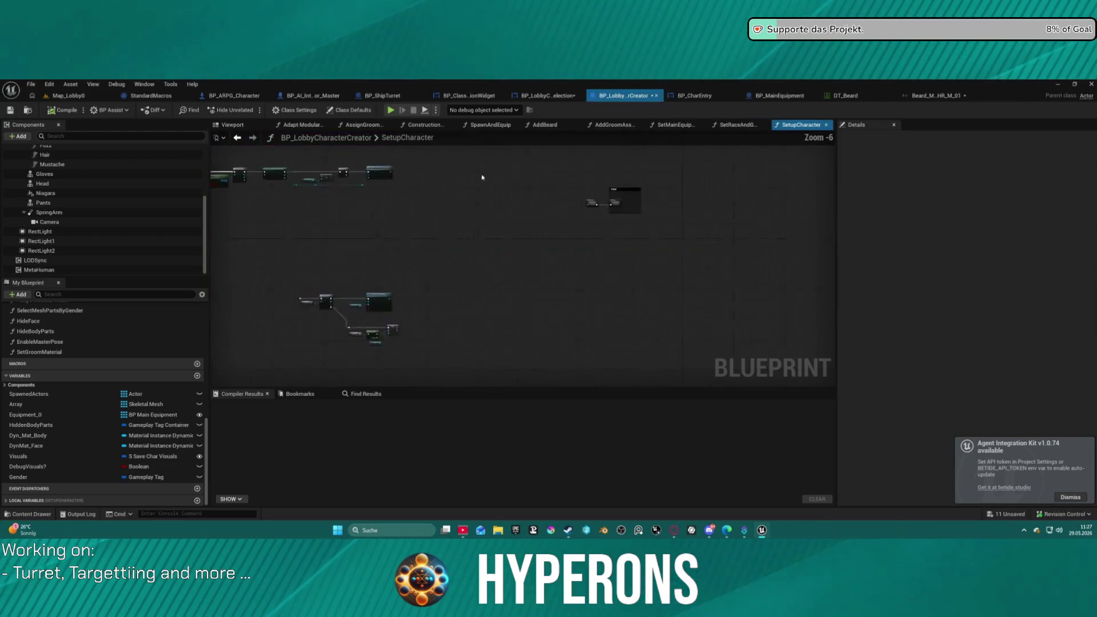
Review the Face comment's Add Meshes, then reopen AddGroomAssets to see Add Eyebrows and Add Eye Lashes.
scroll(481, 173, "up", 3)
mouse_move(537, 324)
left_mouse_down()
mouse_move(399, 188)
mouse_move(708, 339)
left_mouse_up()
scroll(485, 186, "up", 1)
mouse_move(485, 187)
left_mouse_down()
mouse_move(507, 233)
mouse_move(535, 216)
mouse_move(779, 183)
mouse_move(578, 197)
mouse_move(572, 219)
mouse_move(551, 205)
left_mouse_up()
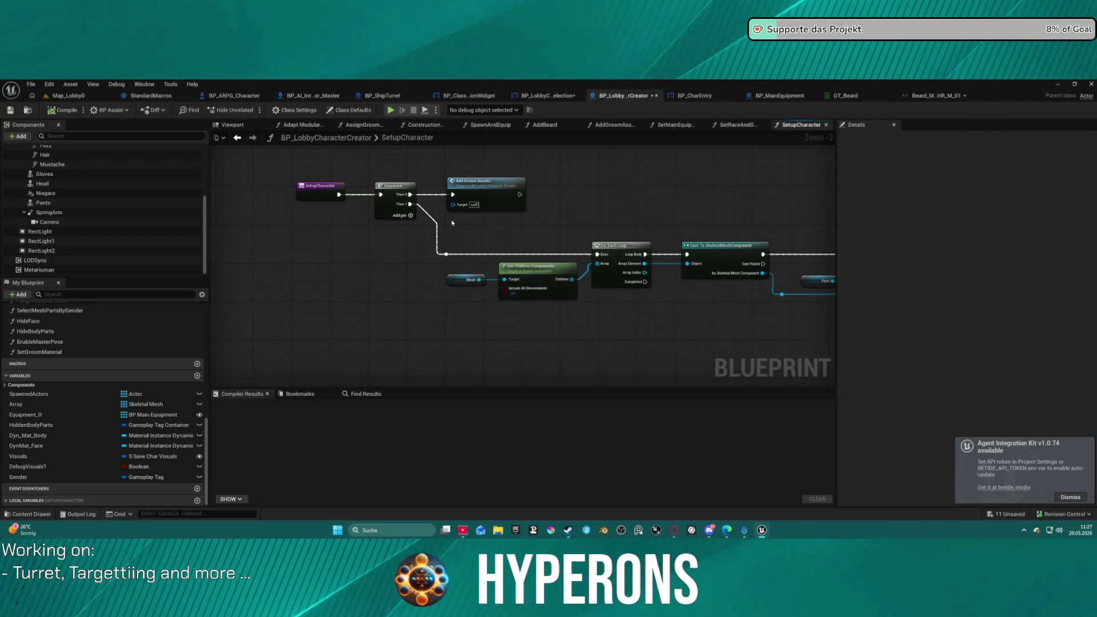
double_click(506, 191)
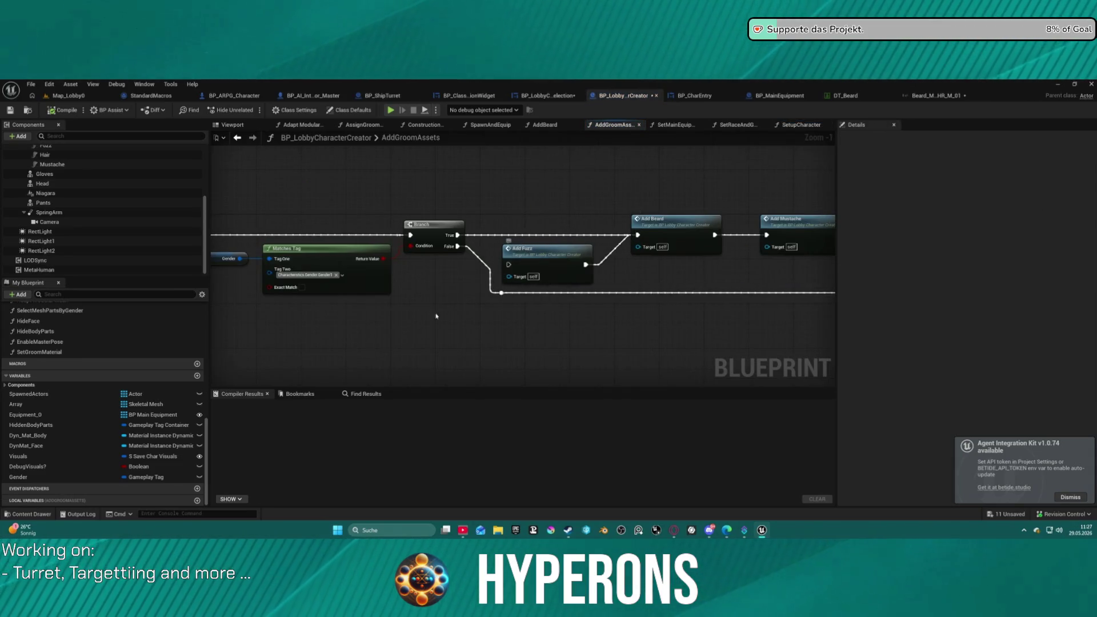
left_click_drag(422, 351, 735, 318)
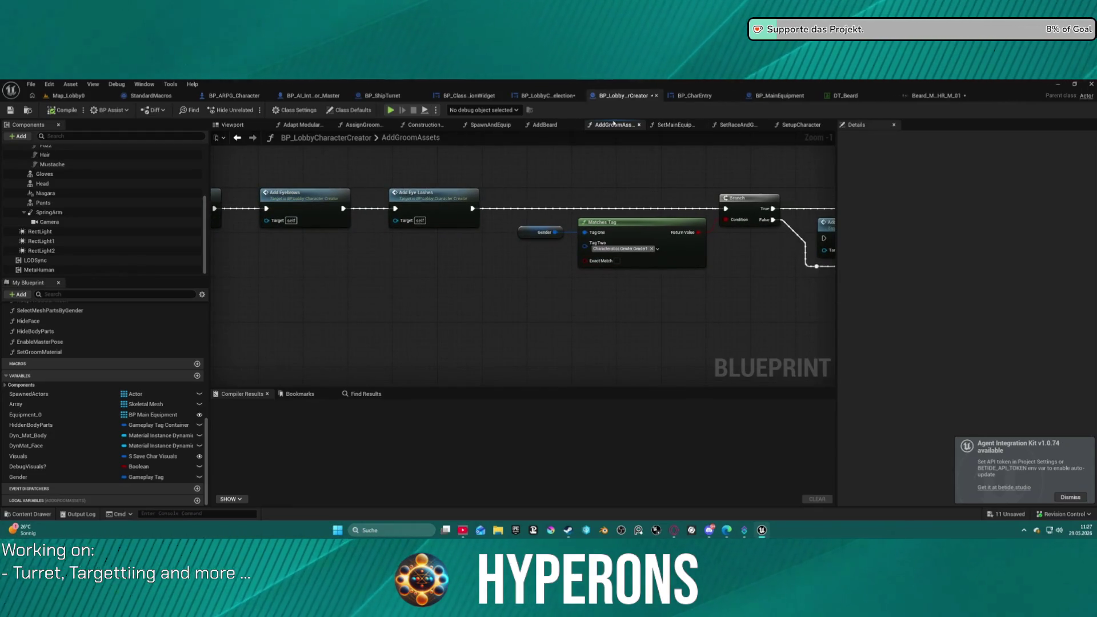
Go back to SetRaceAndGender and pan through its gender branch, Reset materials and entry nodes.
left_click(239, 139)
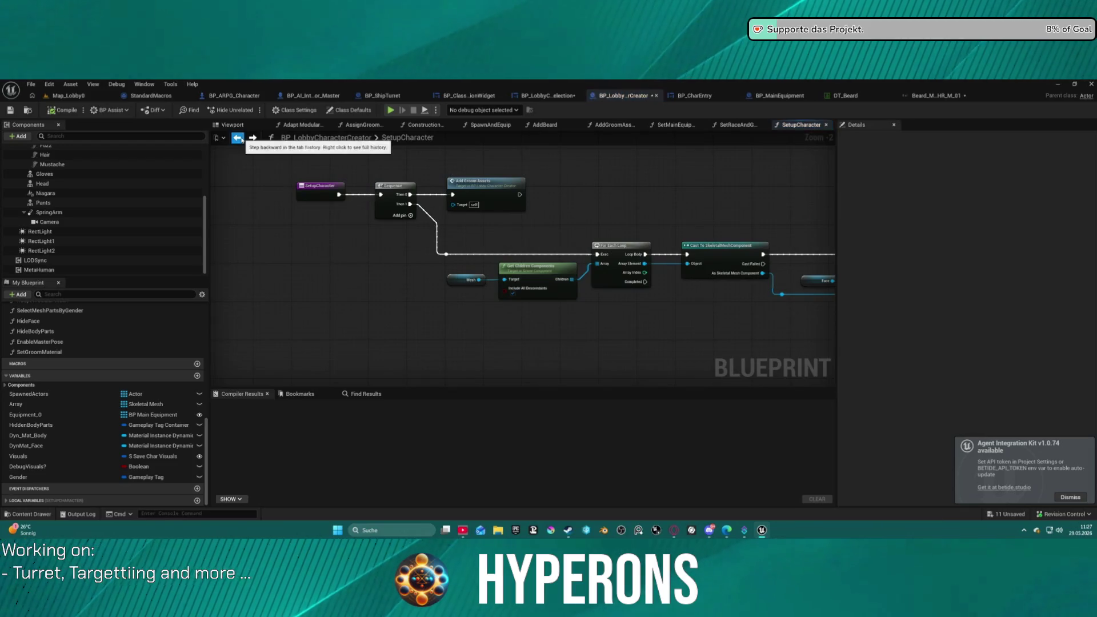
left_click(238, 139)
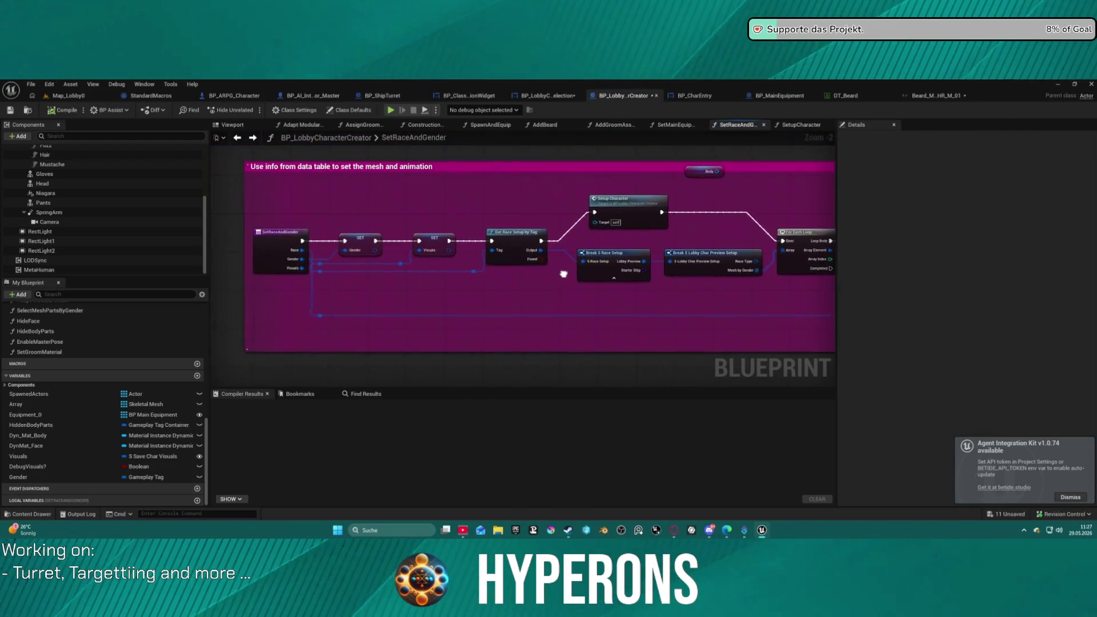
mouse_move(567, 274)
left_mouse_down()
mouse_move(382, 277)
mouse_move(563, 284)
mouse_move(348, 259)
mouse_move(478, 189)
mouse_move(506, 149)
mouse_move(628, 224)
mouse_move(398, 229)
left_mouse_up()
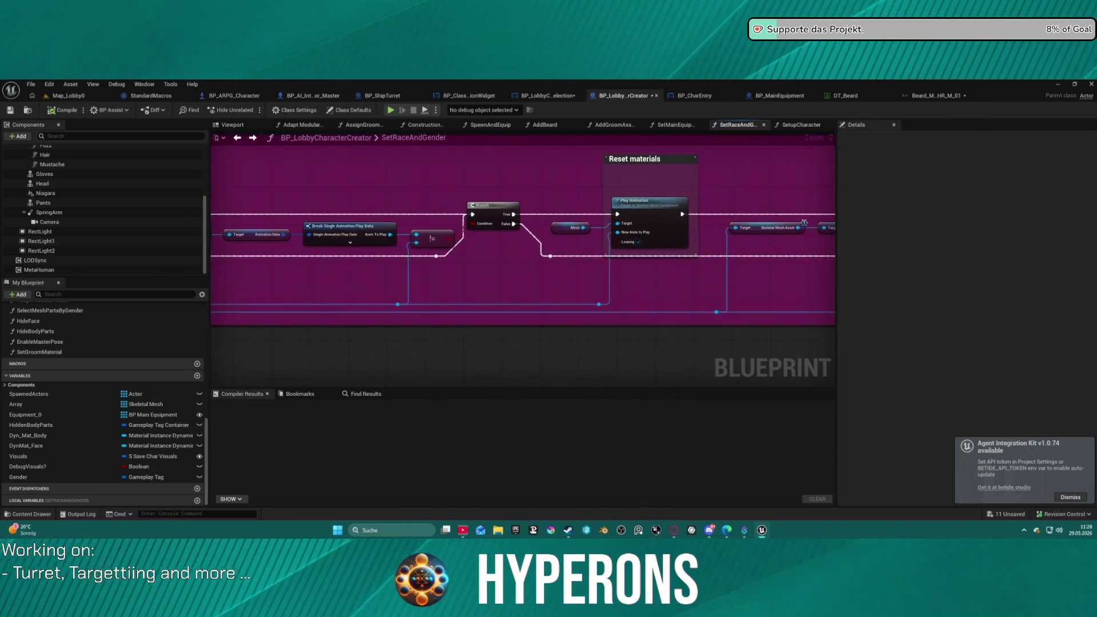
mouse_move(703, 281)
left_mouse_down()
mouse_move(492, 294)
mouse_move(574, 292)
left_mouse_up()
left_click_drag(385, 291, 571, 237)
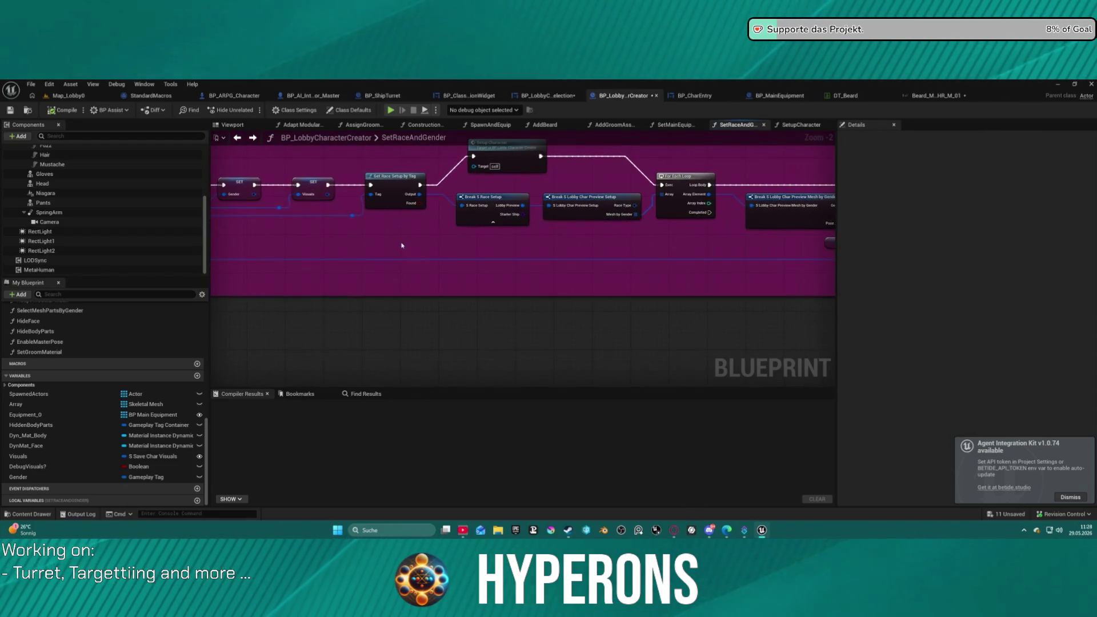
left_click_drag(401, 246, 588, 271)
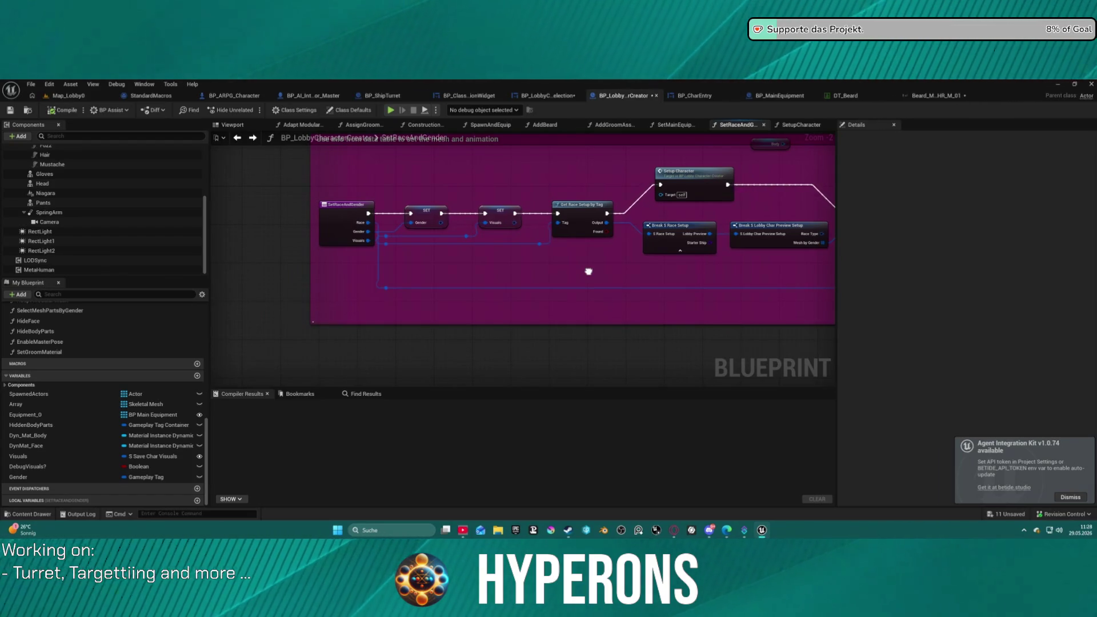
left_click_drag(588, 271, 566, 273)
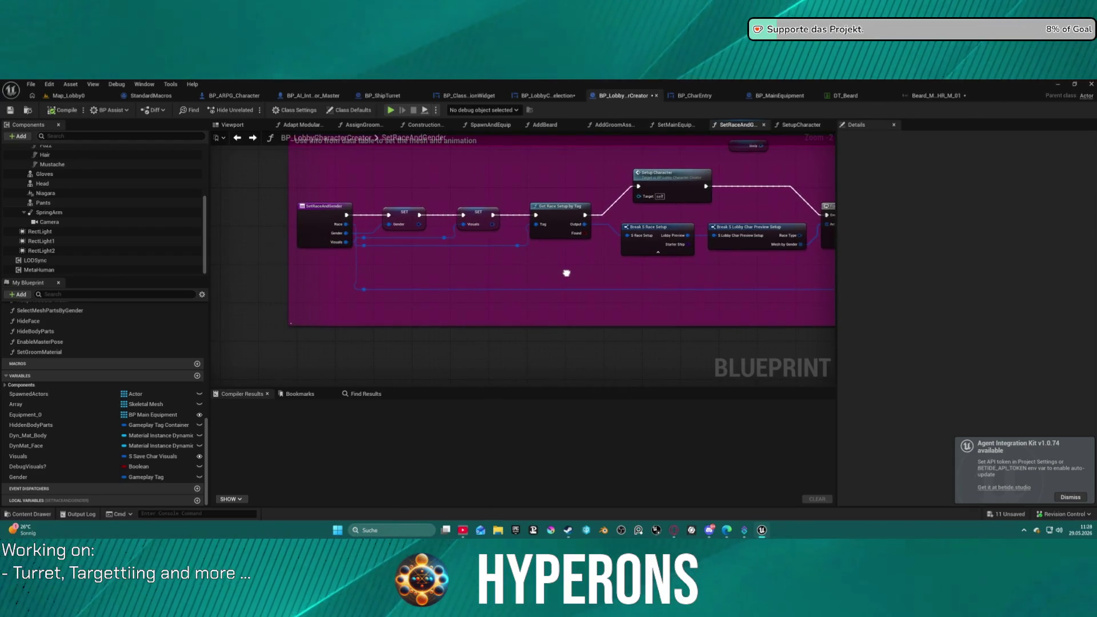
mouse_move(349, 190)
left_mouse_down()
mouse_move(318, 288)
mouse_move(318, 364)
mouse_move(305, 265)
mouse_move(266, 188)
left_mouse_up()
Open SetupCharacter, inspect Add Groom Assets, then return to the SetMainEquipment graph.
left_click(570, 176)
double_click(570, 176)
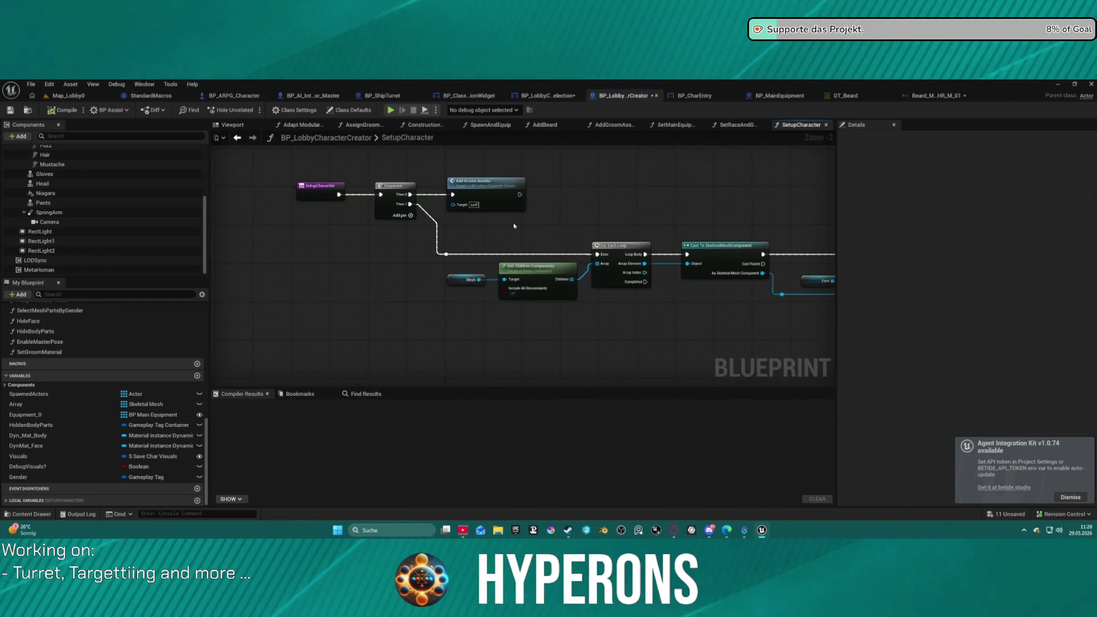
left_click(502, 199)
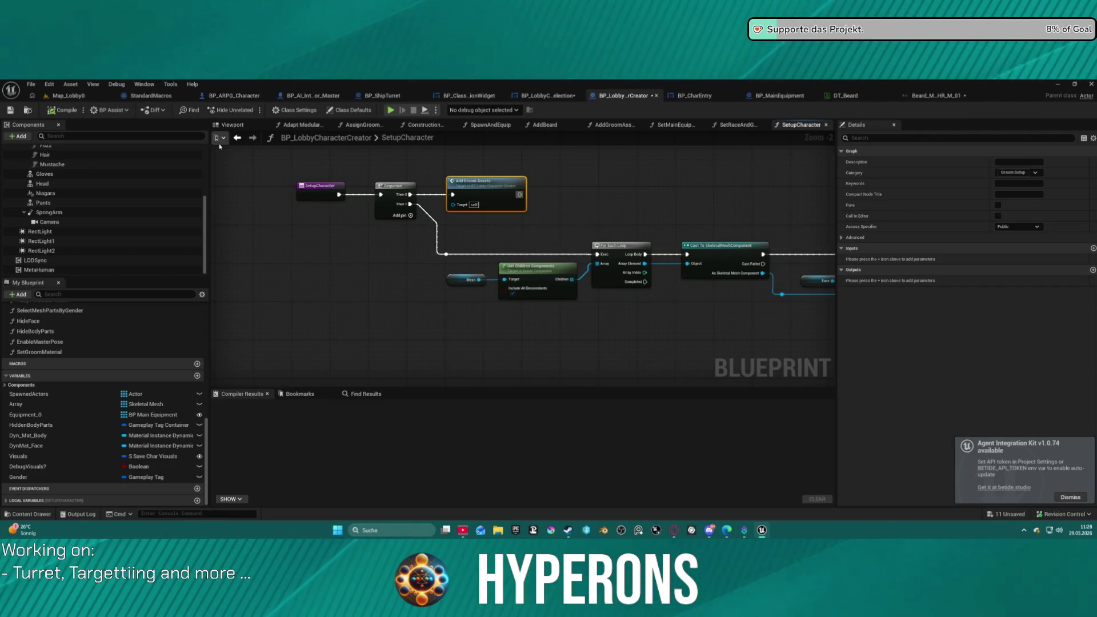
left_click(237, 140)
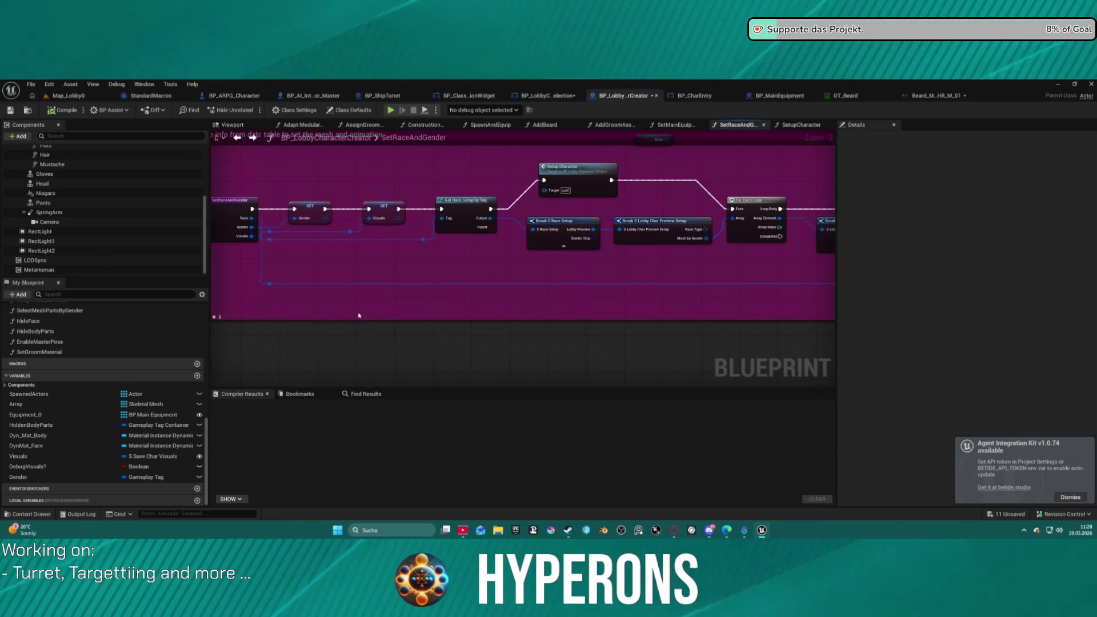
left_click(237, 139)
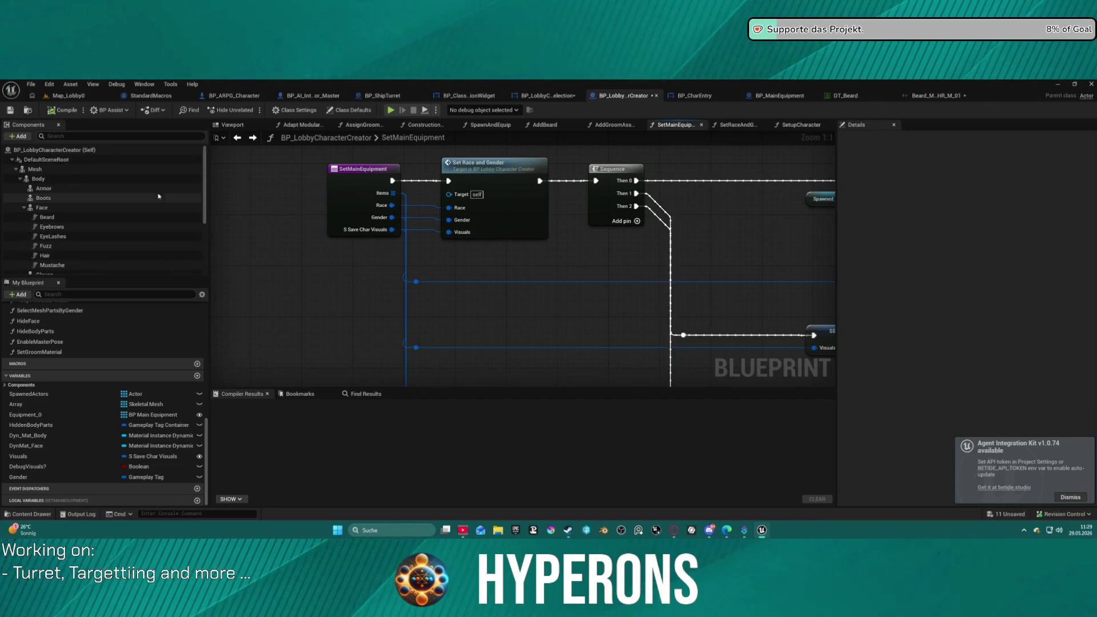
View the EventGraph, then switch between the SpawnAndEquip, EventGraph and SetRaceAndGender graphs.
scroll(86, 228, "up", 5)
scroll(101, 330, "up", 10)
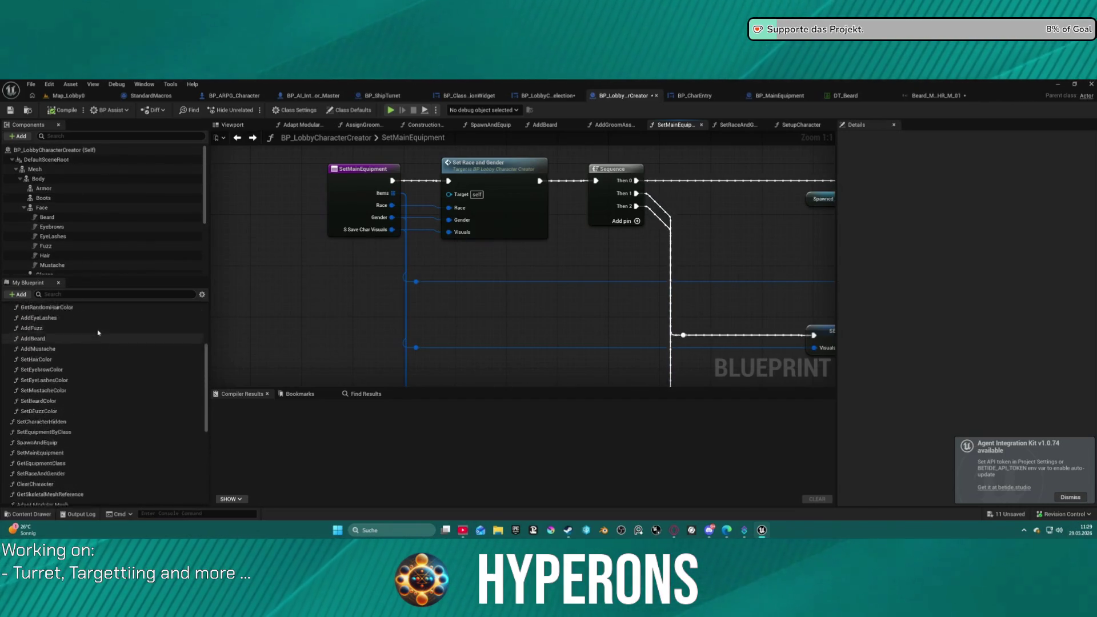
double_click(31, 319)
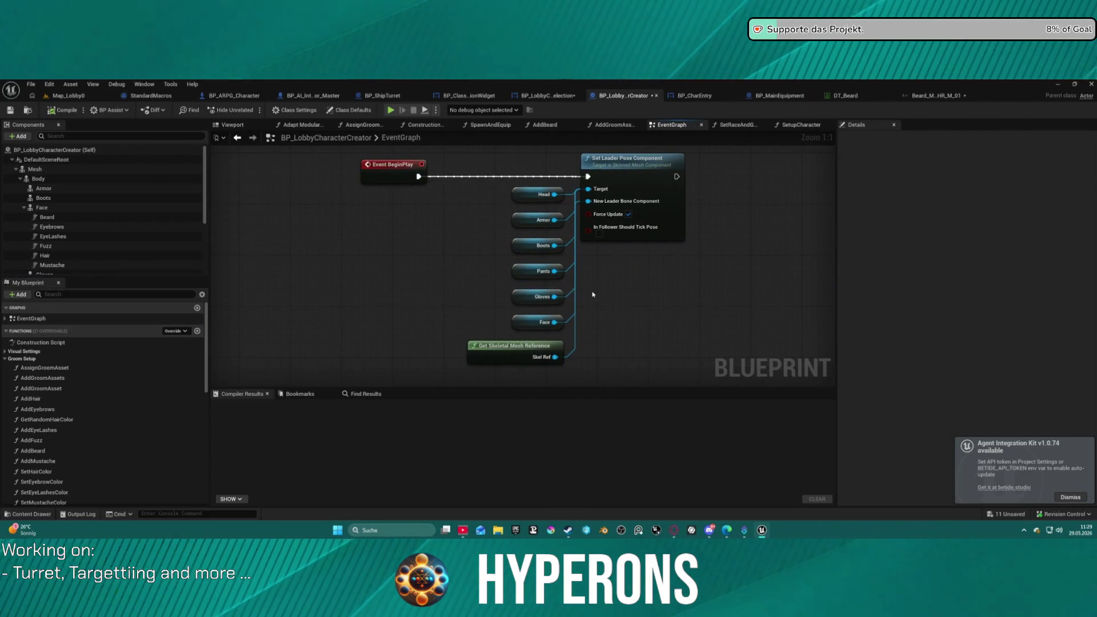
scroll(629, 306, "down", 6)
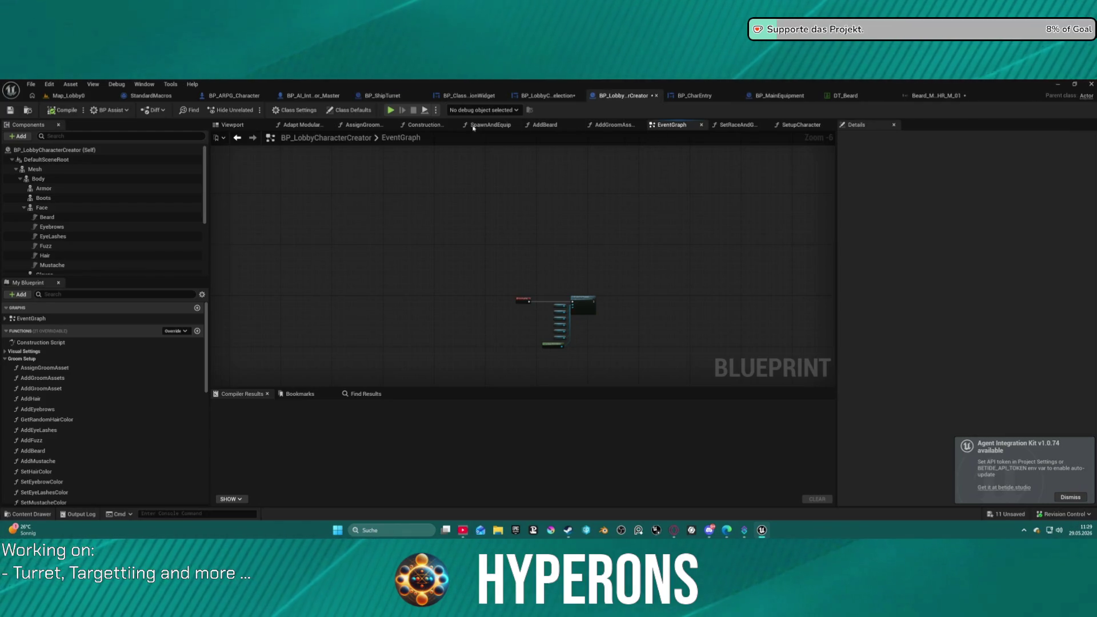
left_click(495, 125)
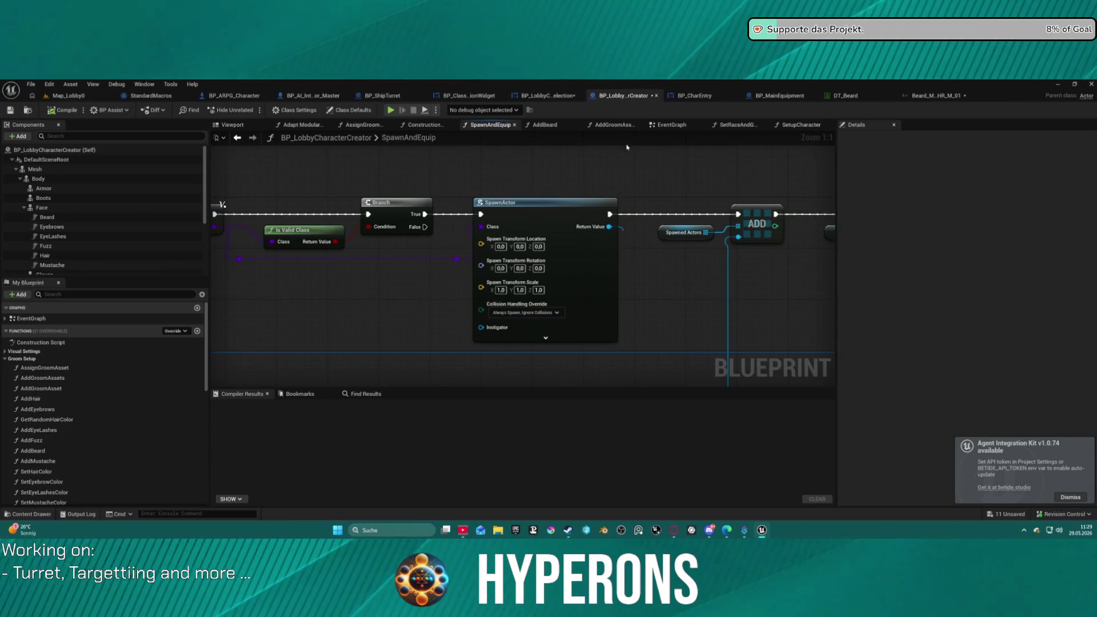
left_click(669, 125)
left_click(736, 125)
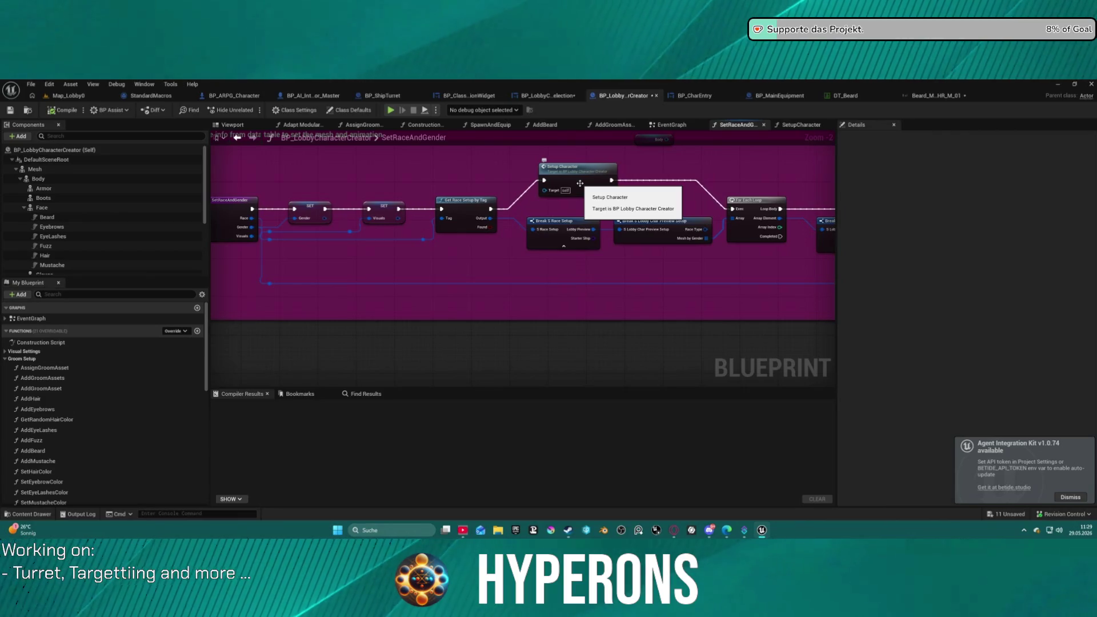
Search actions for the Visuals pin with 'vali', cancel without adding a node, and close BP_Lobby.
left_click_drag(349, 233, 352, 262)
type("vali")
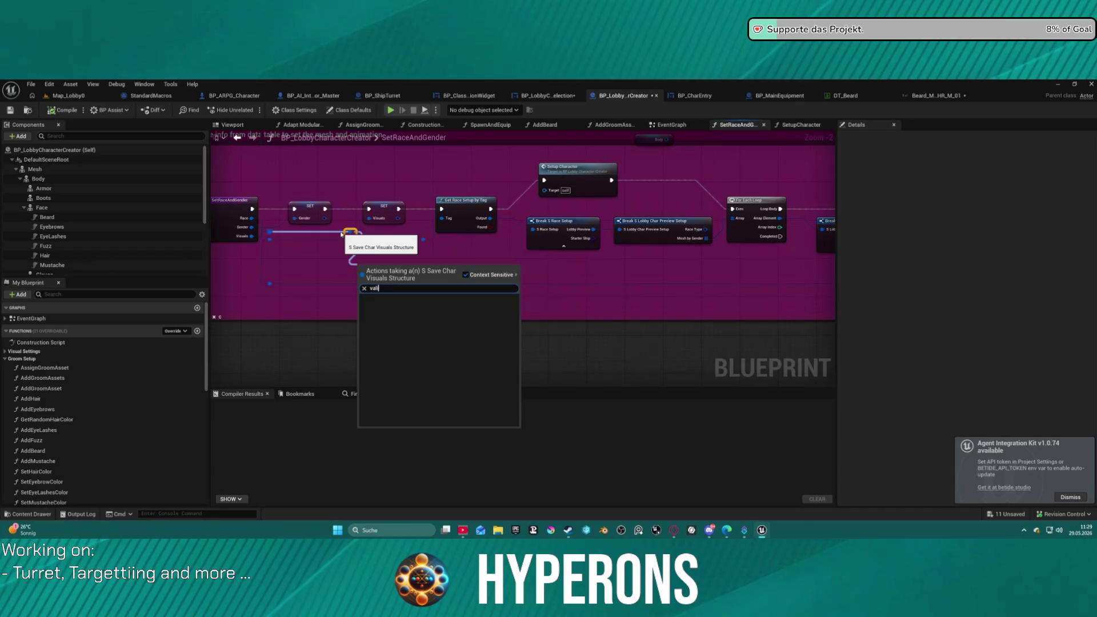
key("BackSpace")
key("BackSpace")
key("BackSpace")
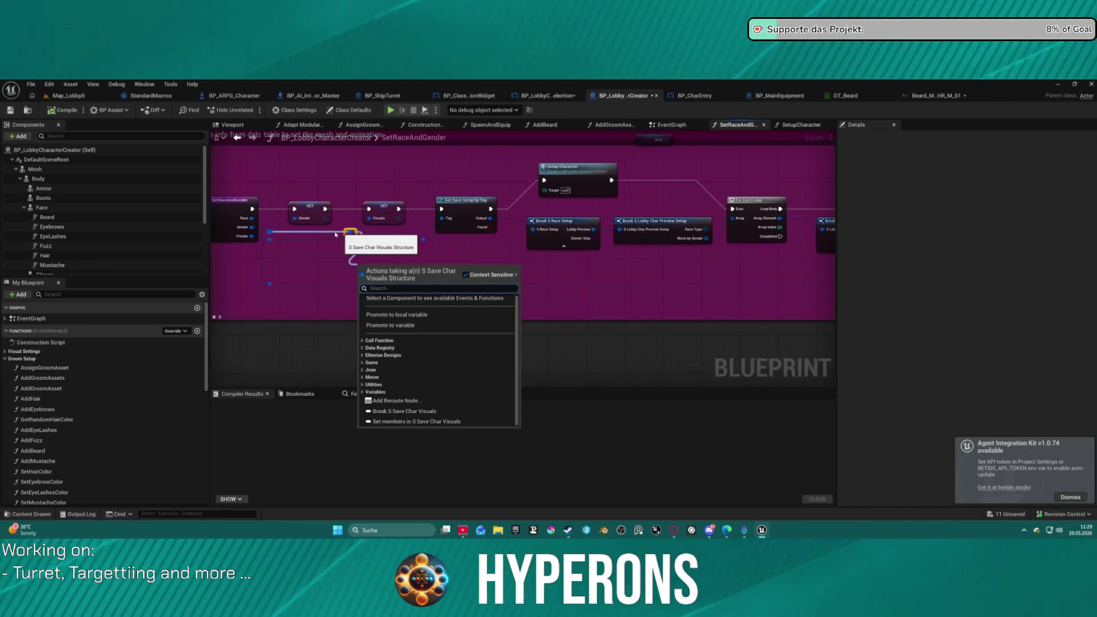
key("Escape")
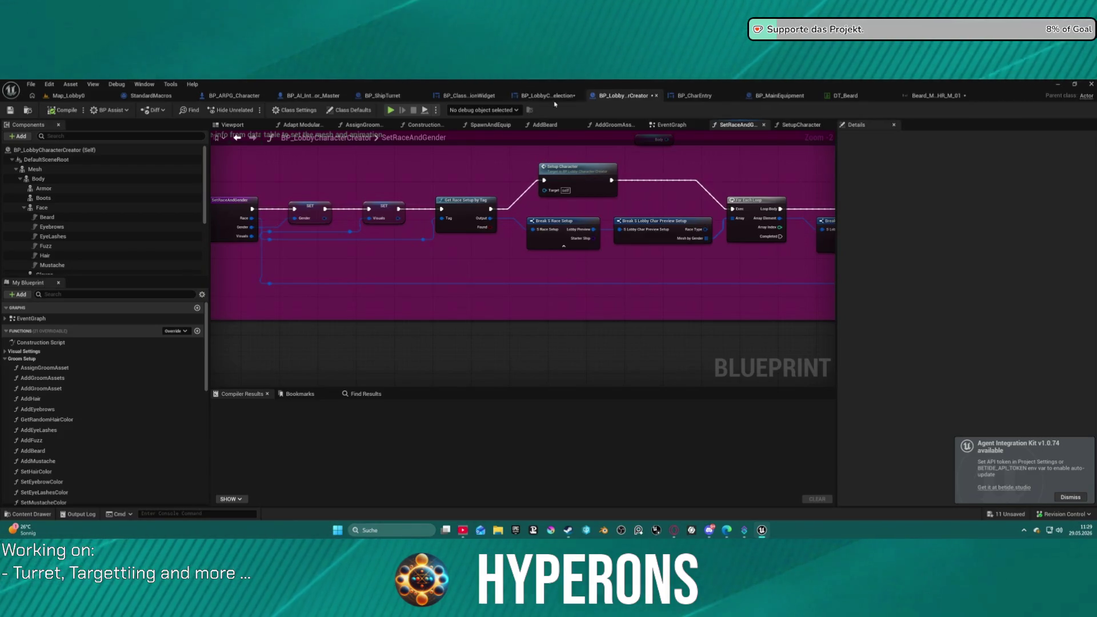
middle_click(604, 97)
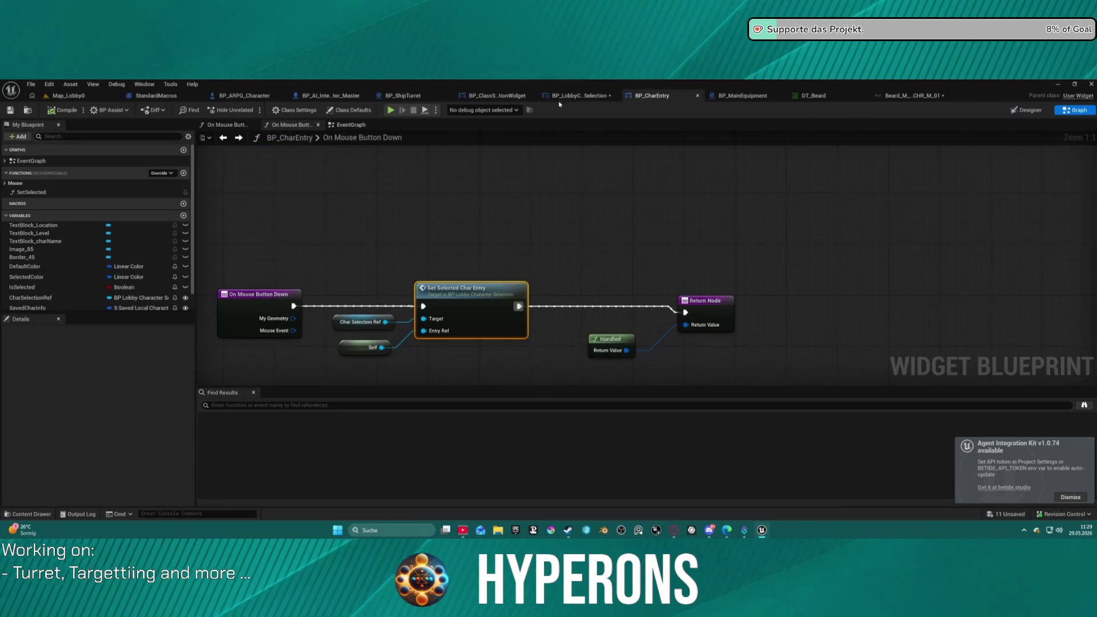
Close BP_CharEntry, the selection widgets, the beard groom binding and DT_Beard, then return to Map_Lobby0.
middle_click(597, 96)
middle_click(597, 96)
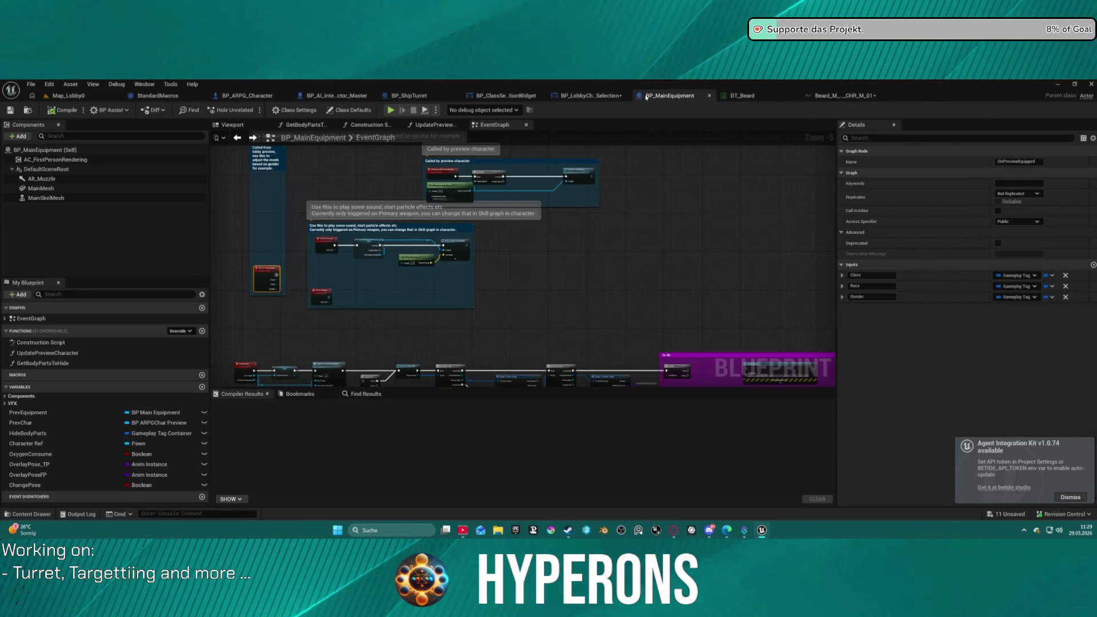
middle_click(515, 98)
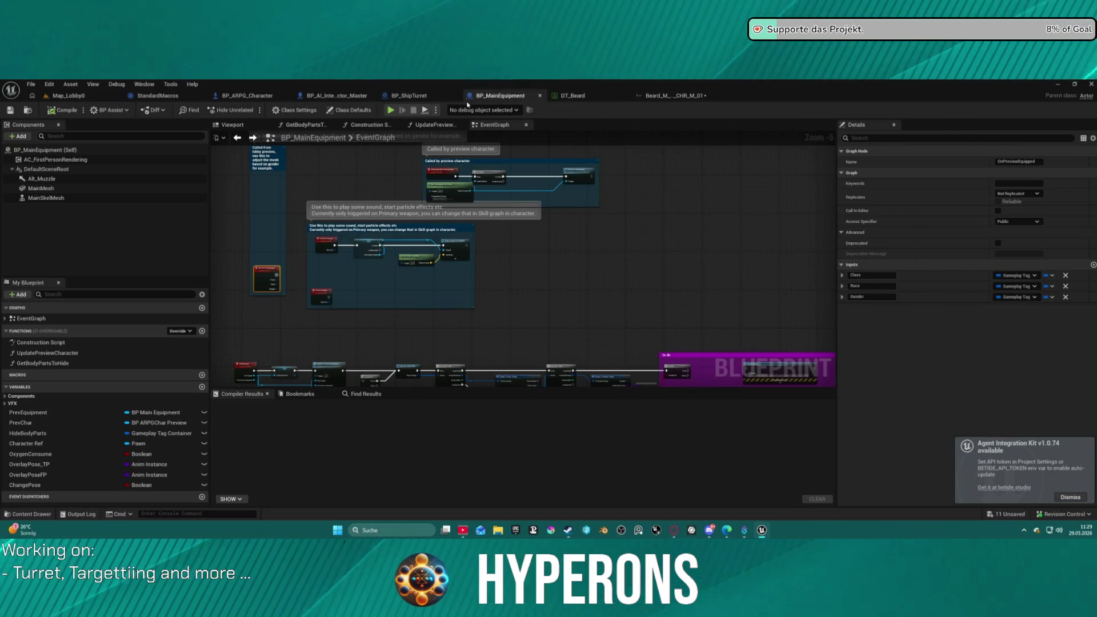
left_click(683, 95)
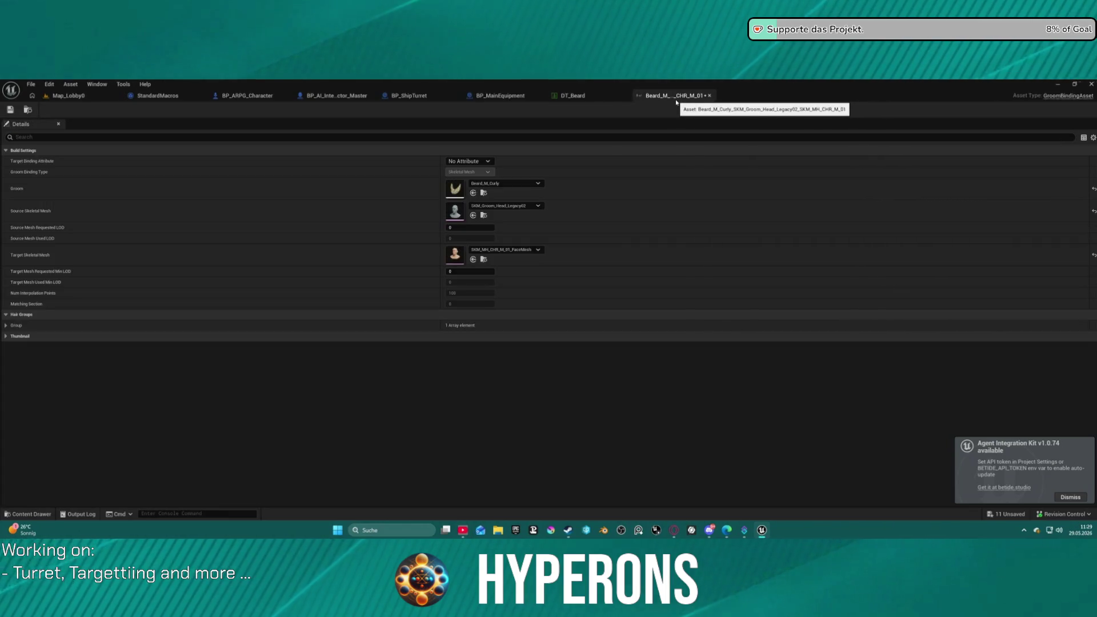
middle_click(675, 99)
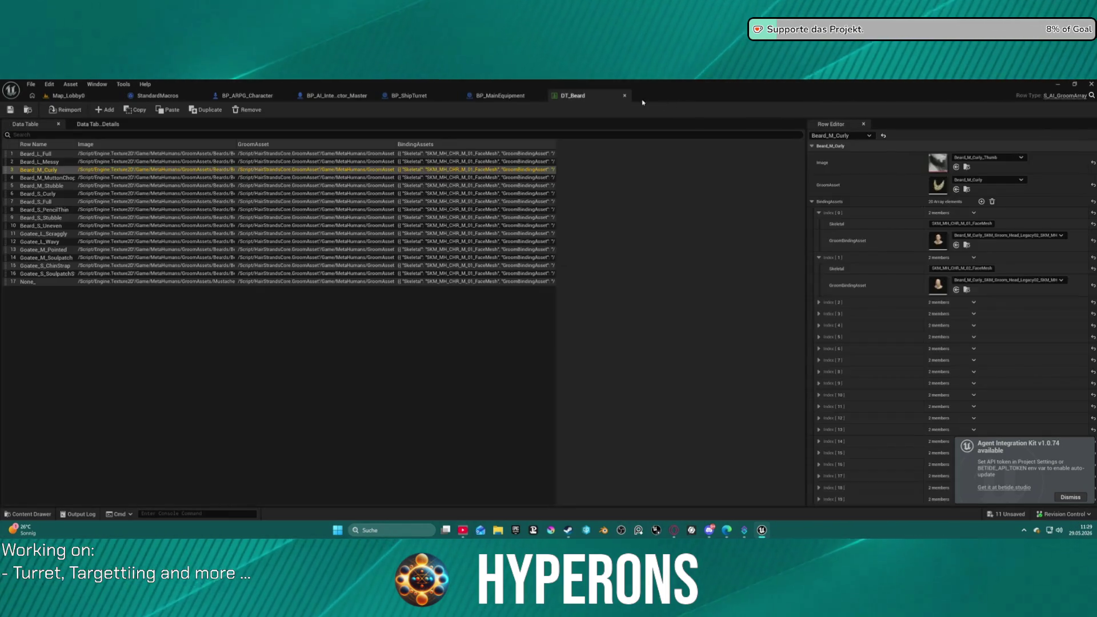
middle_click(599, 98)
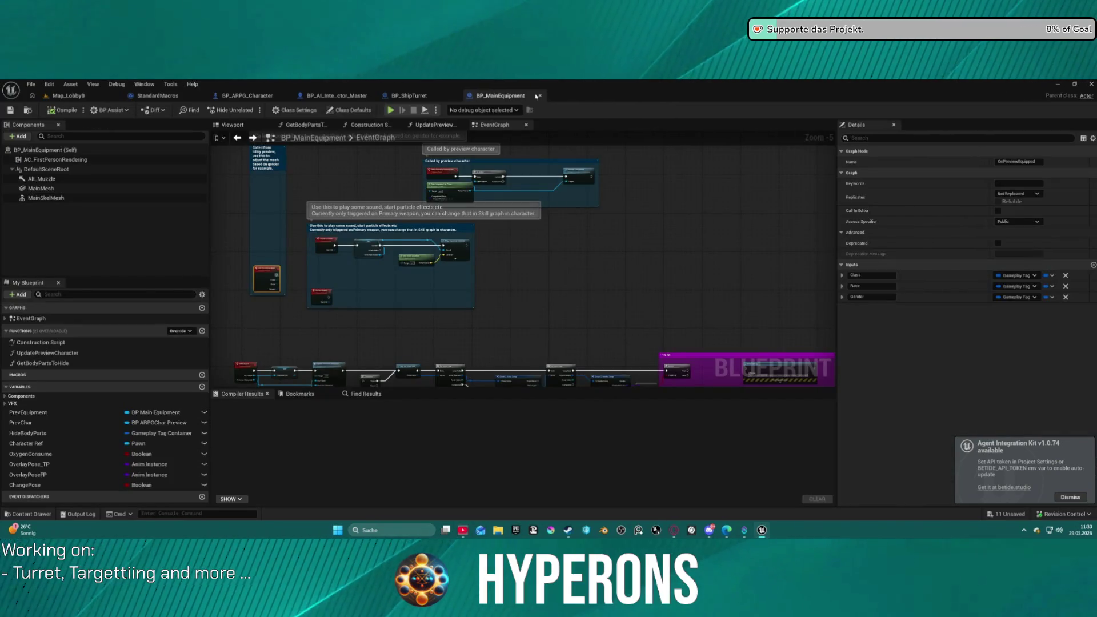
left_click(80, 97)
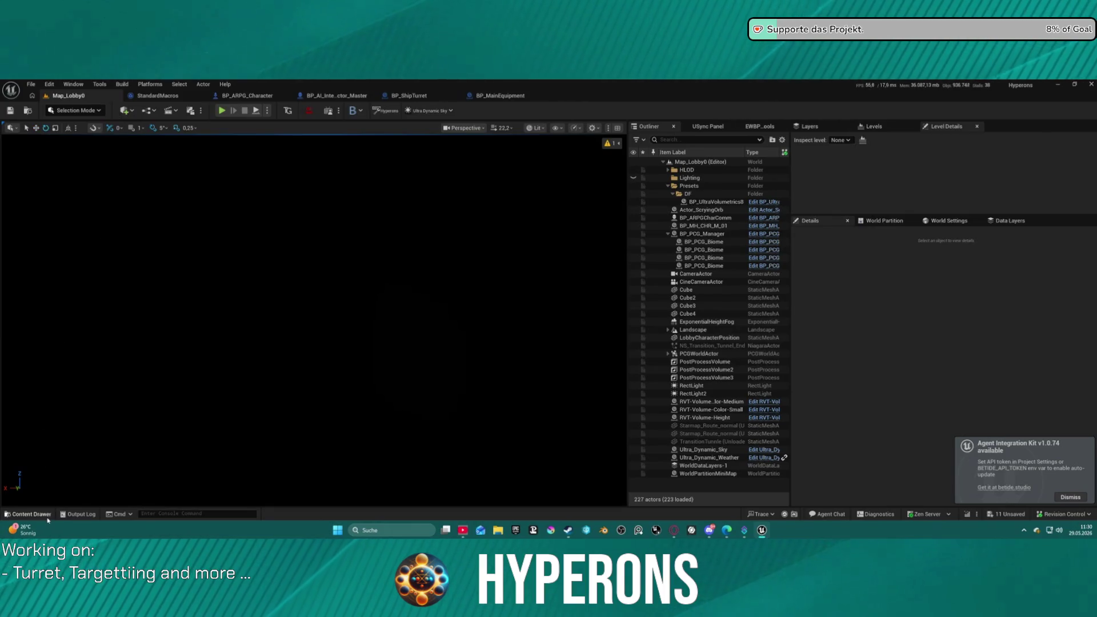
Filter the Content folder for 'scrap', collapse ActionRPGStarterSystem, and close the content browser.
left_click(31, 513)
scroll(81, 390, "up", 10)
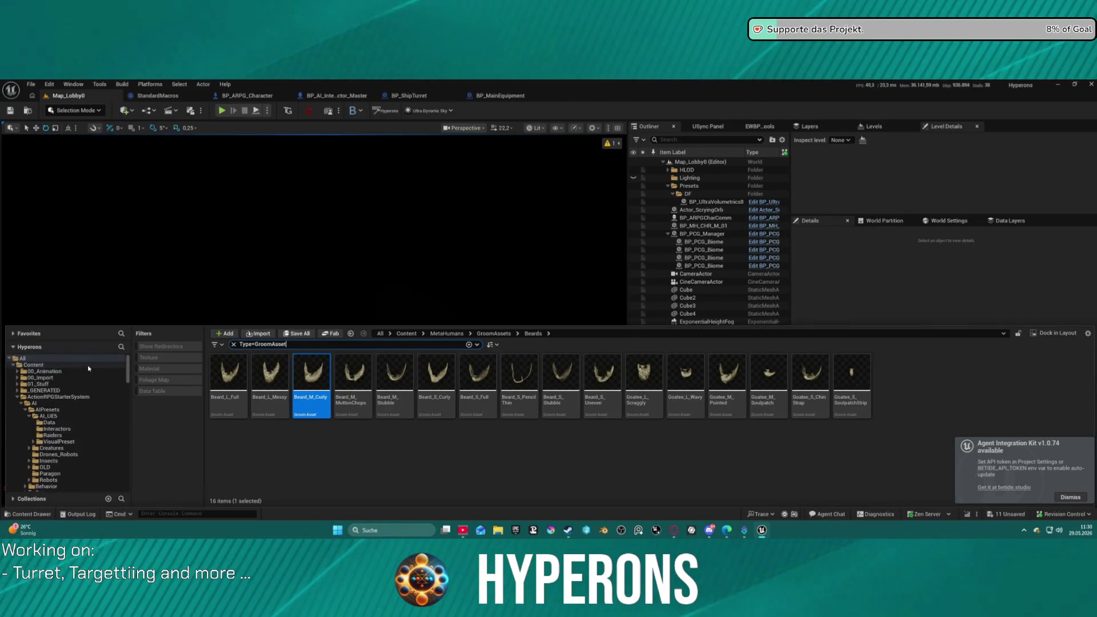
left_click(33, 365)
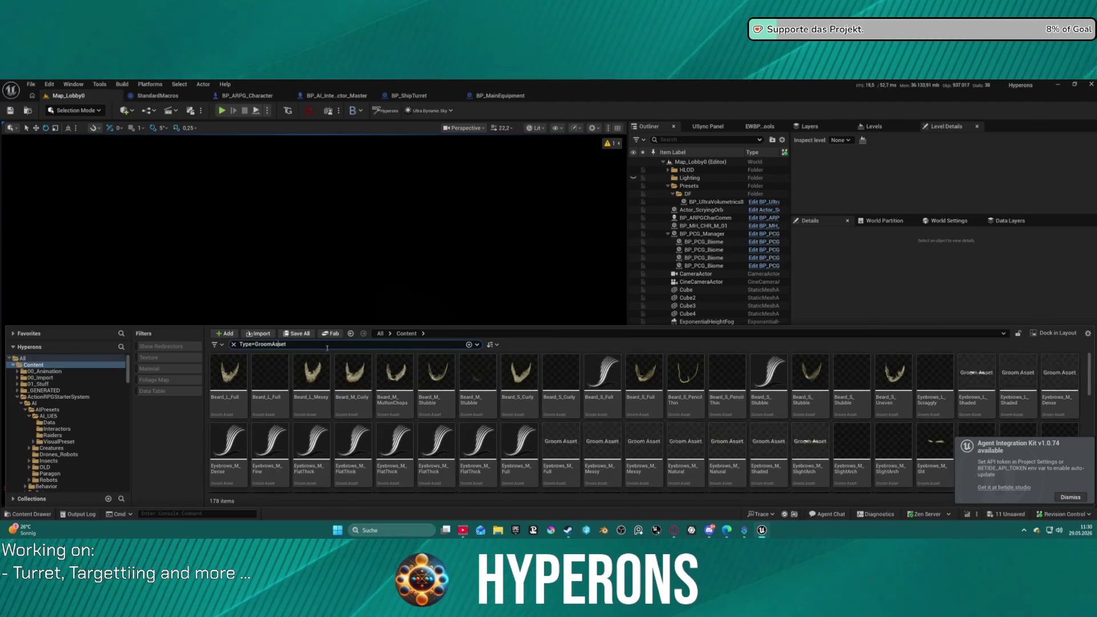
left_click(350, 345)
type("scrap")
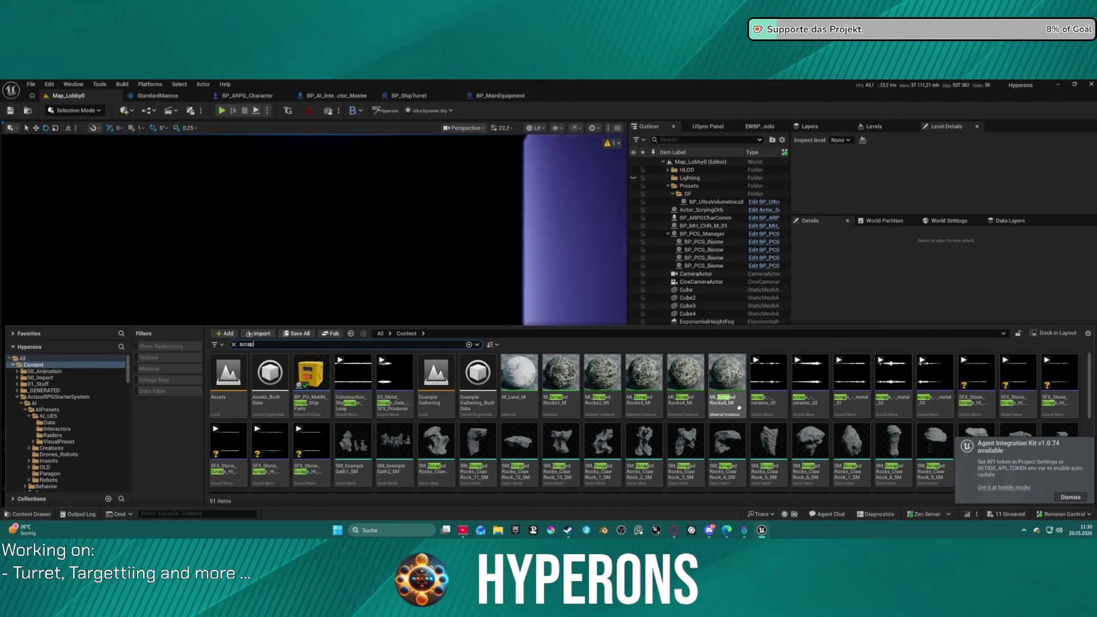
scroll(745, 401, "down", 5)
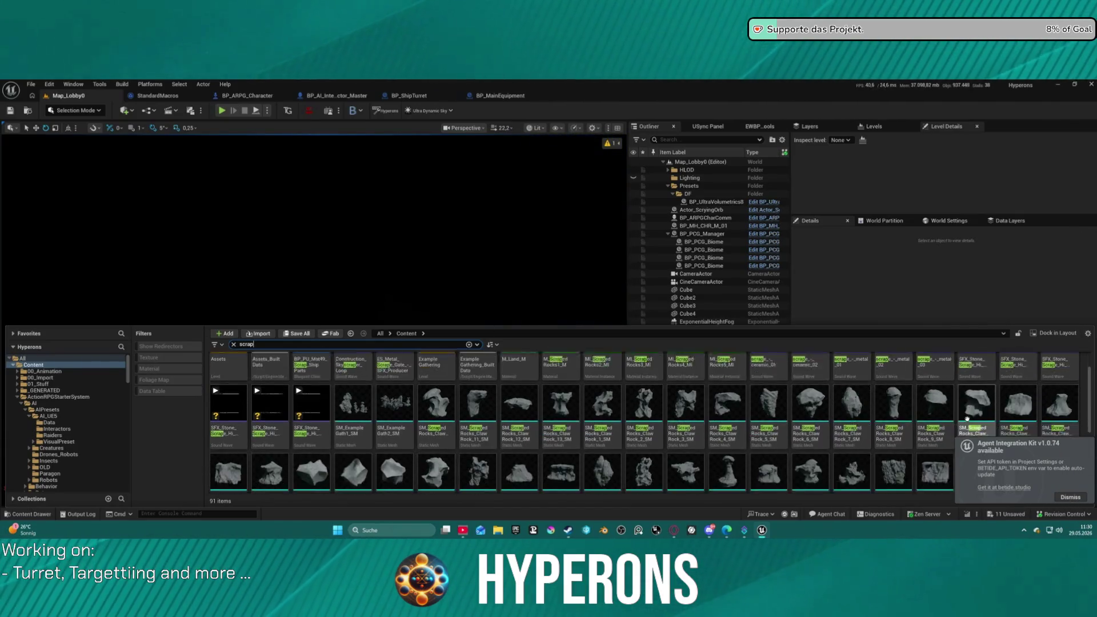
scroll(745, 401, "up", 6)
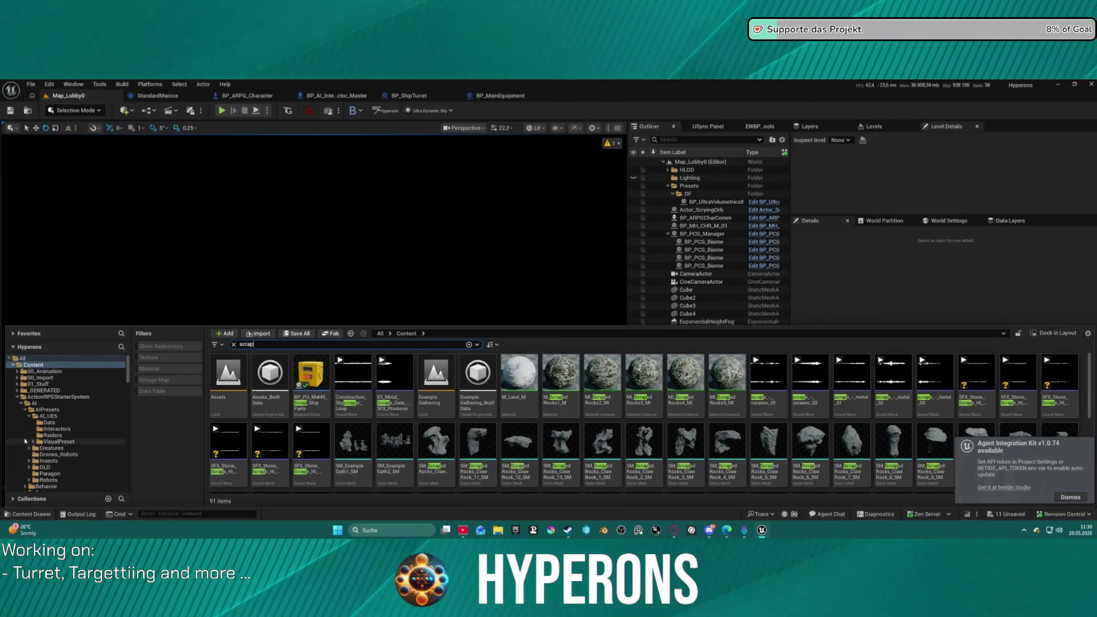
left_click(18, 398)
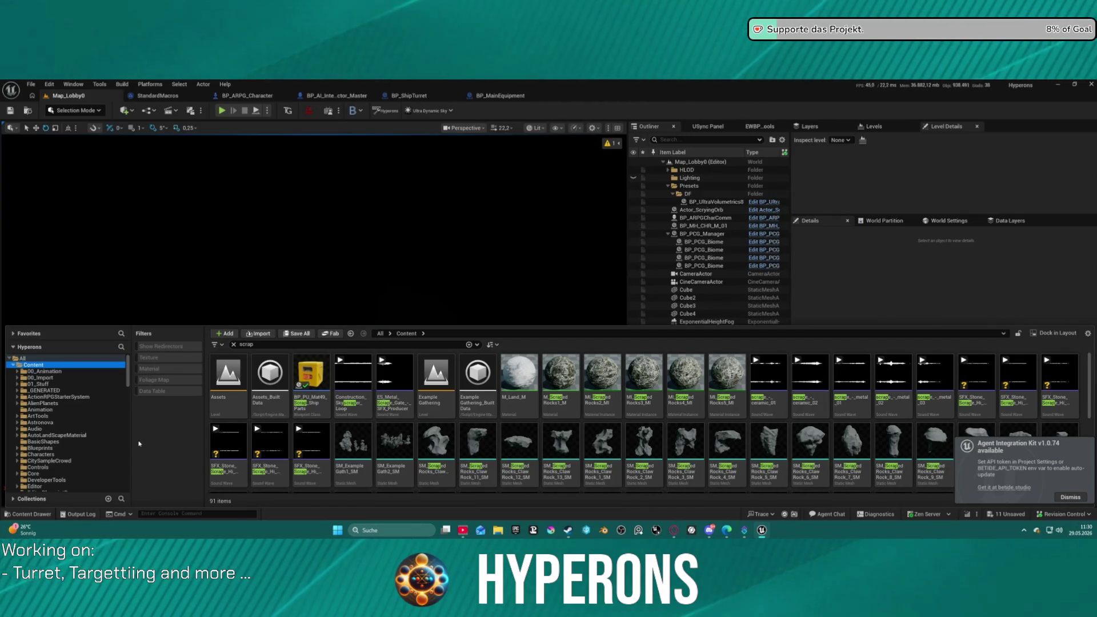
left_click(397, 196)
Frame the Cube in the level, close StandardMacros, and bring up BP_ShipTurret via BP_ARPG_Character.
left_click(528, 317)
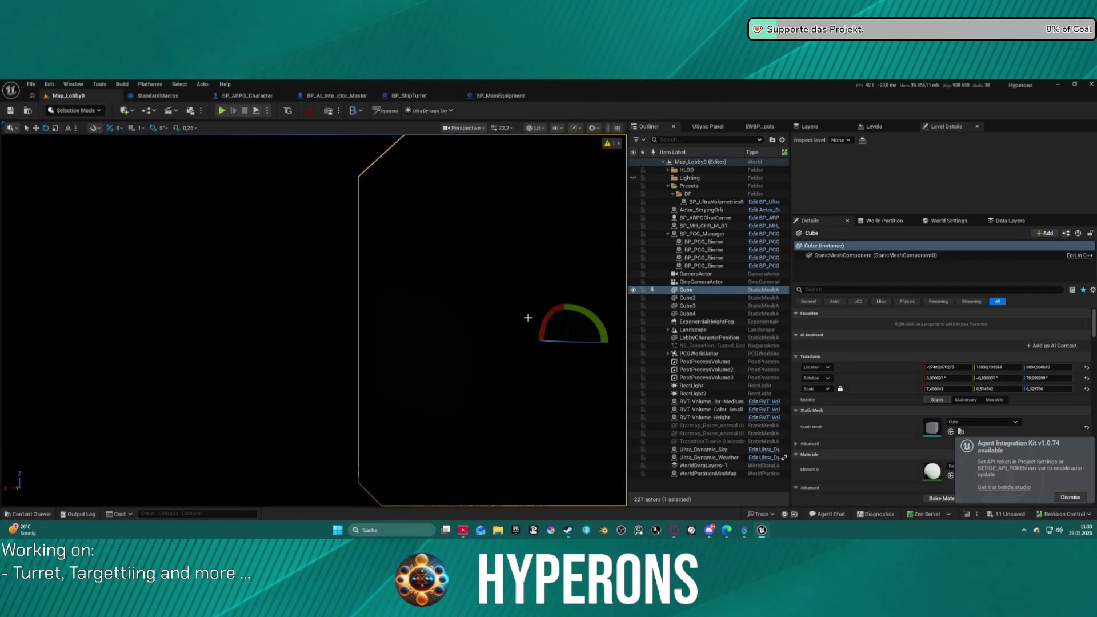
key("f")
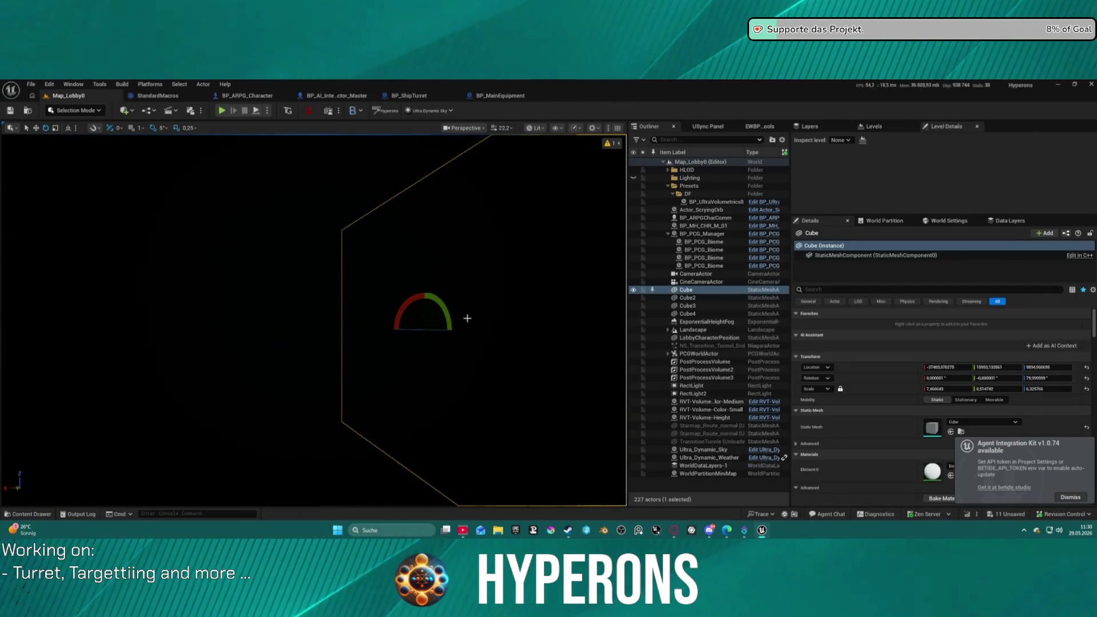
scroll(465, 314, "up", 5)
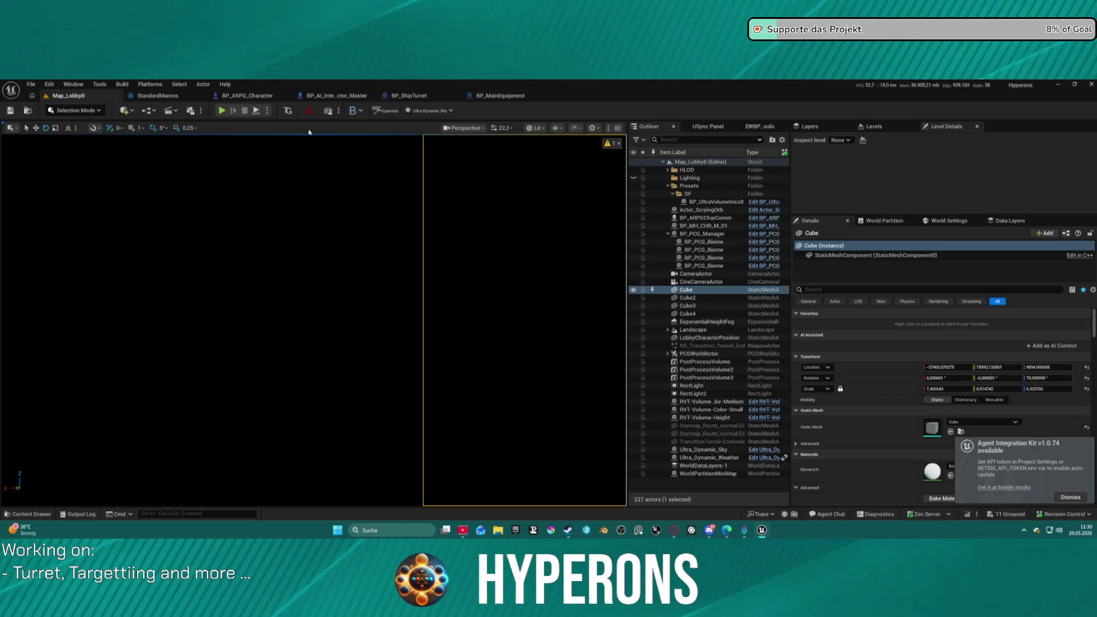
middle_click(157, 97)
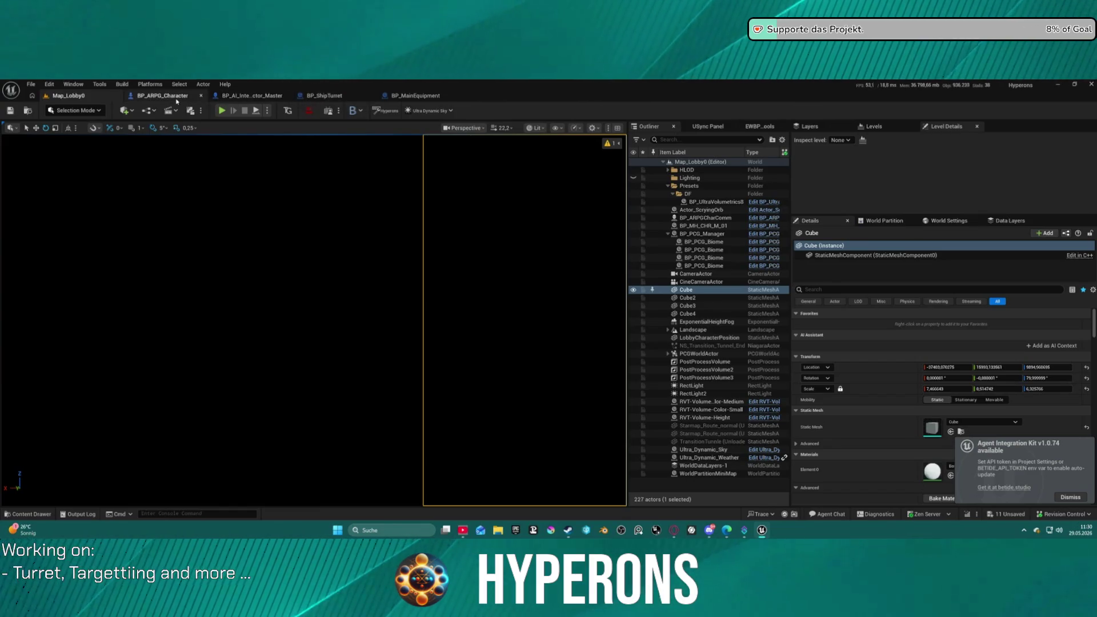
left_click(166, 96)
left_click(324, 96)
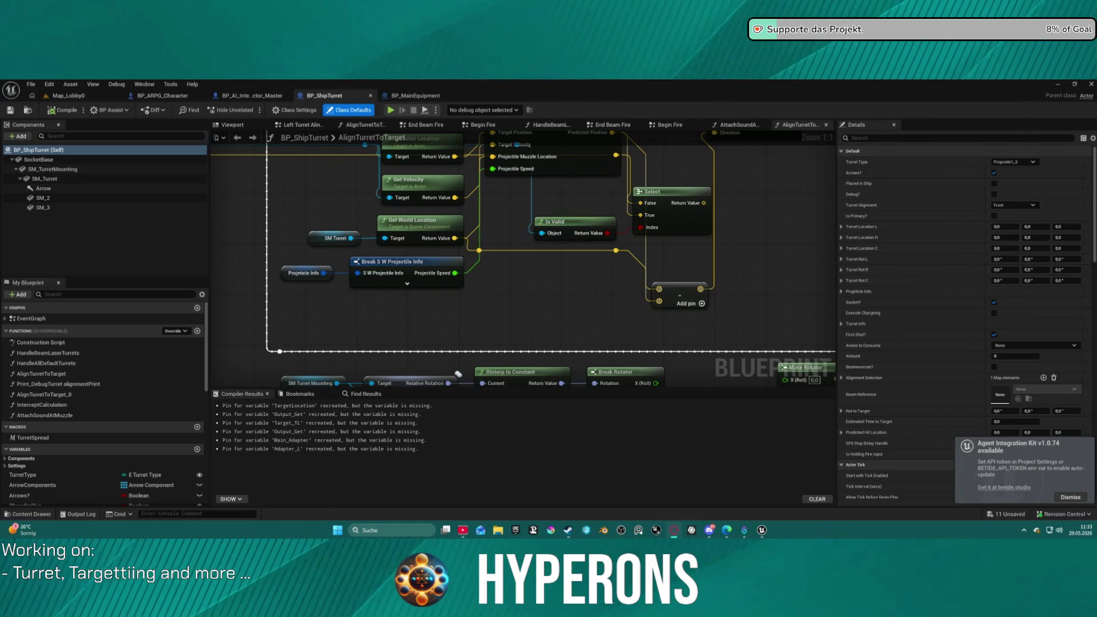
Close the BP_MainEquipment blueprint and return to the Map_Lobby0 level.
left_click(412, 98)
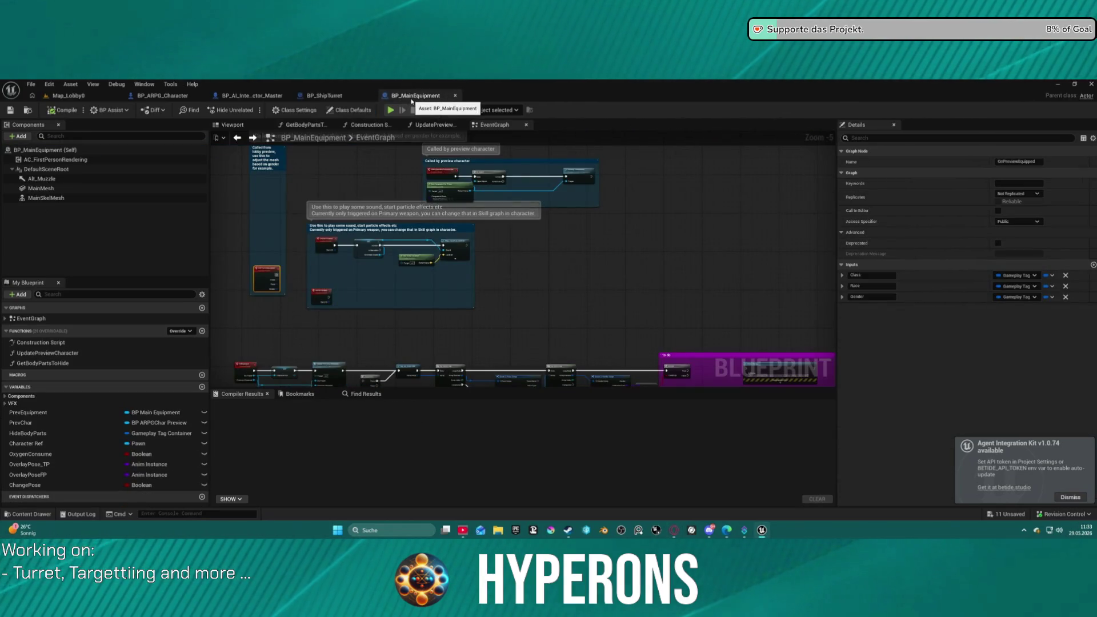
middle_click(411, 97)
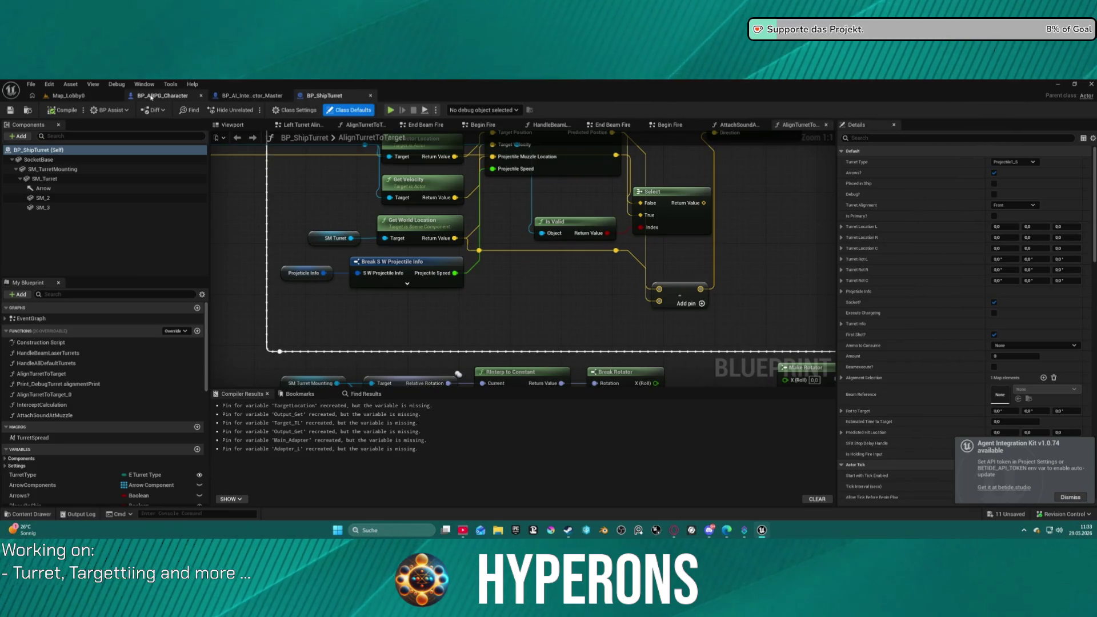
left_click(95, 97)
left_click(161, 96)
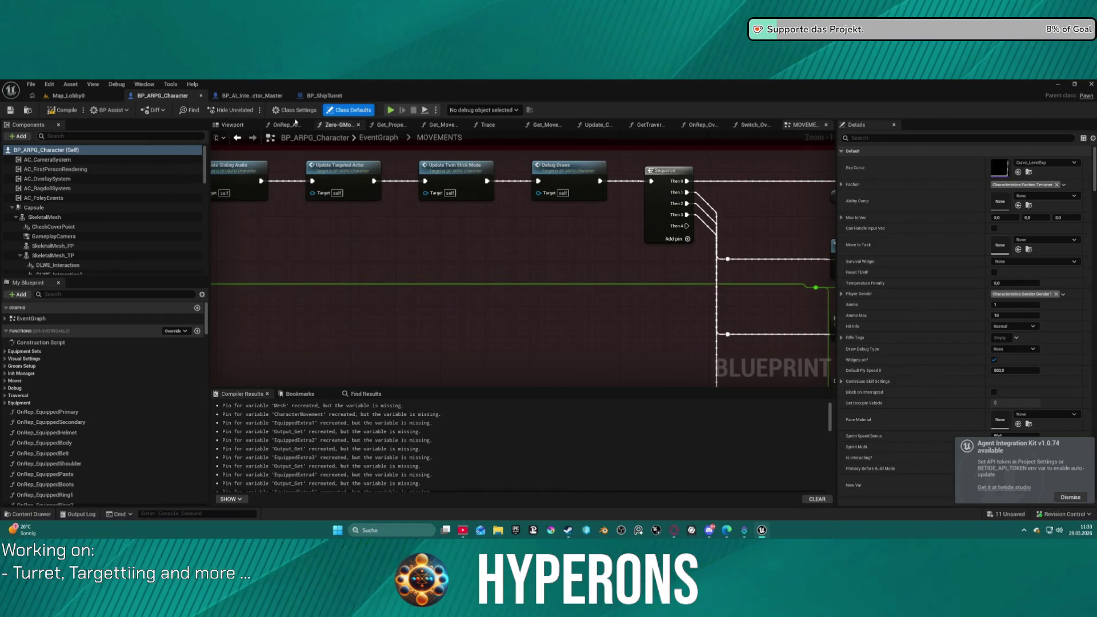
left_click(89, 99)
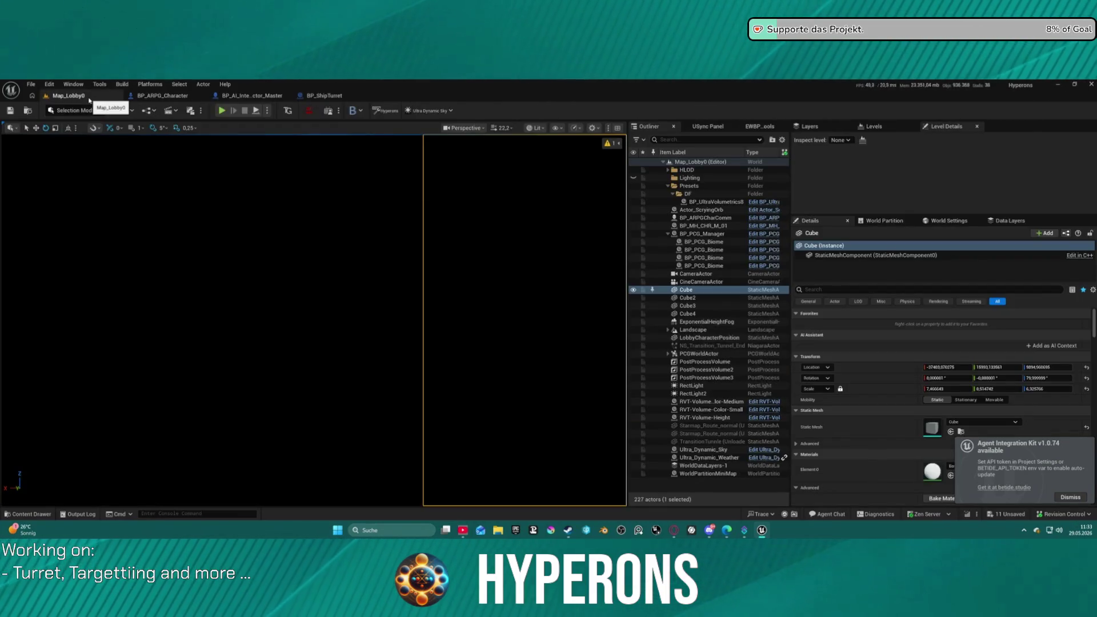
Load the DEV_Asteroids level from File > Recent Levels.
left_click(30, 85)
mouse_move(114, 142)
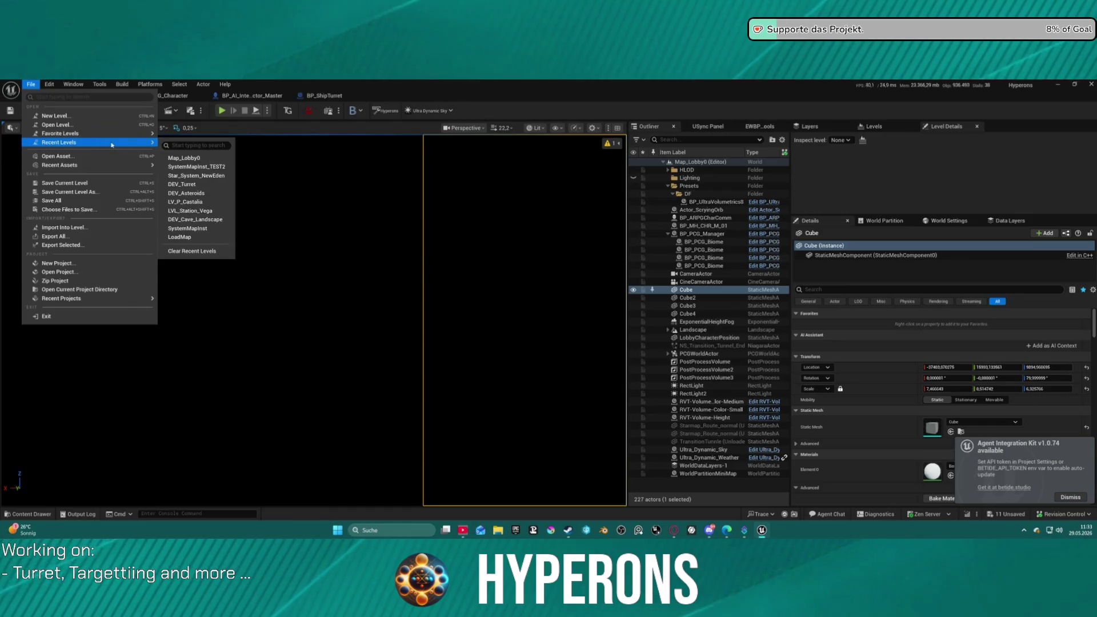
left_click(199, 193)
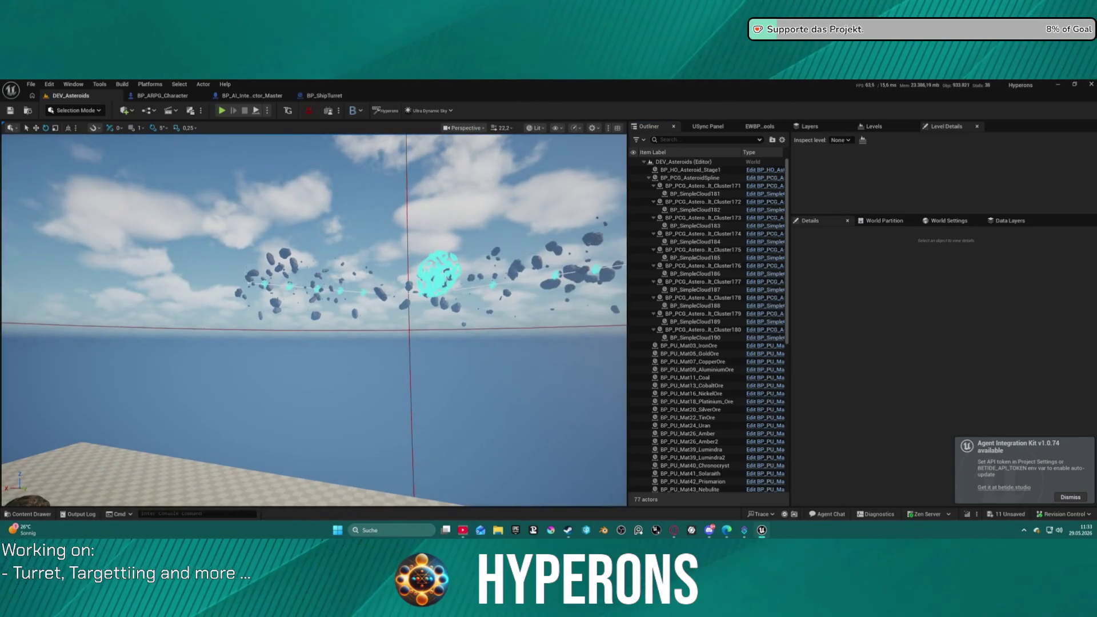
Select the first asteroid belt cluster, open its blueprint, and locate it in the Content Drawer.
scroll(314, 320, "up", 10)
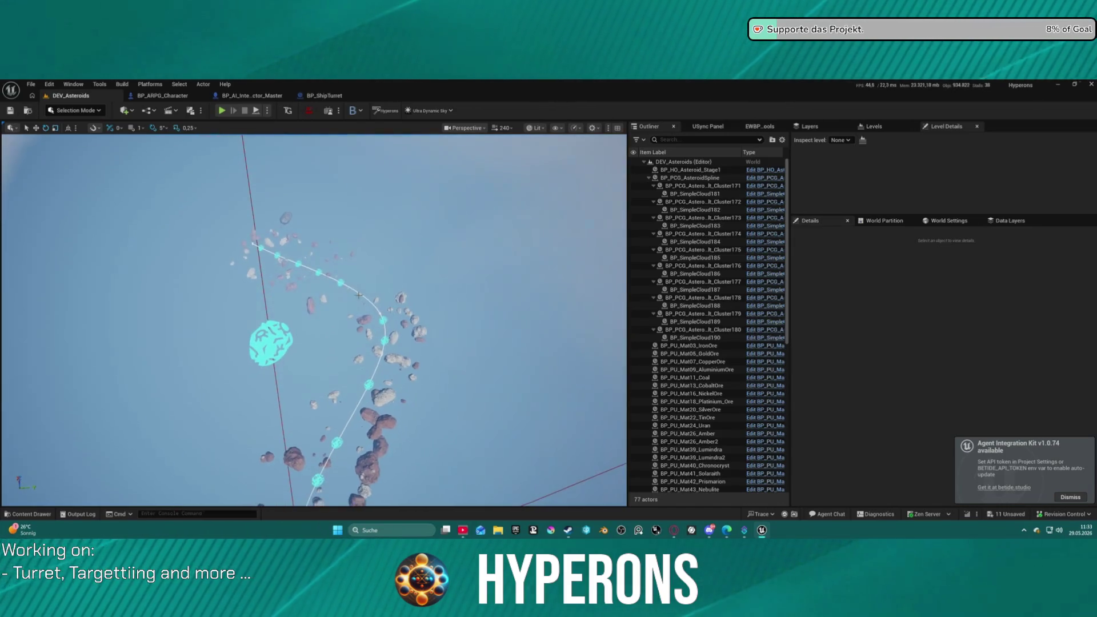
key("ctrl+space")
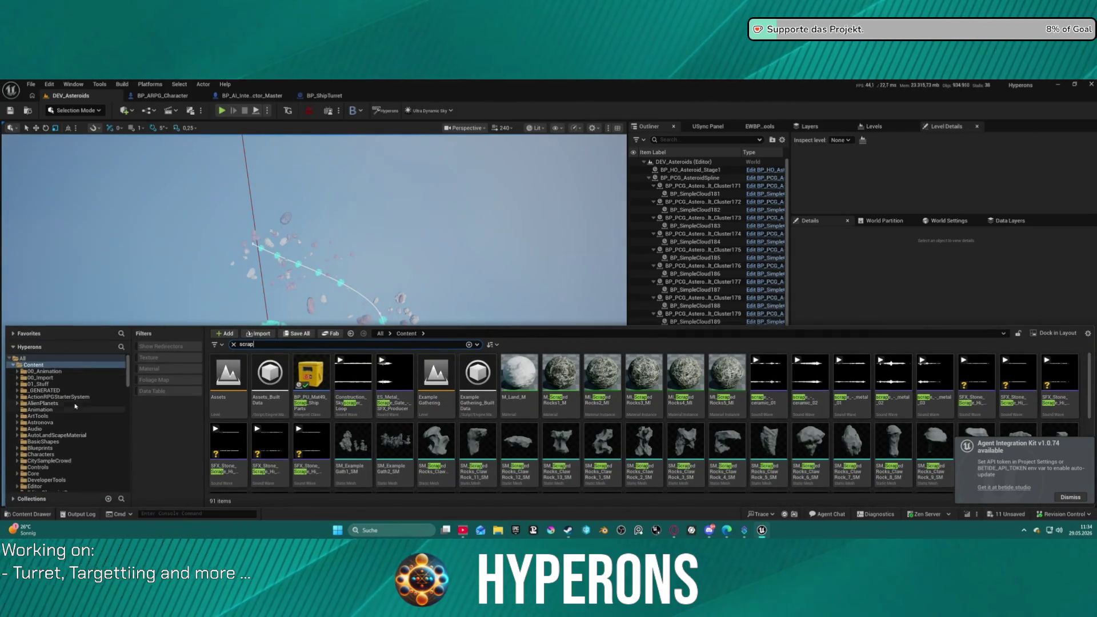
left_click(279, 242)
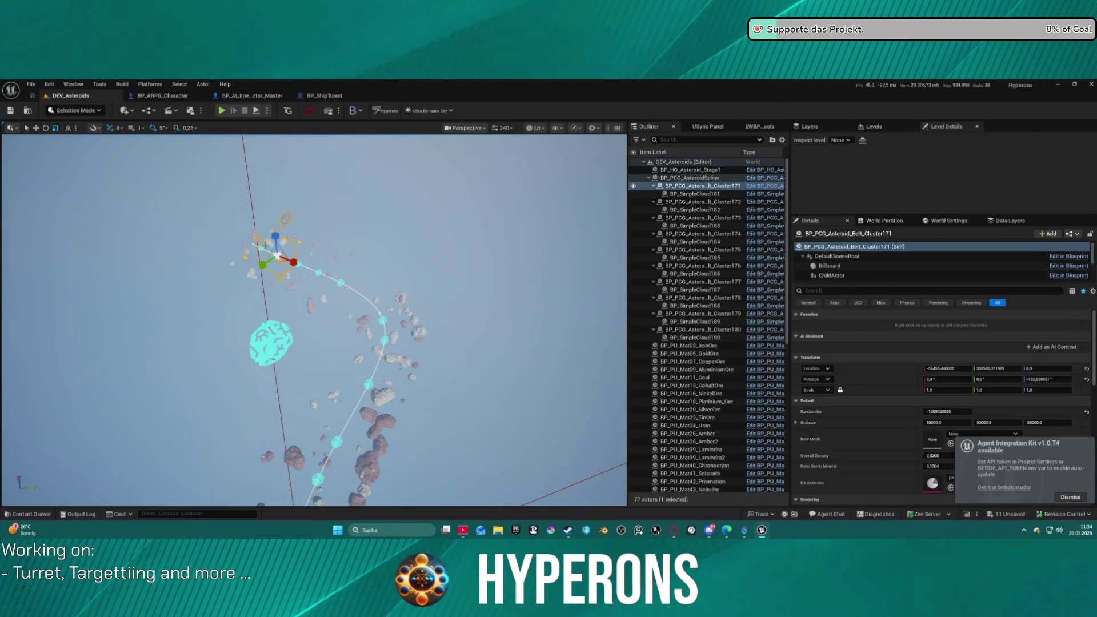
key("ctrl+e")
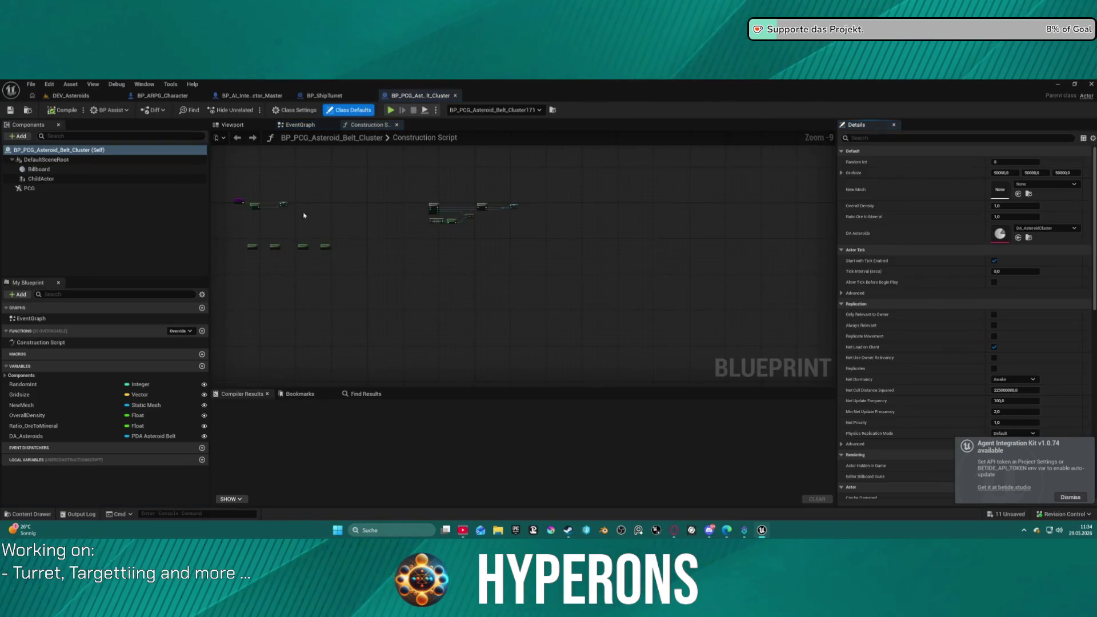
left_click(30, 110)
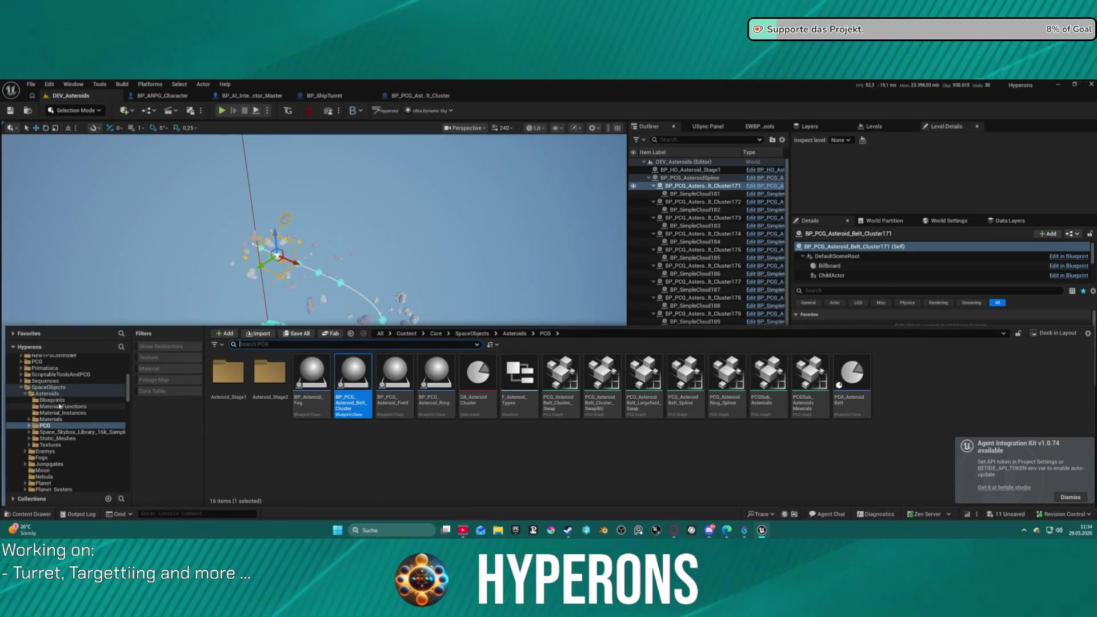
In the Asteroids Blueprints folder, compare the blueprints and select BP_Asteroid_Field_Globular.
left_click(58, 400)
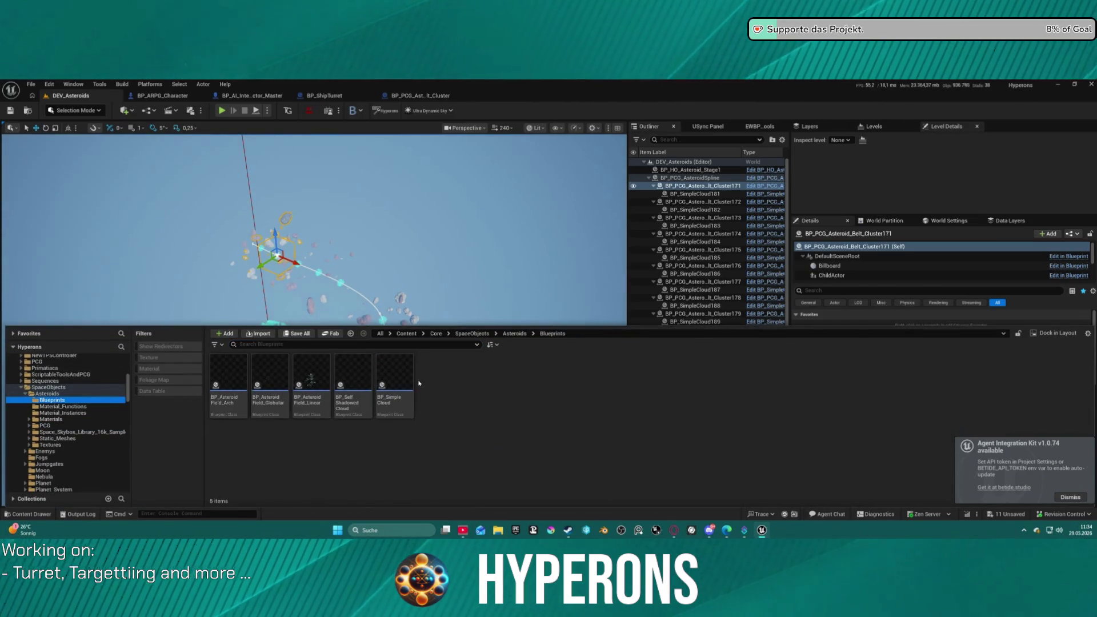
left_click(354, 395)
left_click(322, 391)
left_click(269, 386)
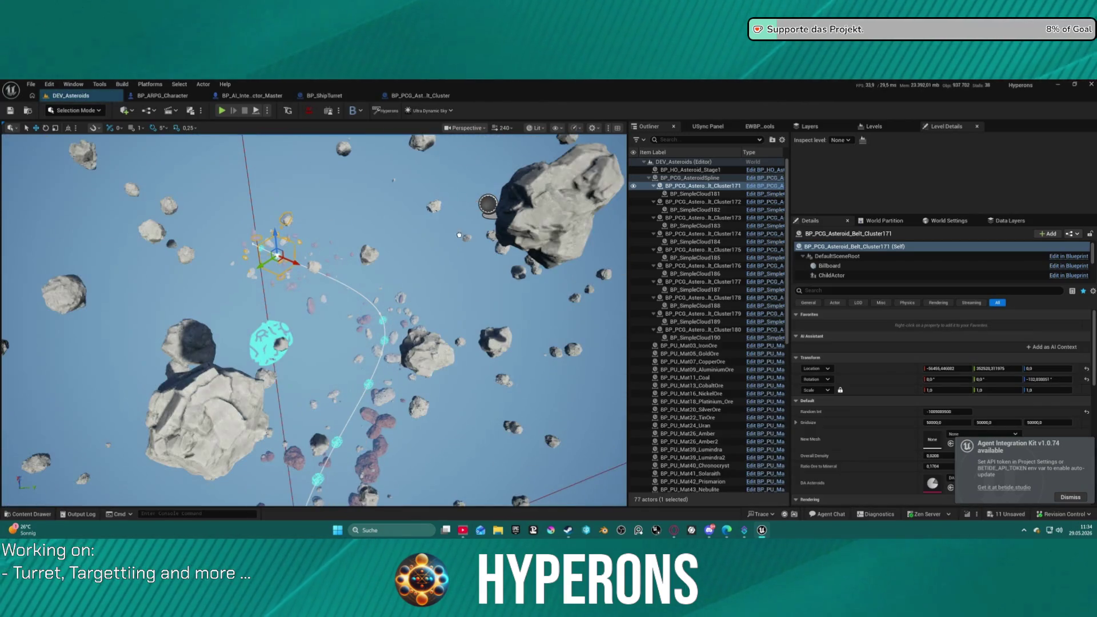
Drop BP_Asteroid_Field_Globular into the viewport and orbit to view the scattered asteroids.
left_click_drag(459, 235, 459, 234)
scroll(458, 235, "down", 10)
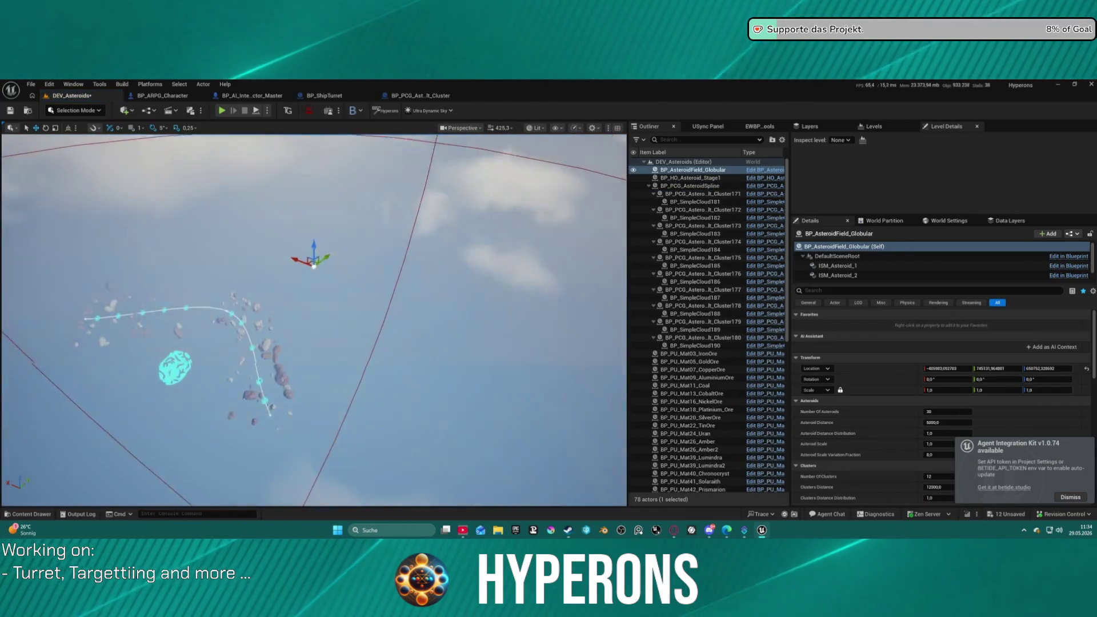
left_click_drag(314, 265, 314, 208)
mouse_move(260, 364)
left_mouse_down()
mouse_move(315, 297)
mouse_move(302, 251)
mouse_move(290, 387)
mouse_move(217, 388)
mouse_move(240, 392)
mouse_move(257, 378)
left_mouse_up()
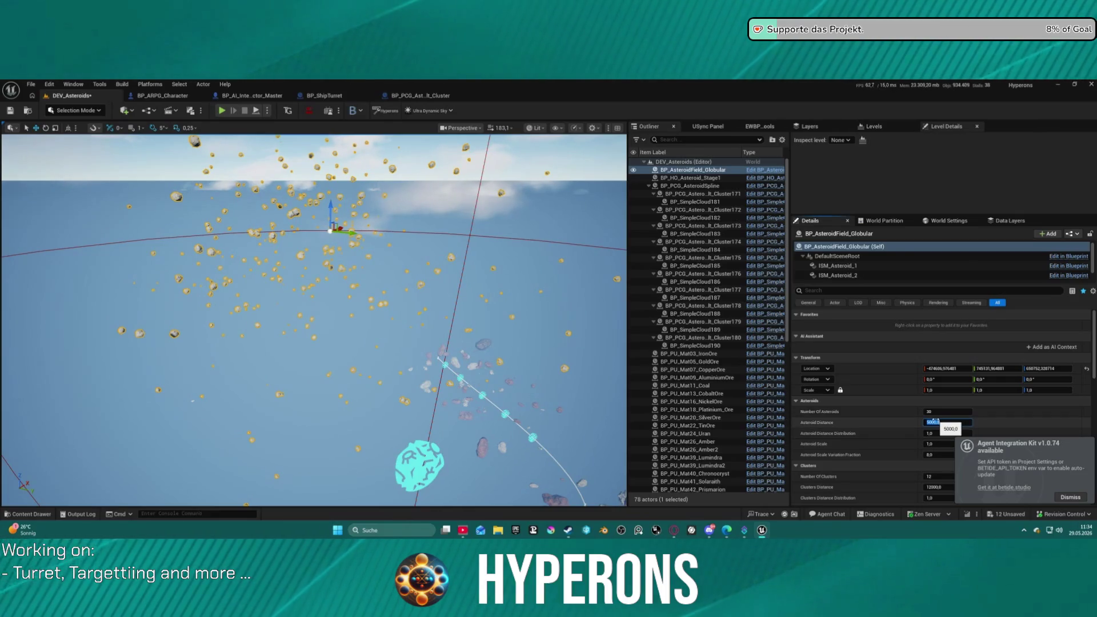
Set Asteroid Distance to 50000 and reset the field's location to the world origin.
type("50000")
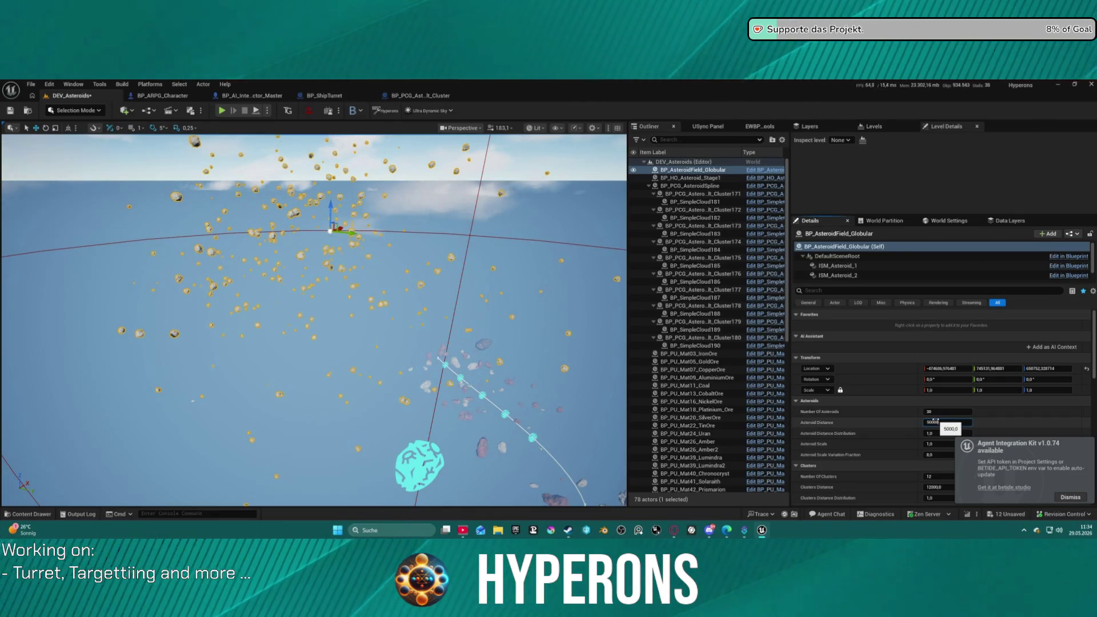
key("Return")
left_click_drag(365, 289, 364, 289)
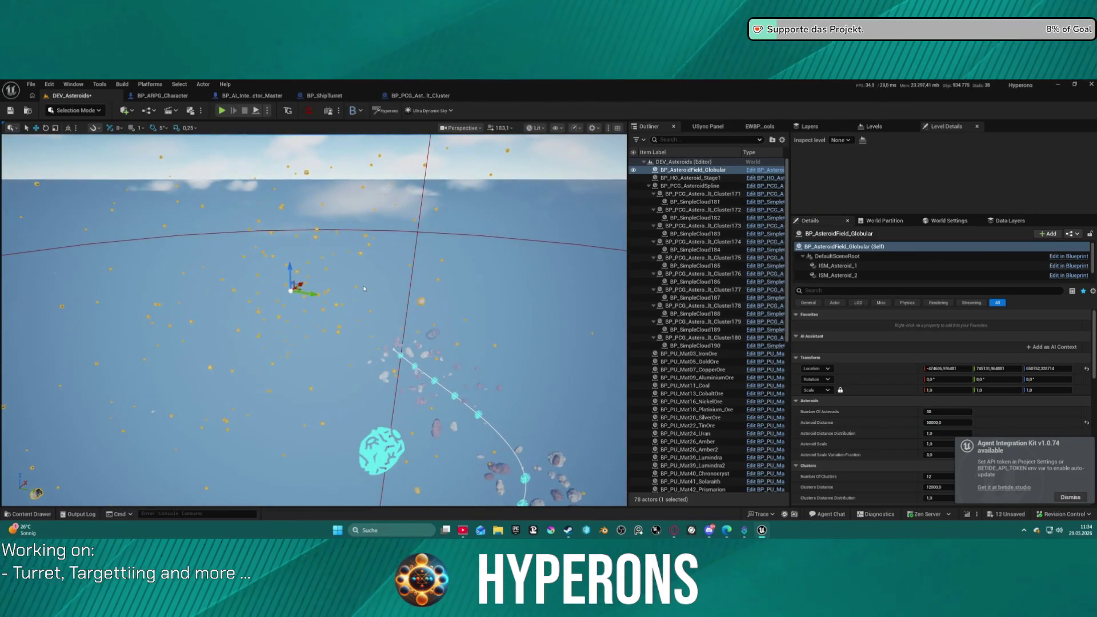
left_click(1086, 368)
left_click_drag(589, 389, 589, 389)
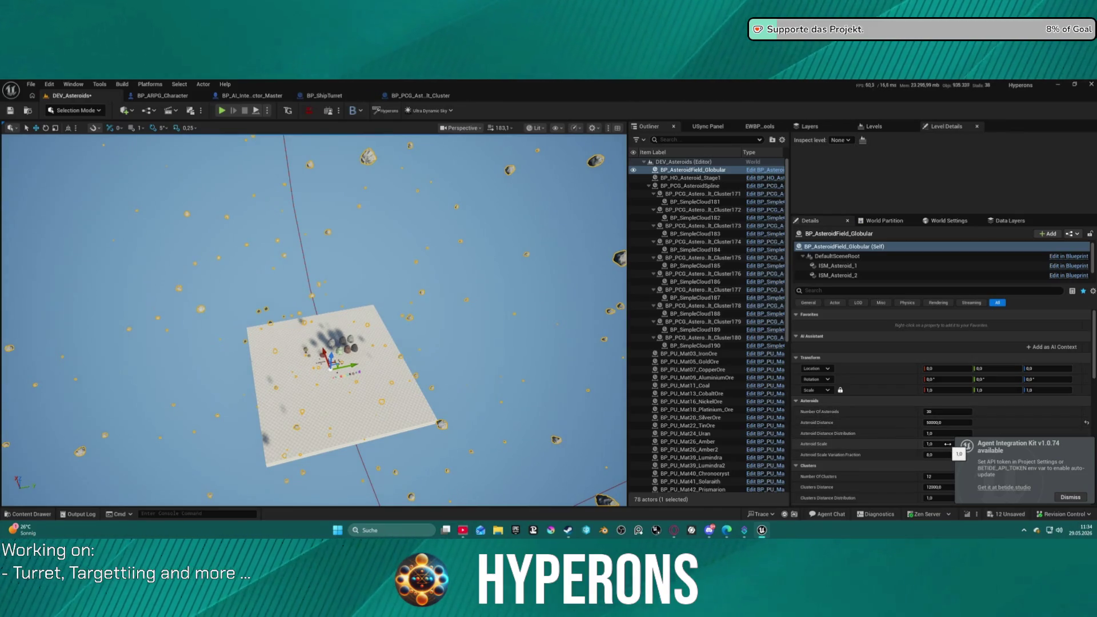
Set Asteroid Scale to 10 and raise Scale Variation Fraction for varied asteroid sizes.
type("10")
key("Return")
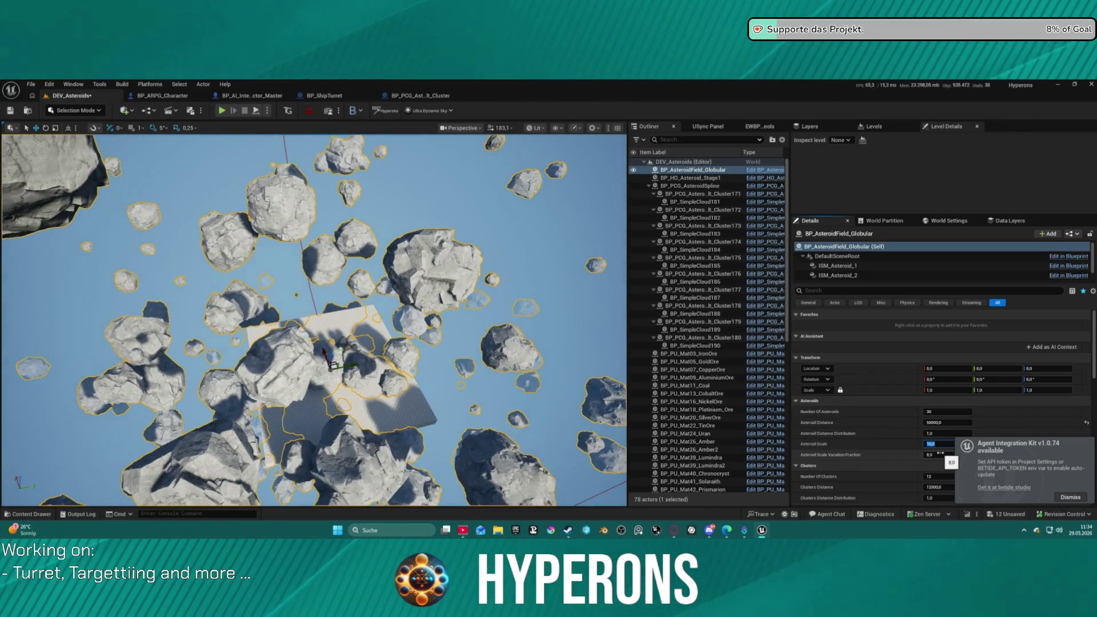
left_click_drag(596, 372, 596, 372)
left_click_drag(445, 317, 445, 317)
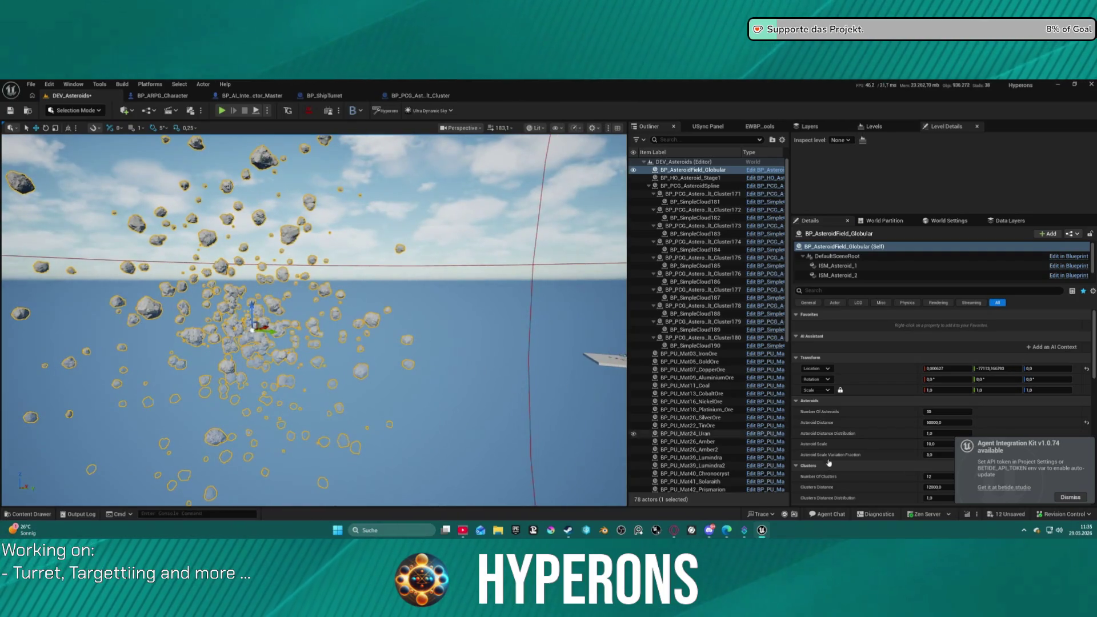
left_click_drag(931, 454, 983, 455)
type("120000")
key("Return")
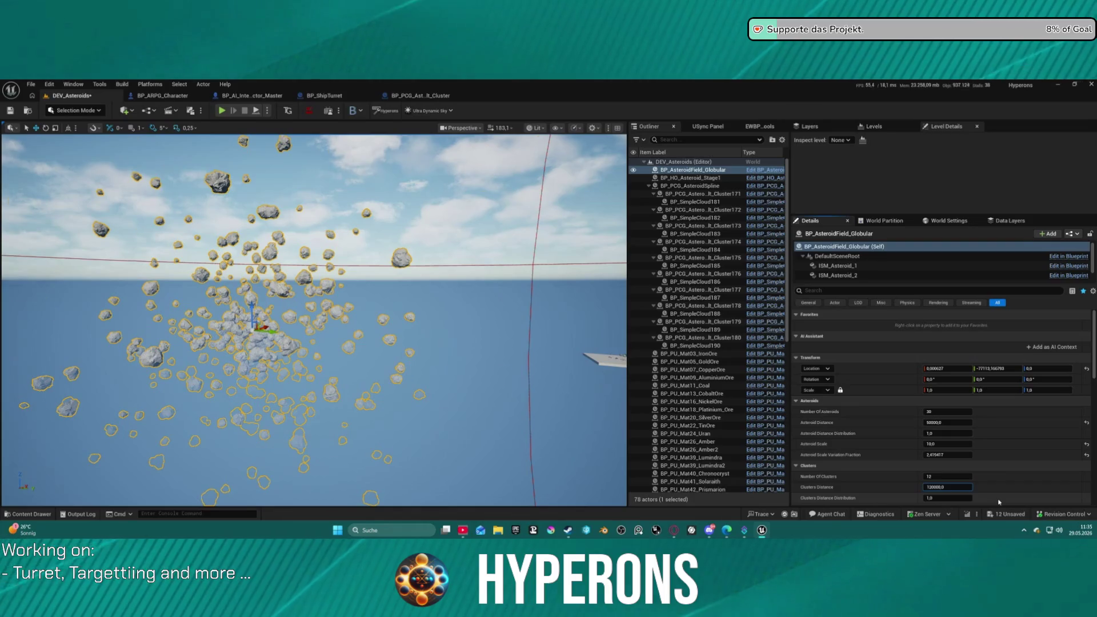
Set Clusters Distance to 120000, try other cluster counts, and turn off Use Default Material.
key("Return")
scroll(314, 320, "down", 10)
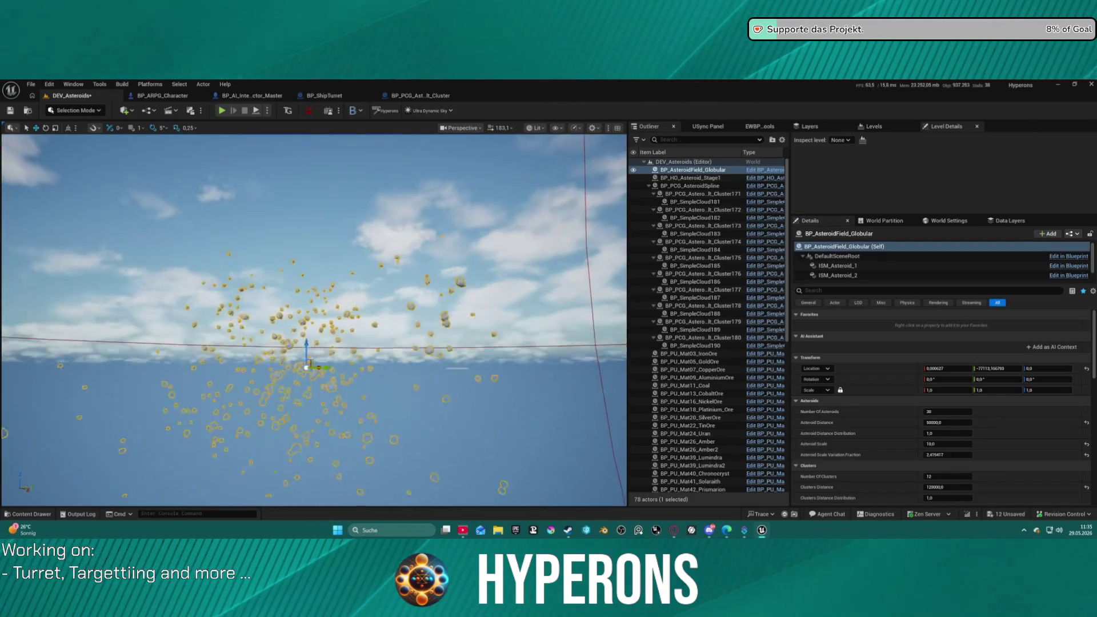
key("f")
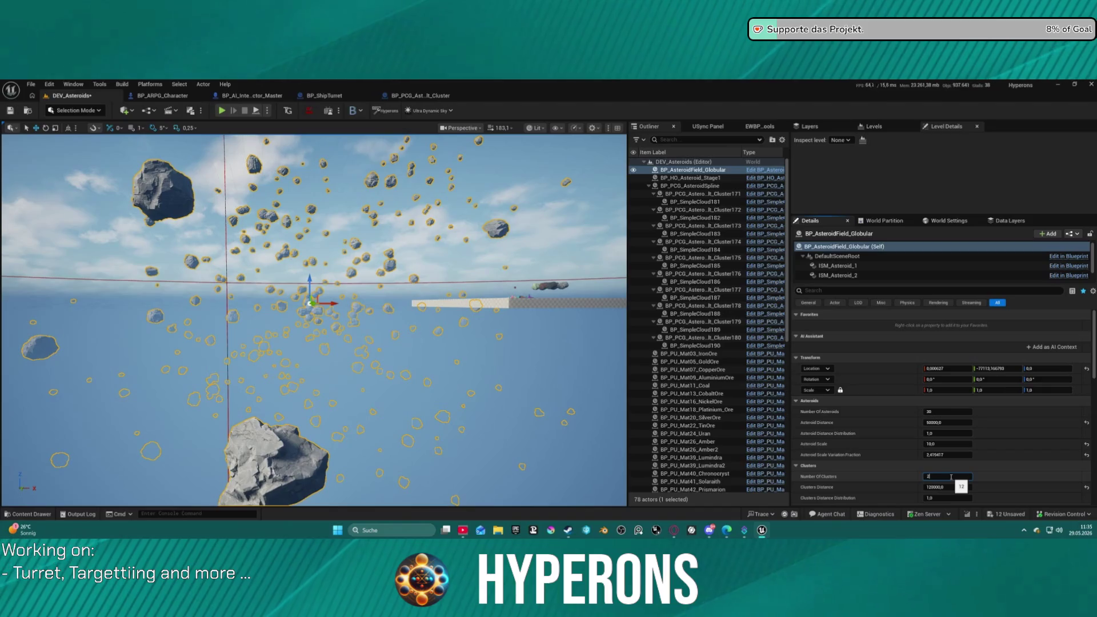
type("0")
key("Return")
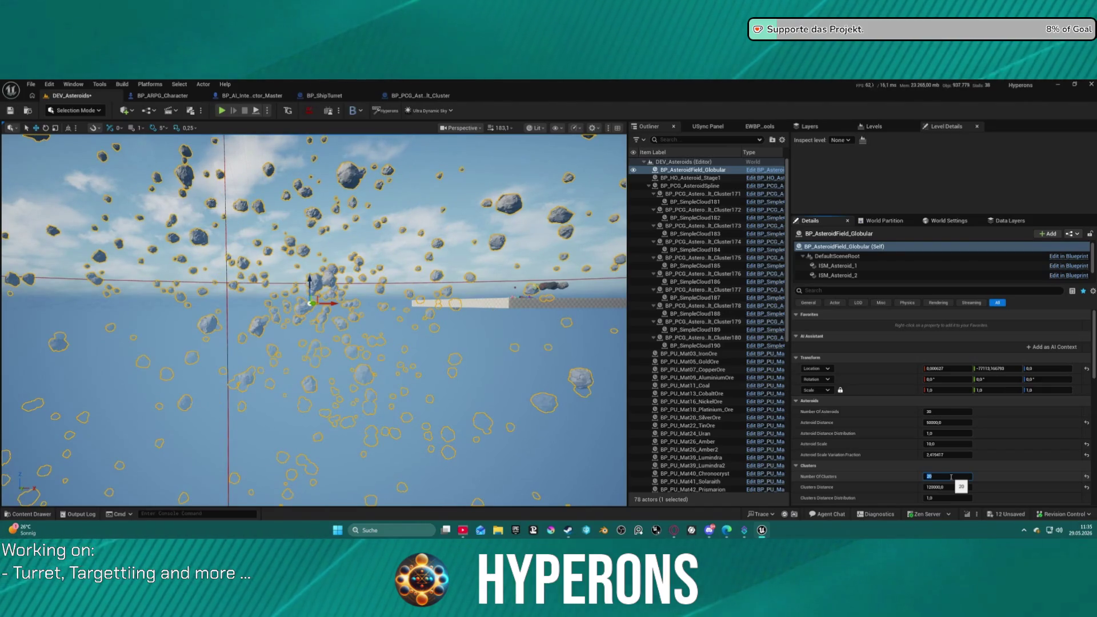
type("17")
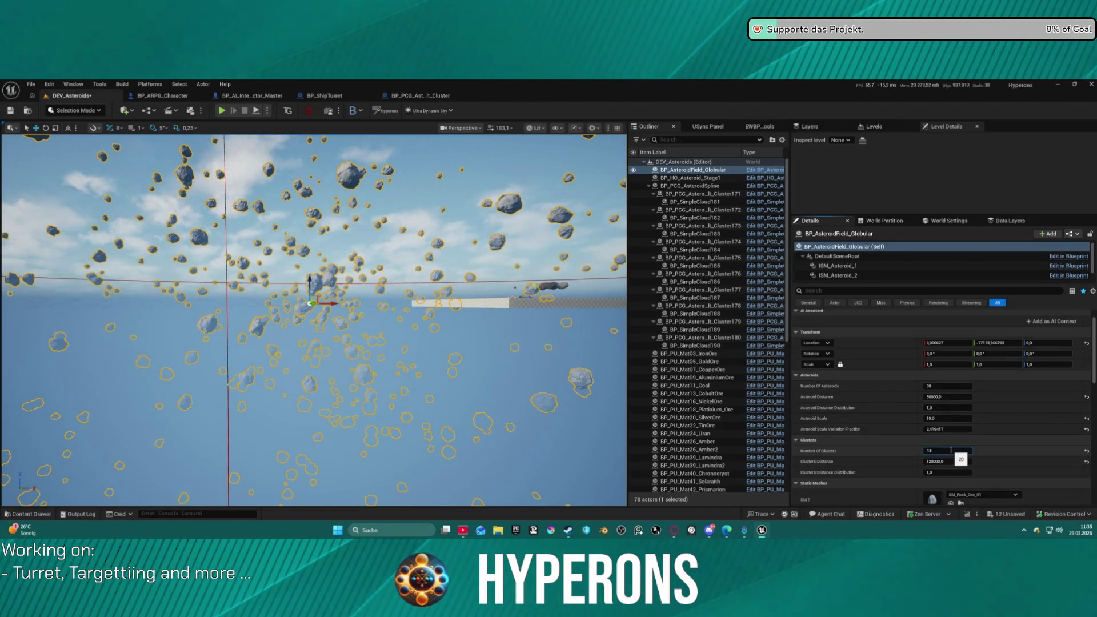
scroll(898, 372, "down", 5)
scroll(898, 372, "up", 2)
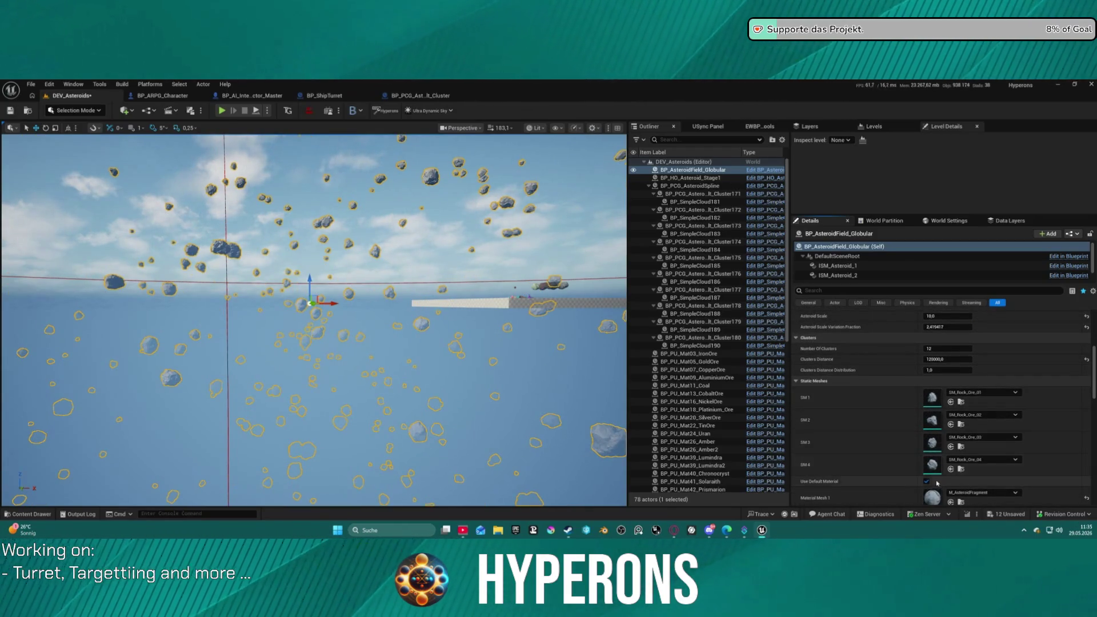
left_click(926, 481)
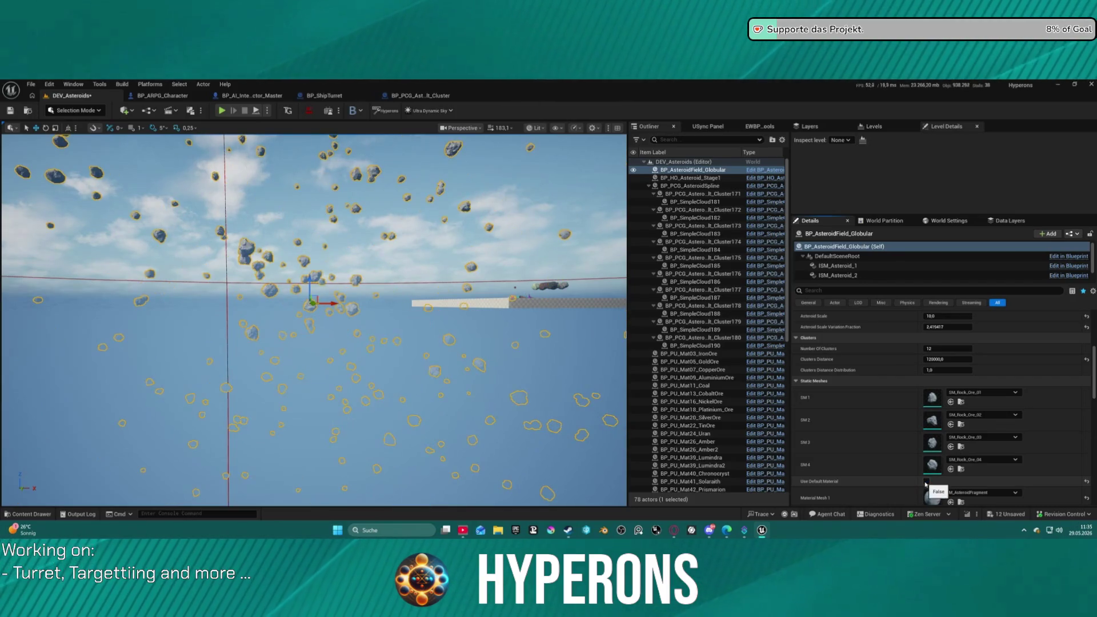
Assign SM_SpaceShip01 to the first static mesh slot and close the message log.
left_click(970, 394)
type("s")
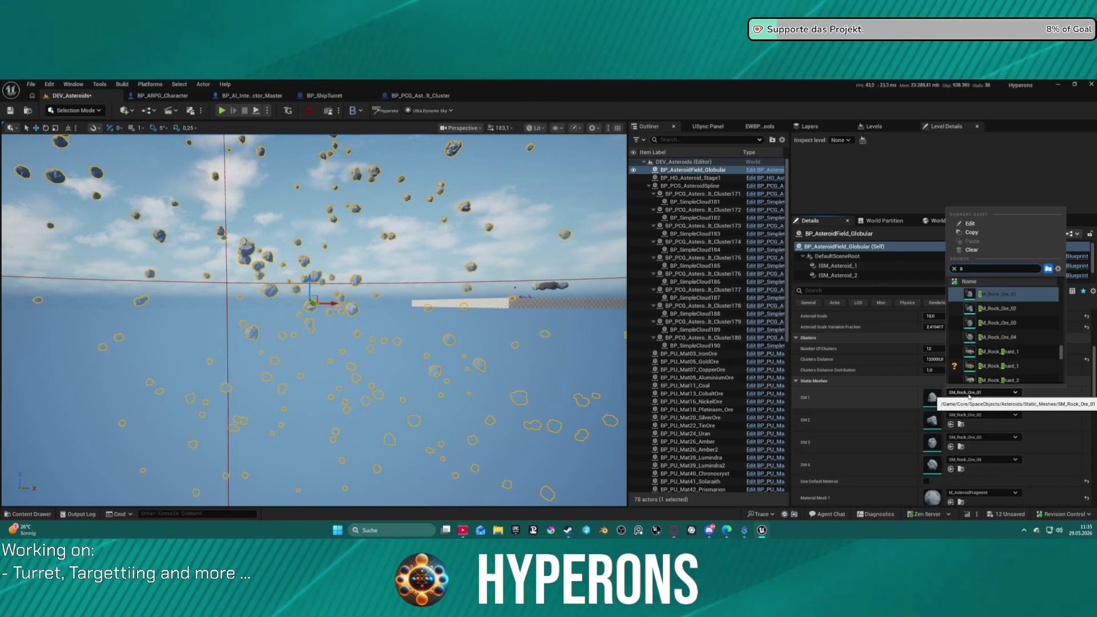
type("hip")
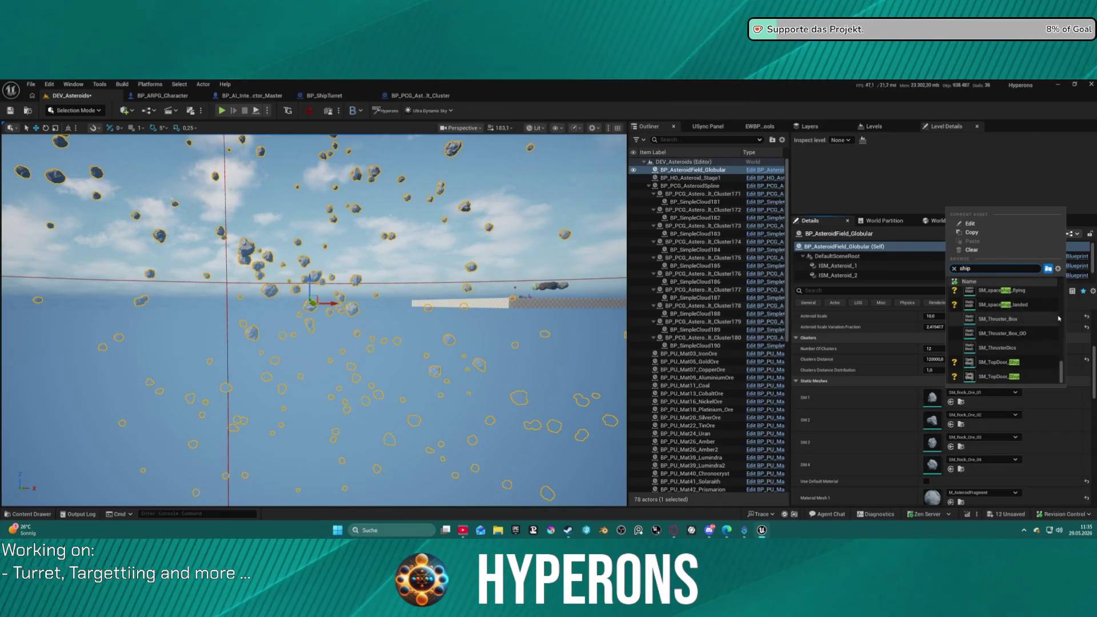
scroll(1059, 318, "up", 3)
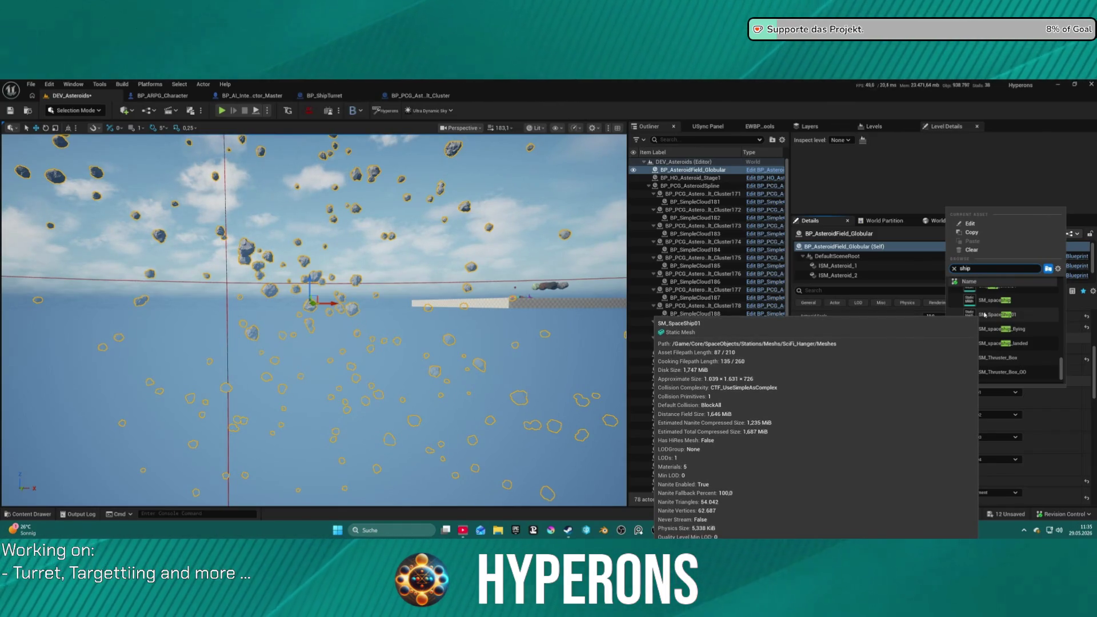
left_click(985, 314)
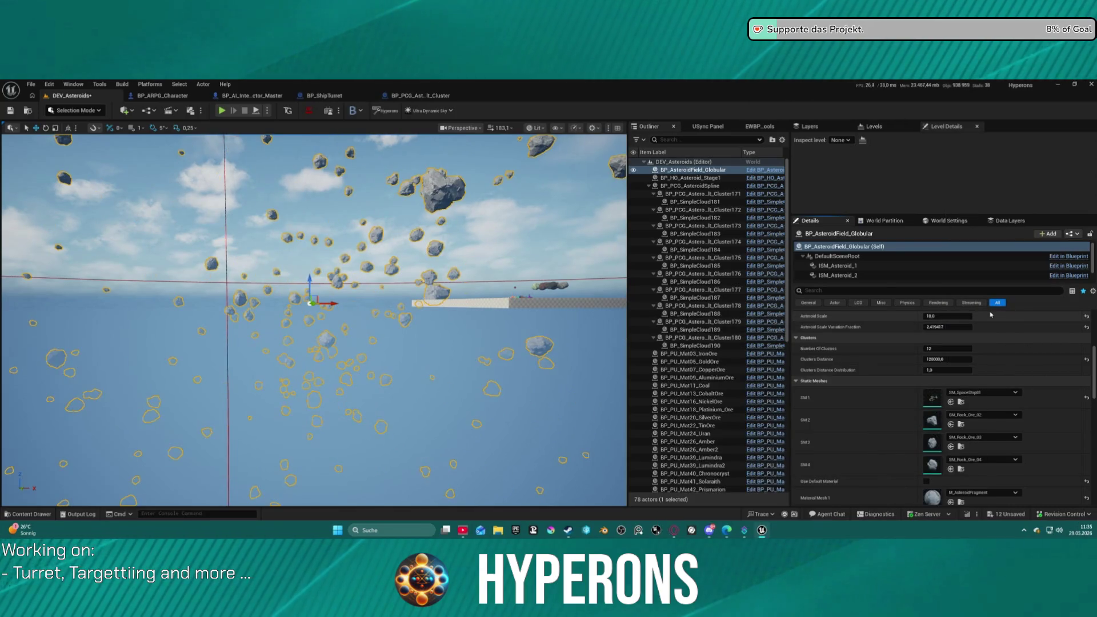
scroll(315, 314, "down", 3)
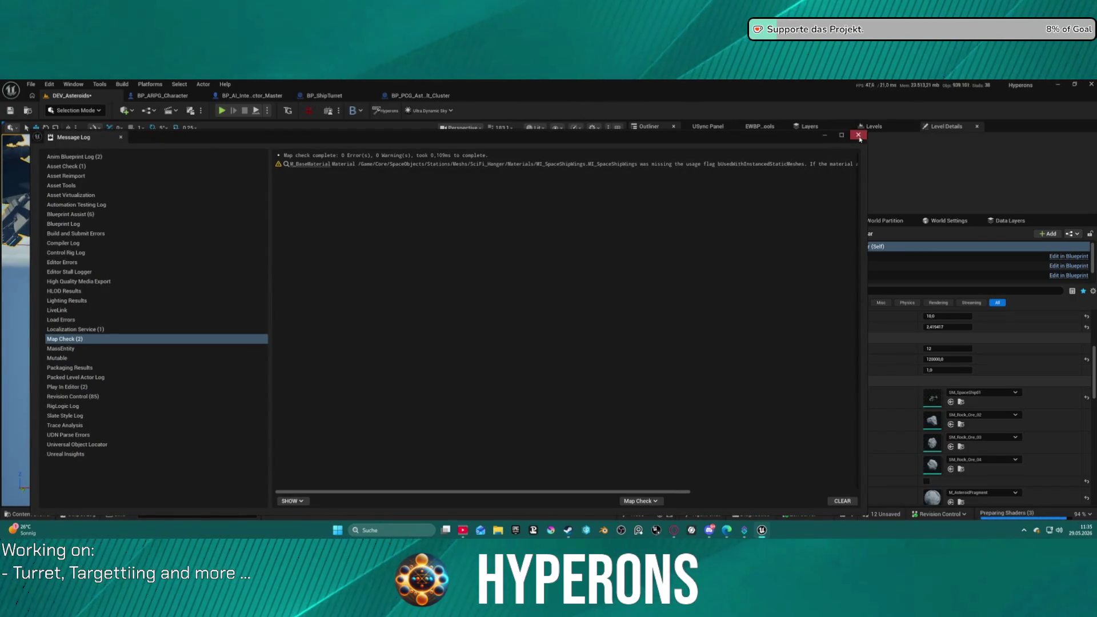
left_click(859, 136)
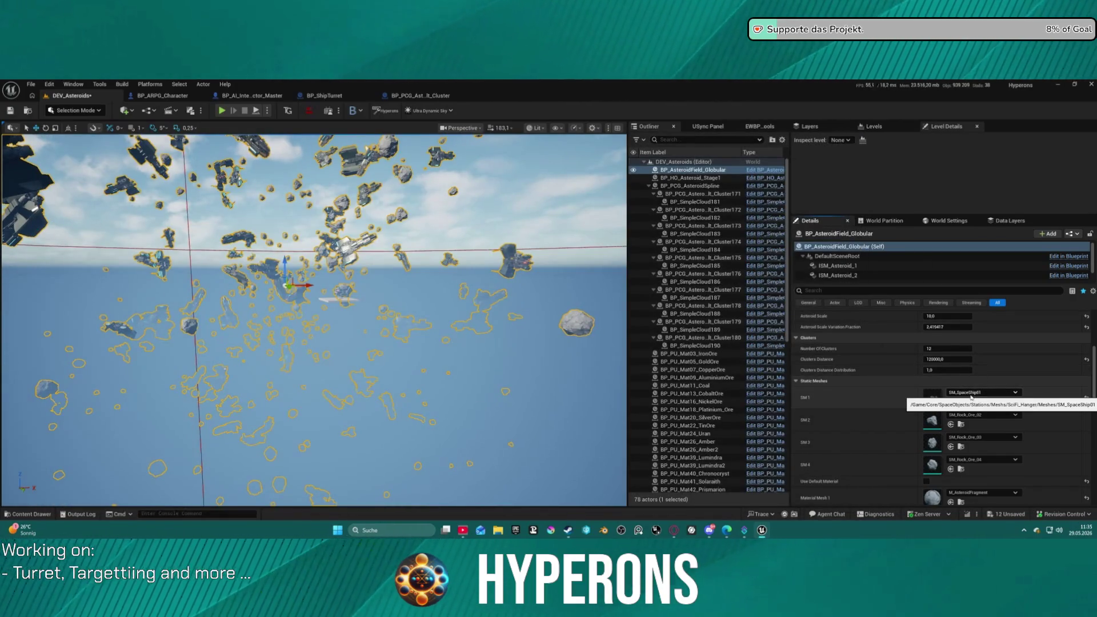
Switch SM 1 to SM_Cube and paste it into SM 2, SM 3 and SM 4.
left_click(996, 393)
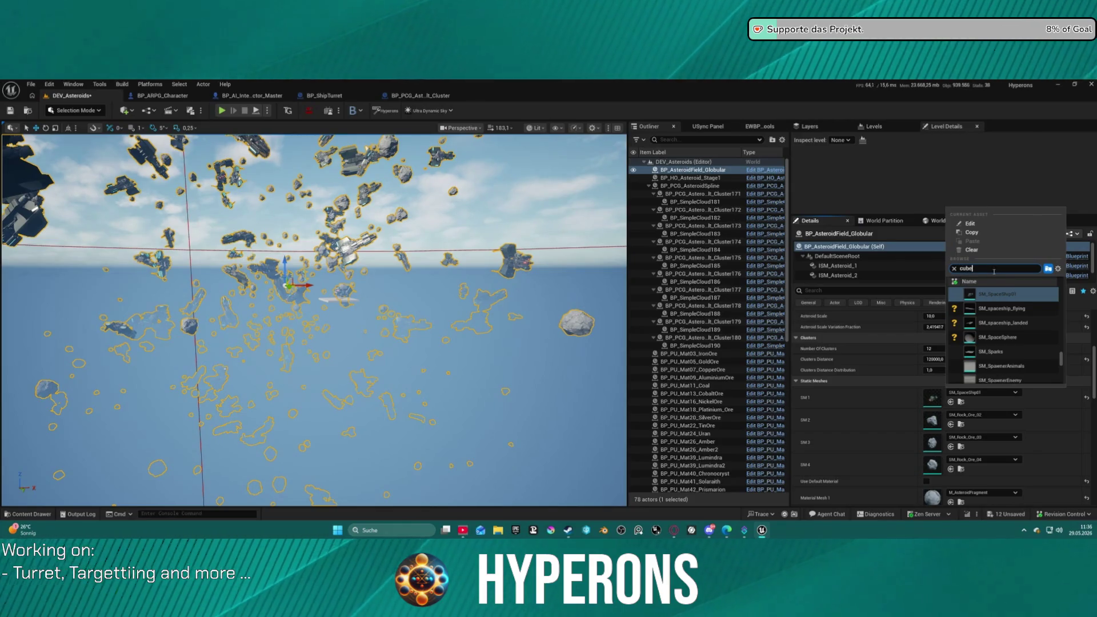
scroll(1049, 303, "up", 3)
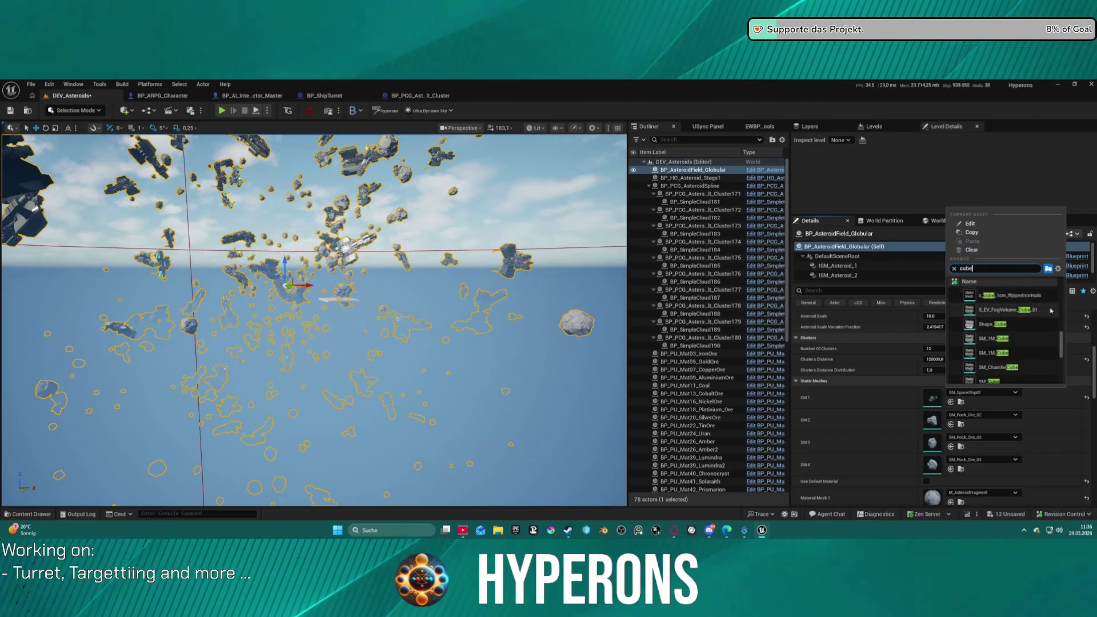
left_click(1003, 381)
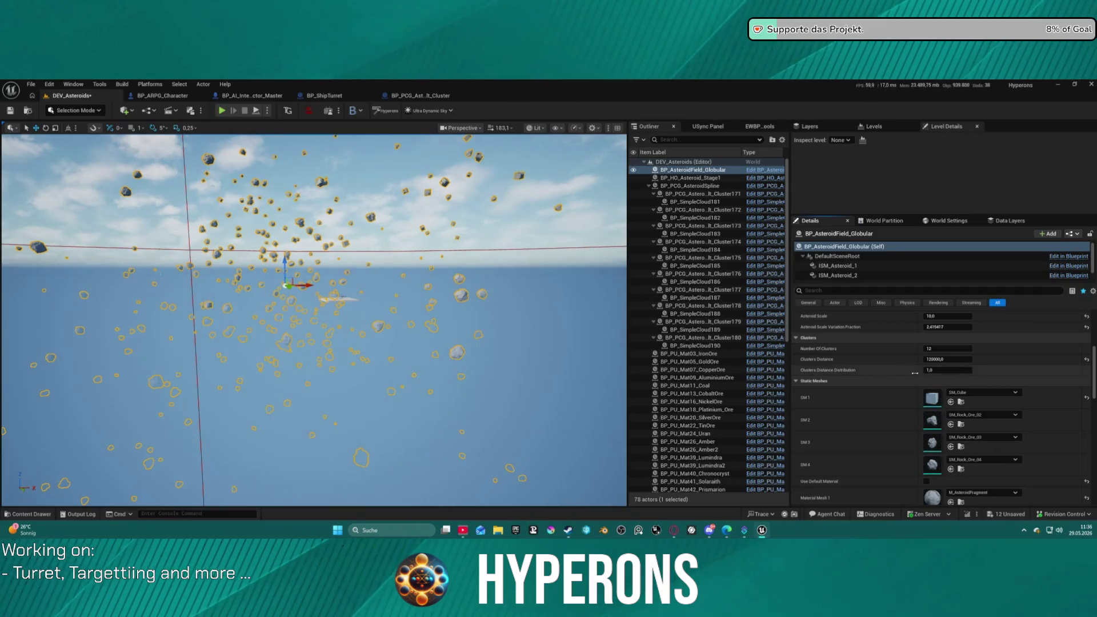
right_click(891, 397, "shift")
left_click(883, 420, "shift")
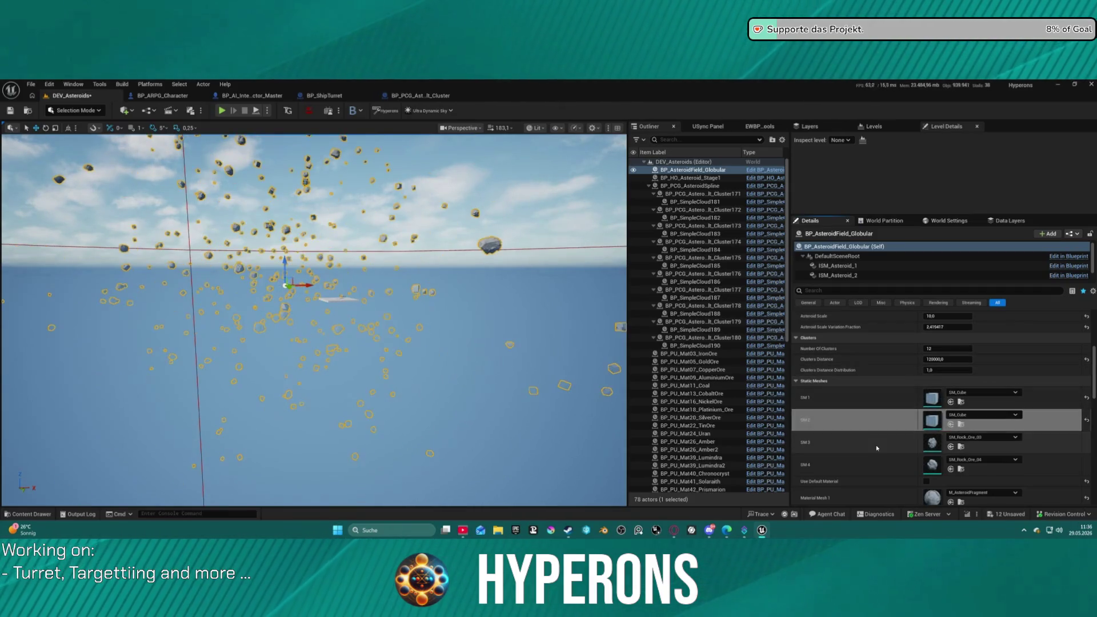
left_click(877, 448, "shift")
left_click(877, 465, "shift")
mouse_move(320, 342)
left_mouse_down()
mouse_move(329, 500)
mouse_move(317, 255)
left_mouse_up()
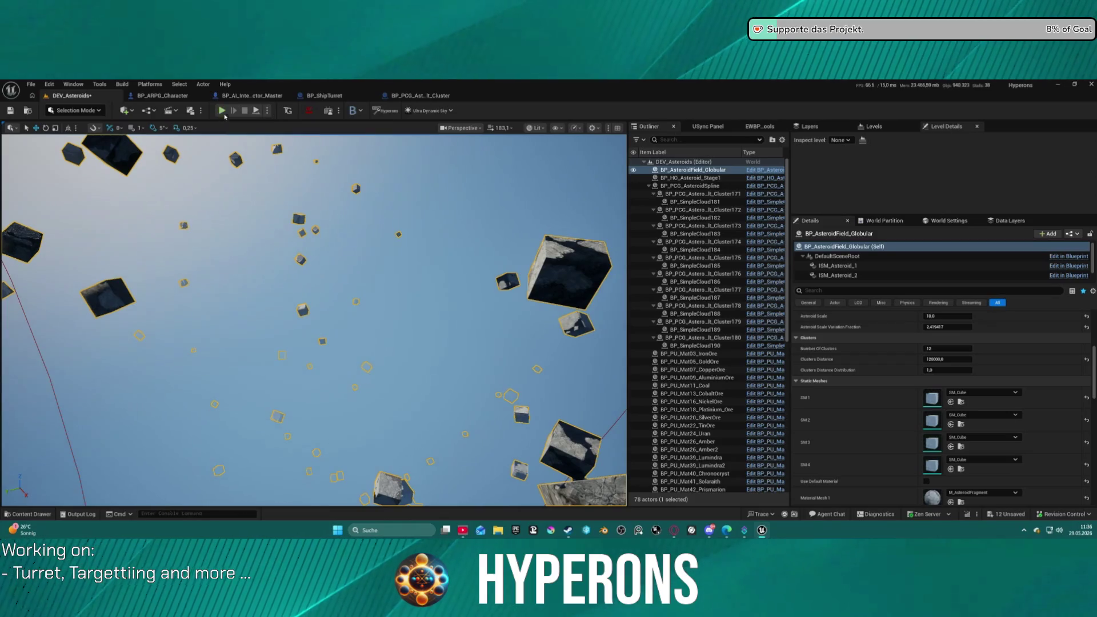
key("alt+p")
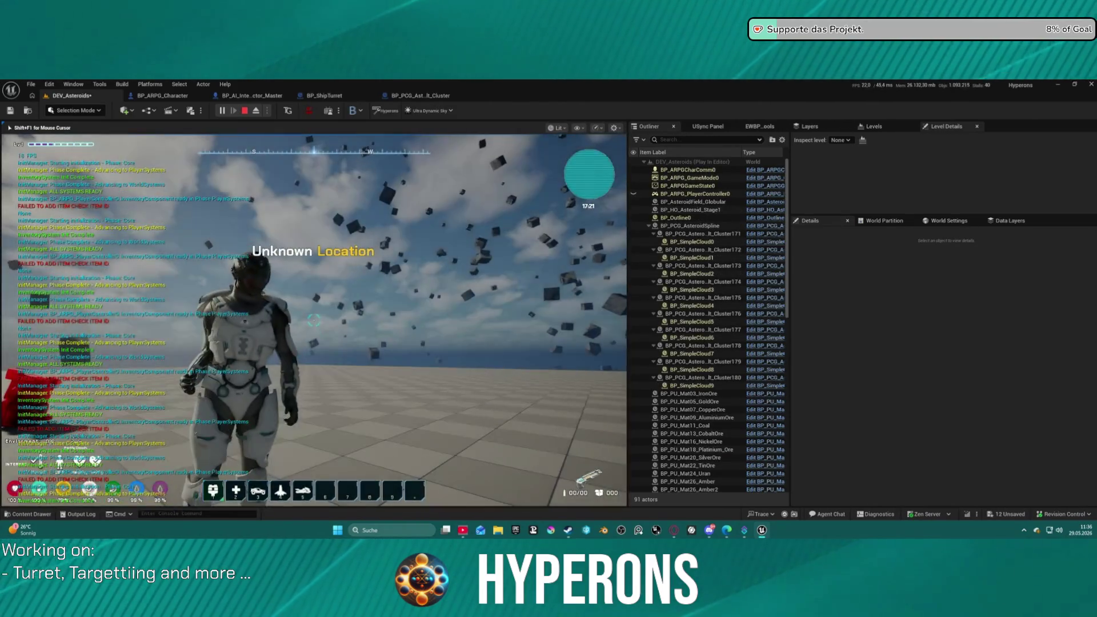
key("w")
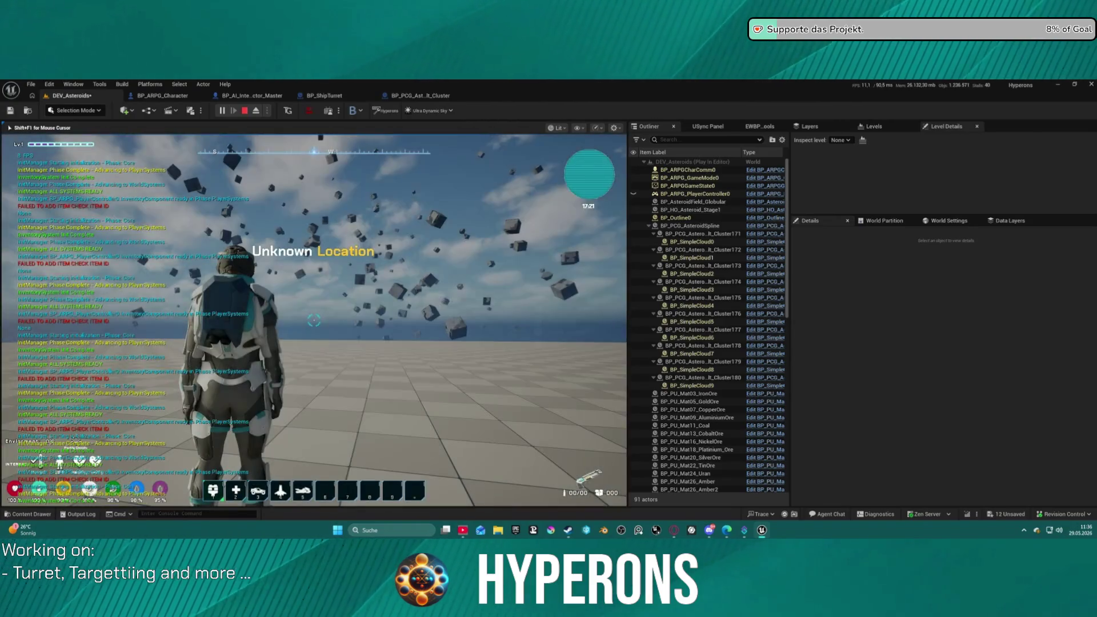
key("a")
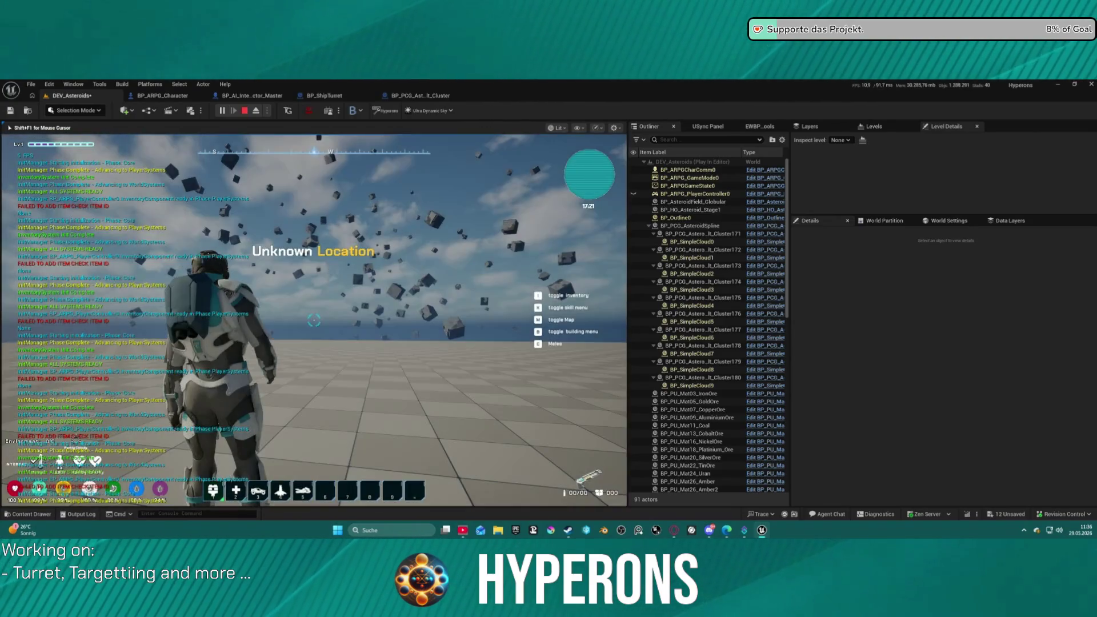
key("w")
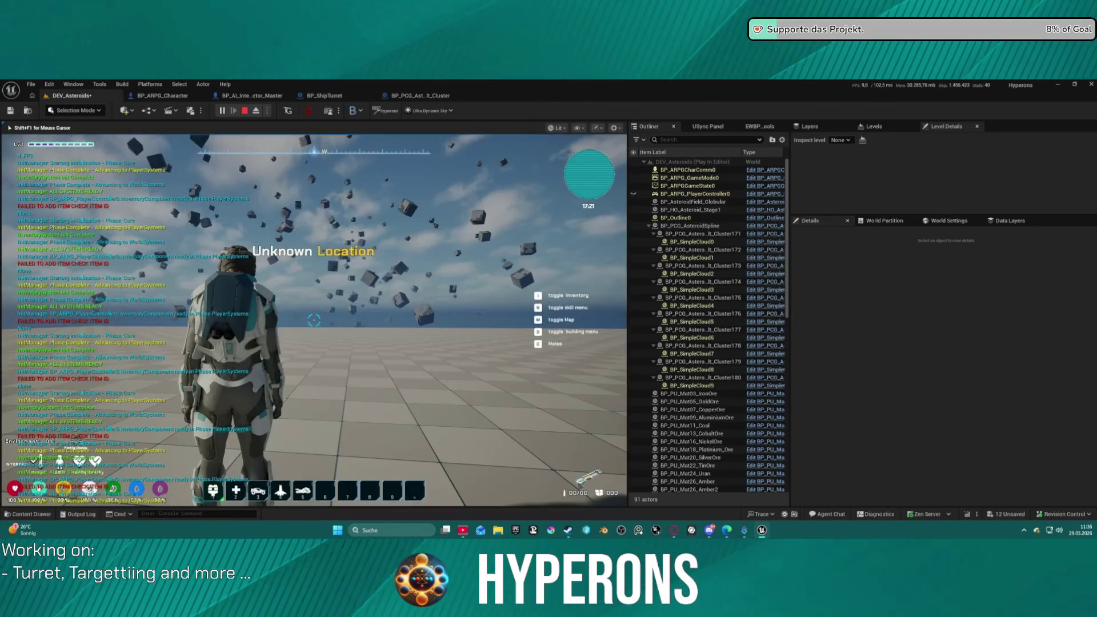
key("Escape")
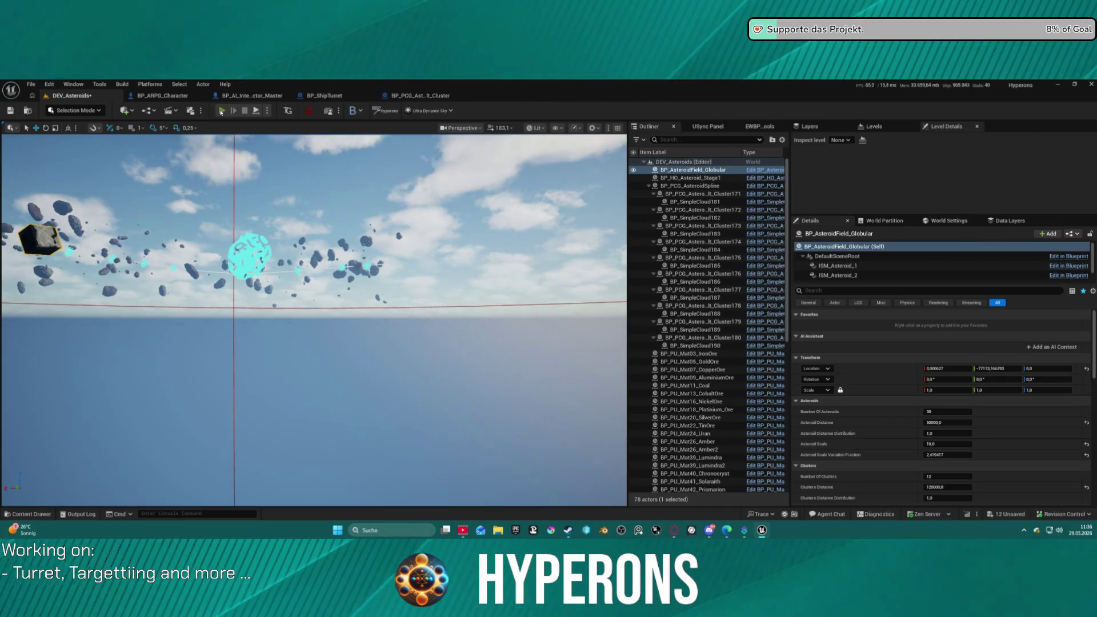
left_click(221, 111)
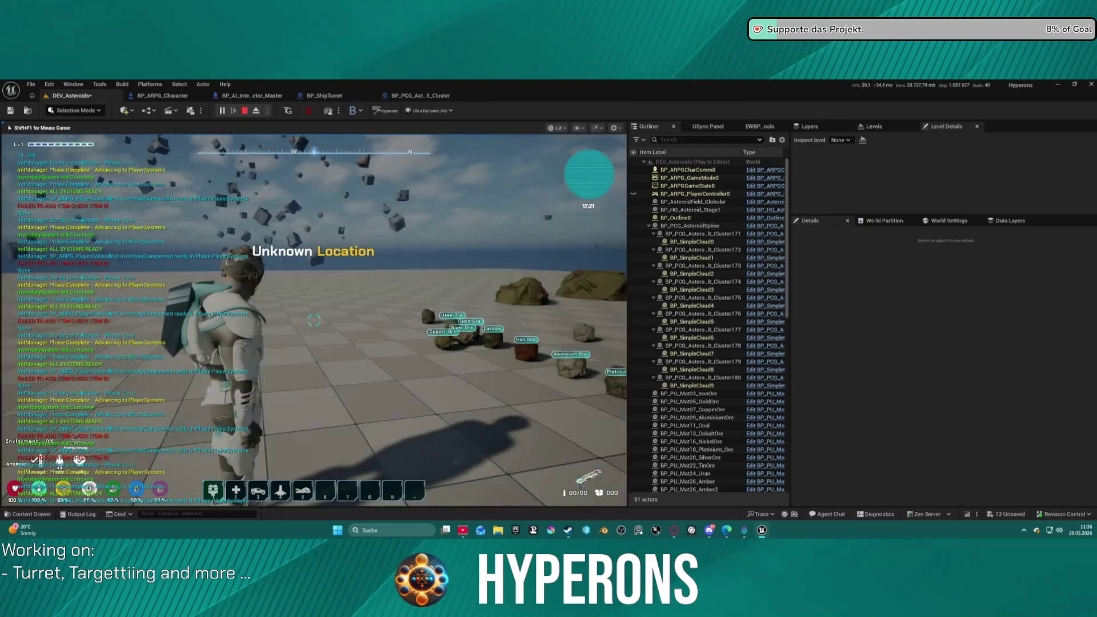
key("w")
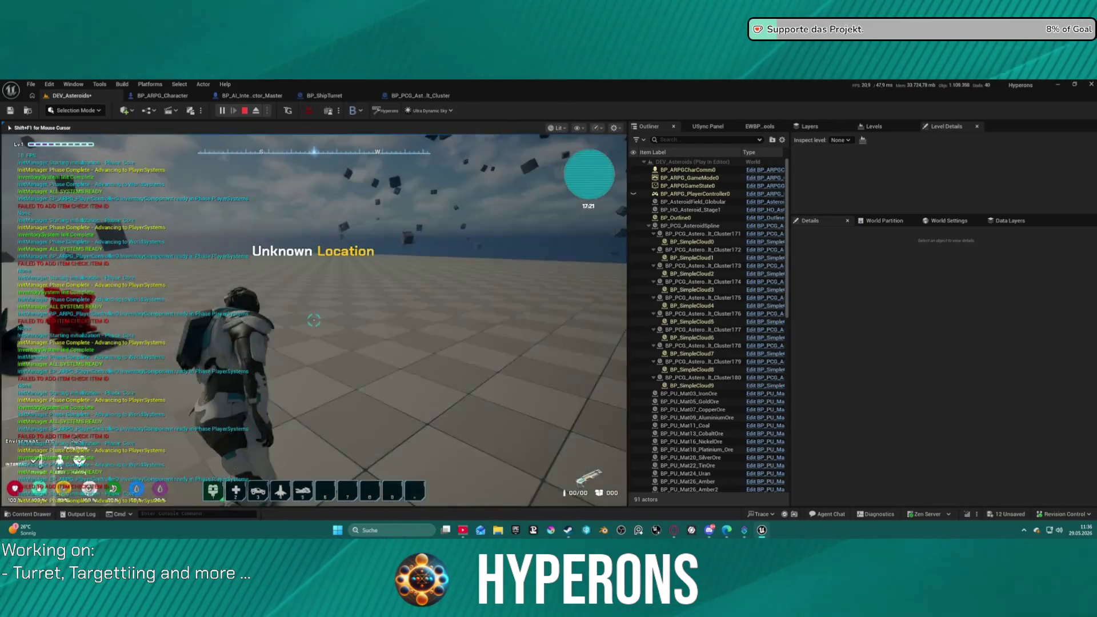
key("Escape")
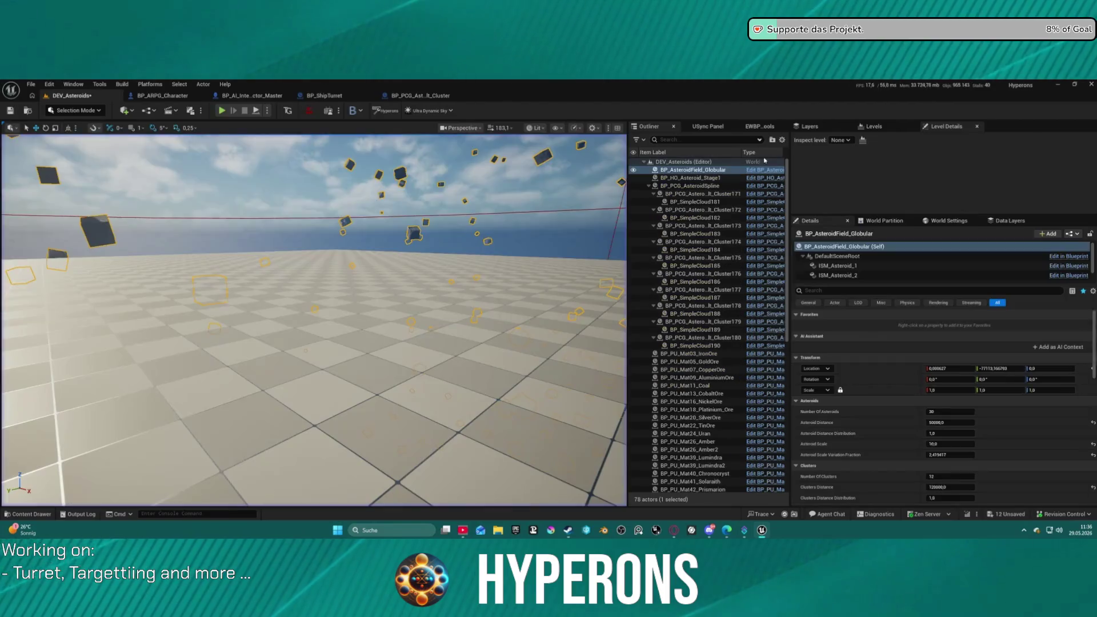
left_click(946, 221)
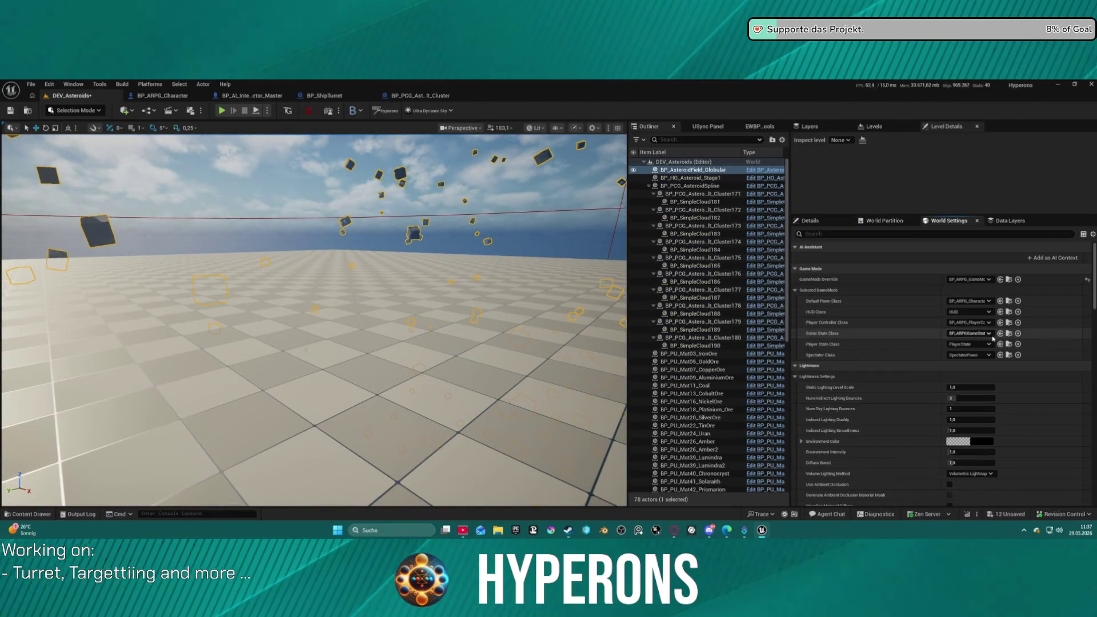
Open BP_ARPG_PlayerController from World Settings and make GetInitPhase return the Core phase.
left_click(1008, 323)
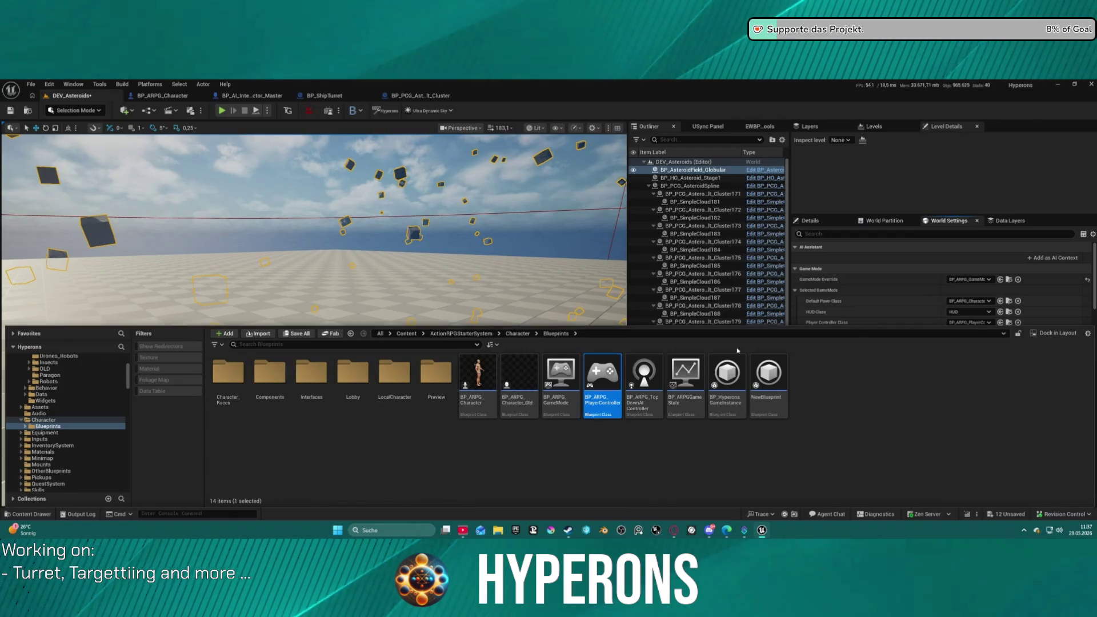
double_click(597, 369)
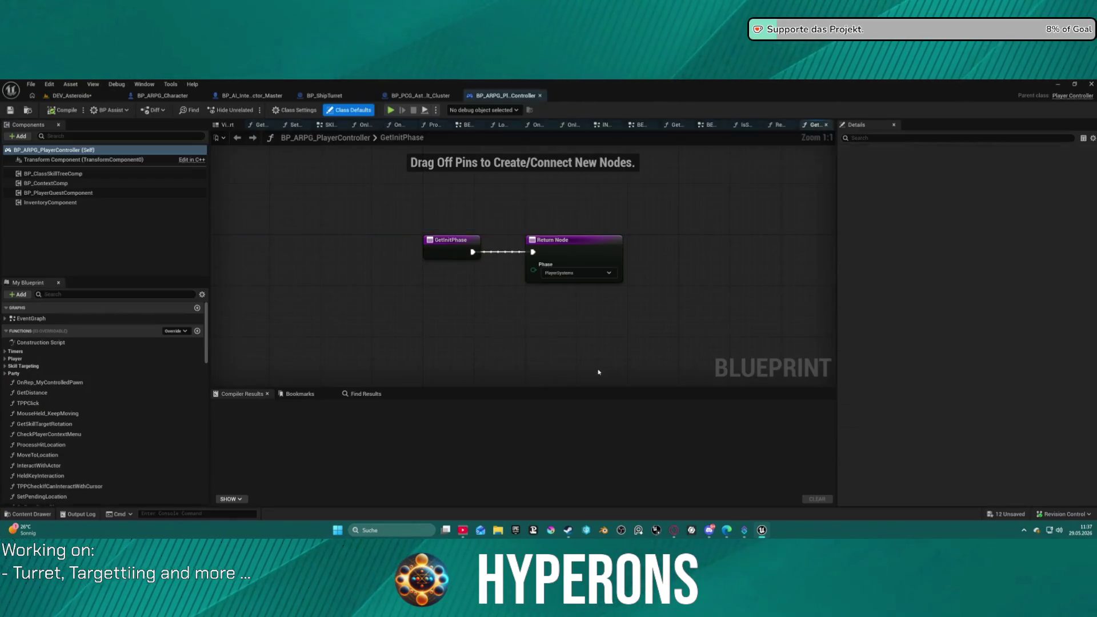
left_click(553, 269)
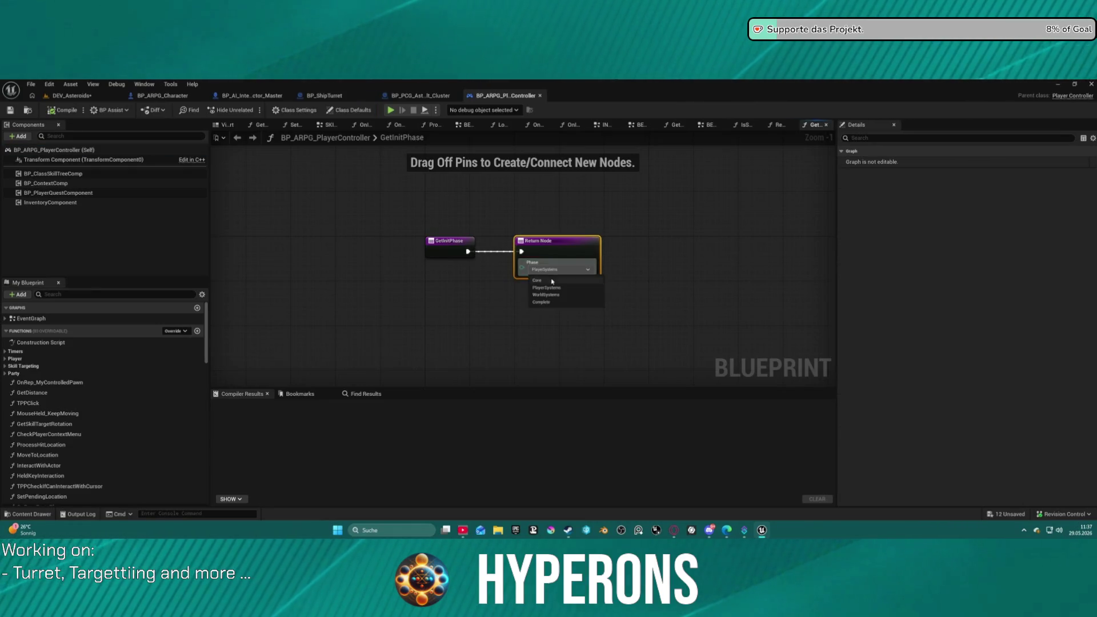
left_click(552, 280)
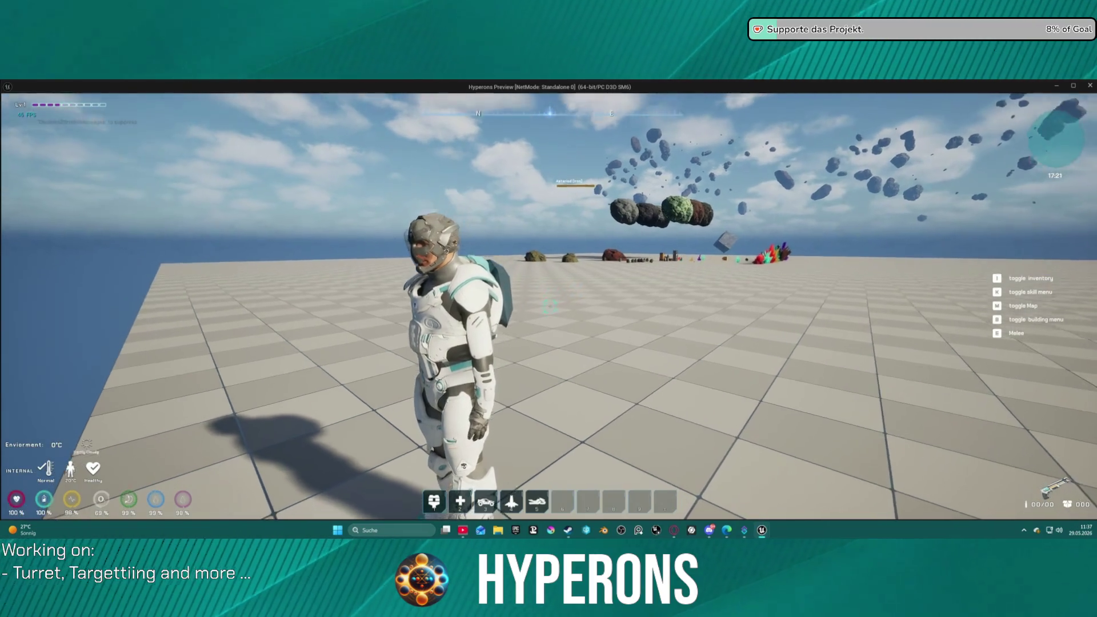
Unequip the helmet in the inventory, quit the preview, and return to the DEV_Asteroids tab.
key("i")
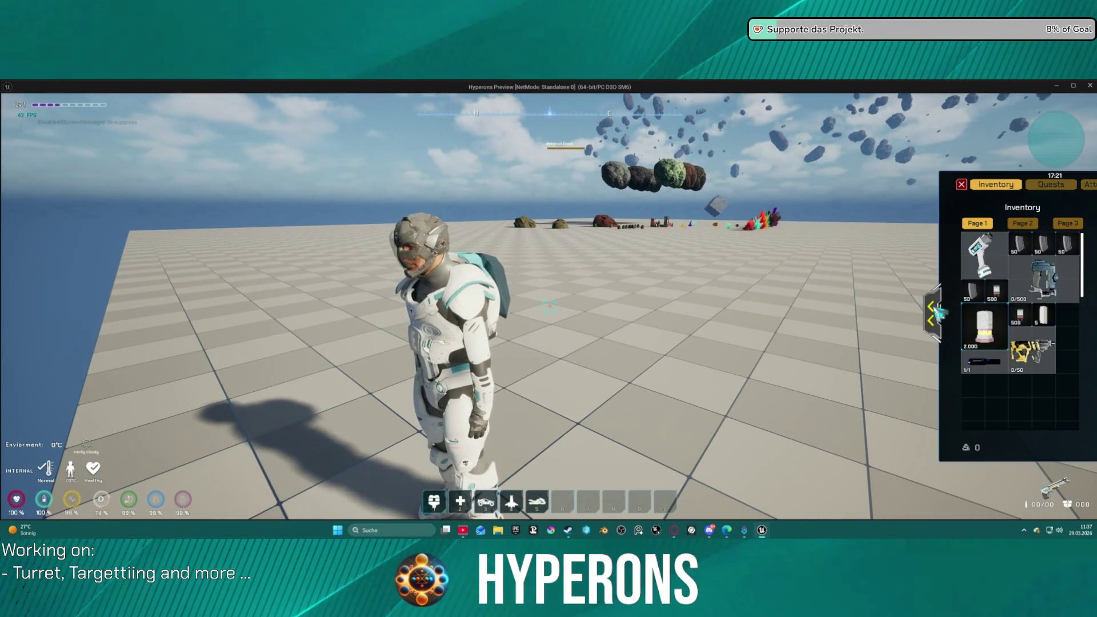
left_click(931, 313)
right_click(1026, 252)
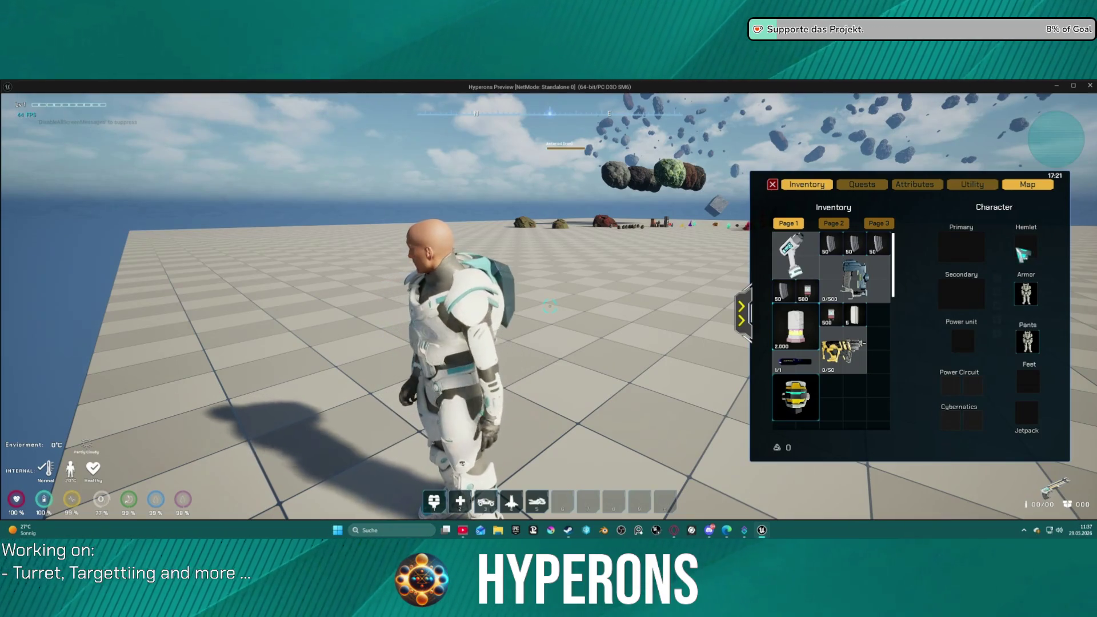
key("i")
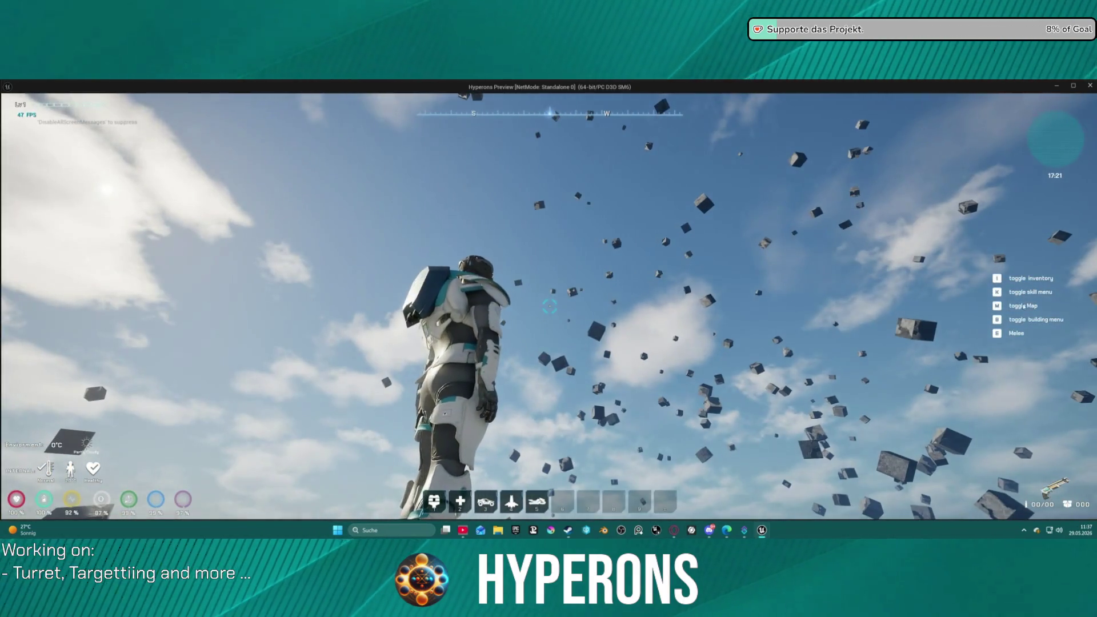
key("Escape")
left_click(79, 97)
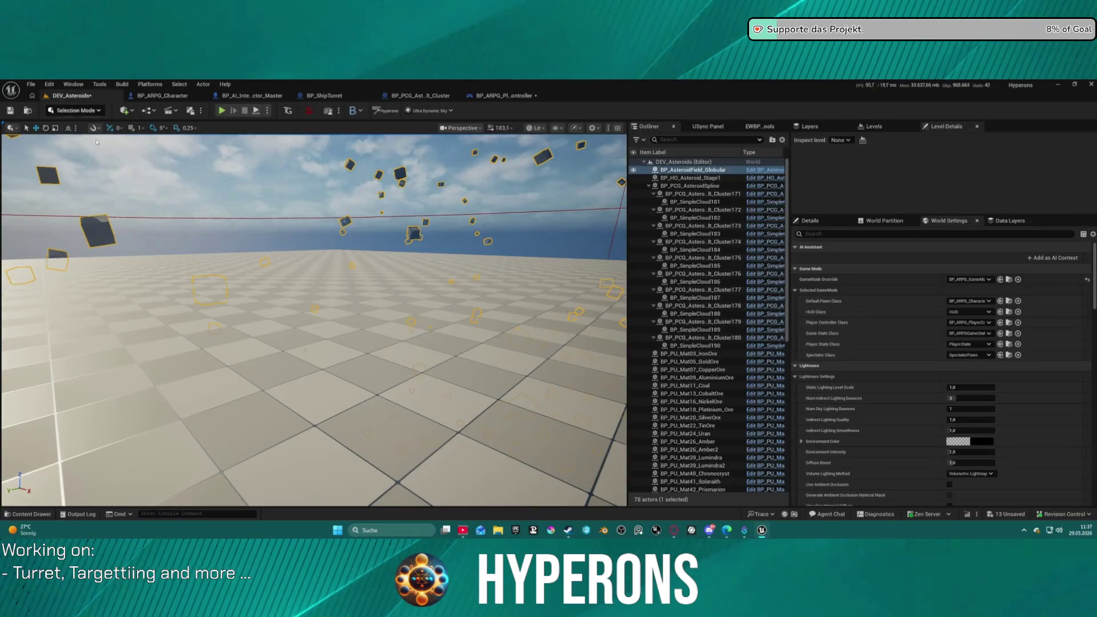
Run Stat UNIT from the console history, tilt the view toward the asteroids, and start Play.
key("Up")
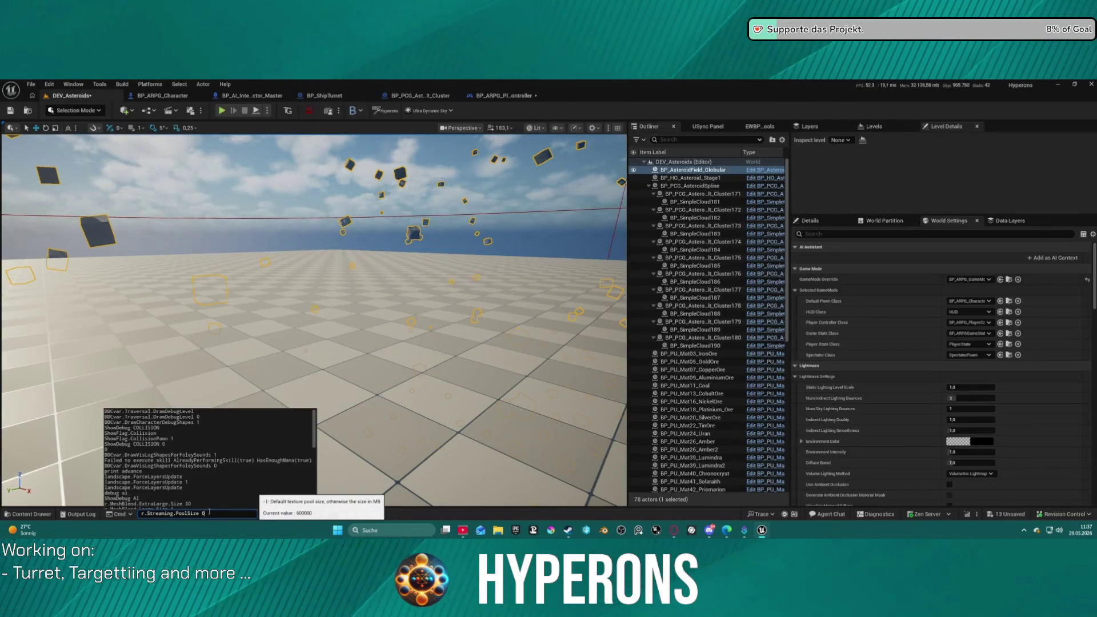
scroll(196, 476, "down", 10)
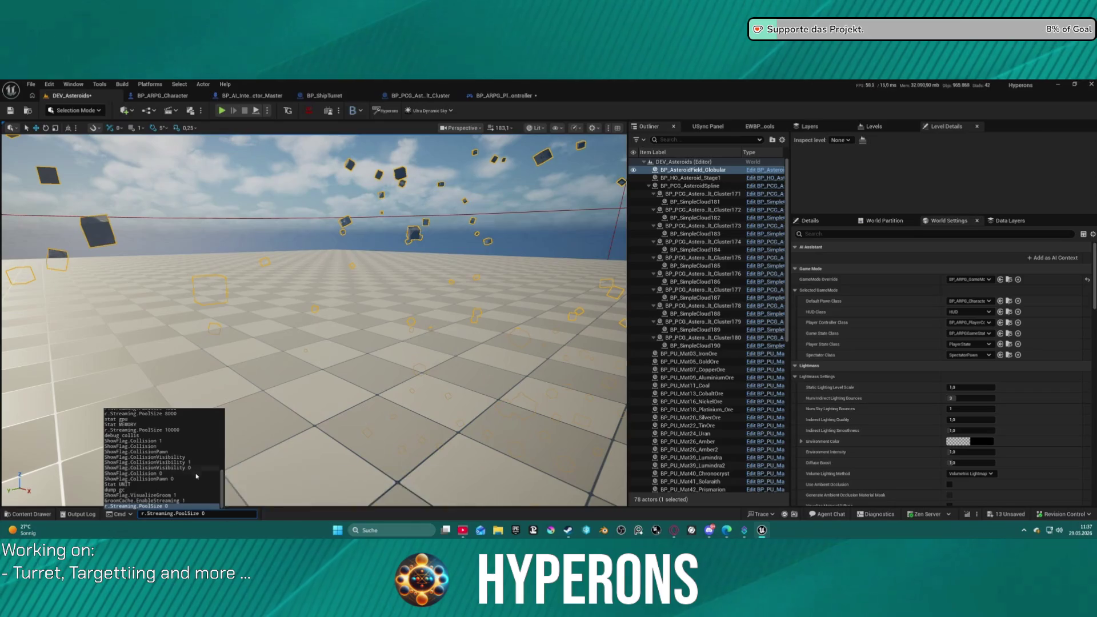
left_click(131, 485)
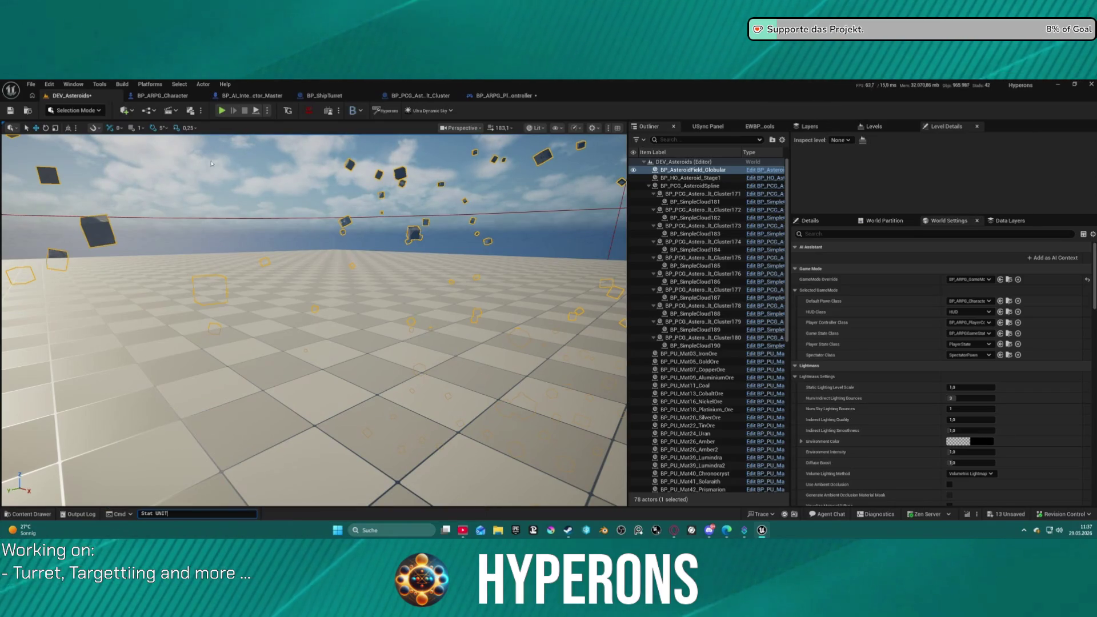
key("Return")
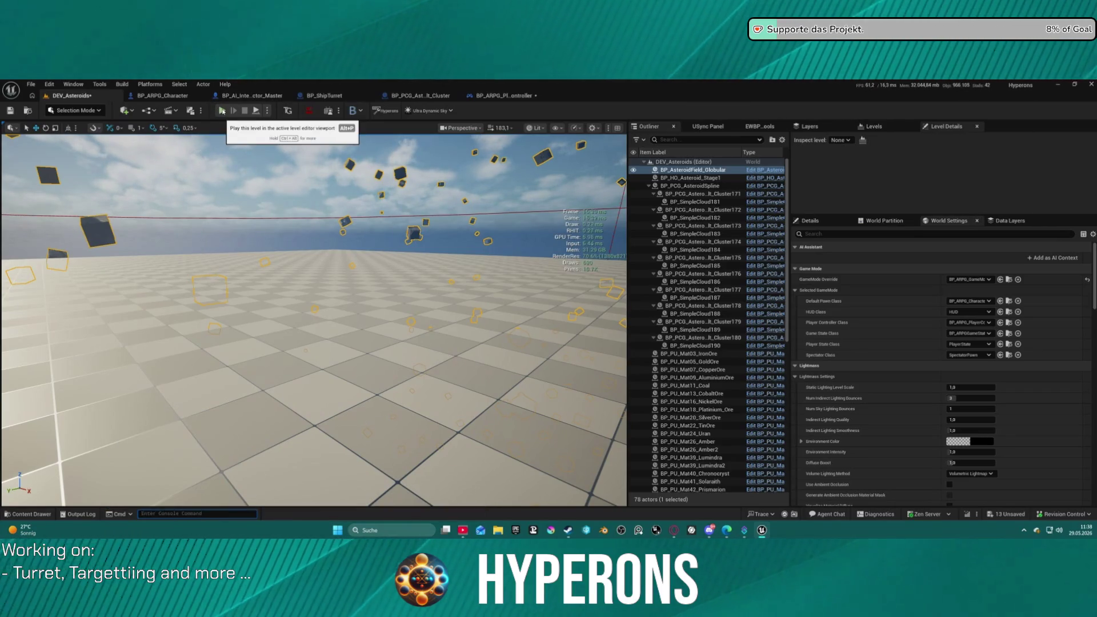
mouse_move(315, 320)
left_mouse_down()
mouse_move(314, 200)
mouse_move(314, 257)
left_mouse_up()
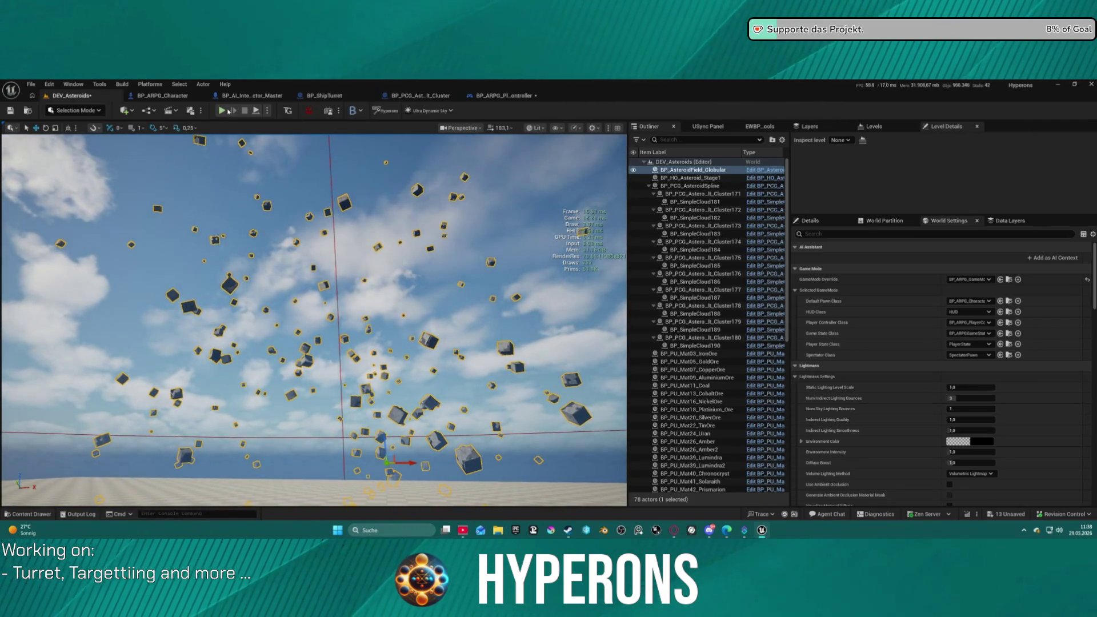
key("alt+p")
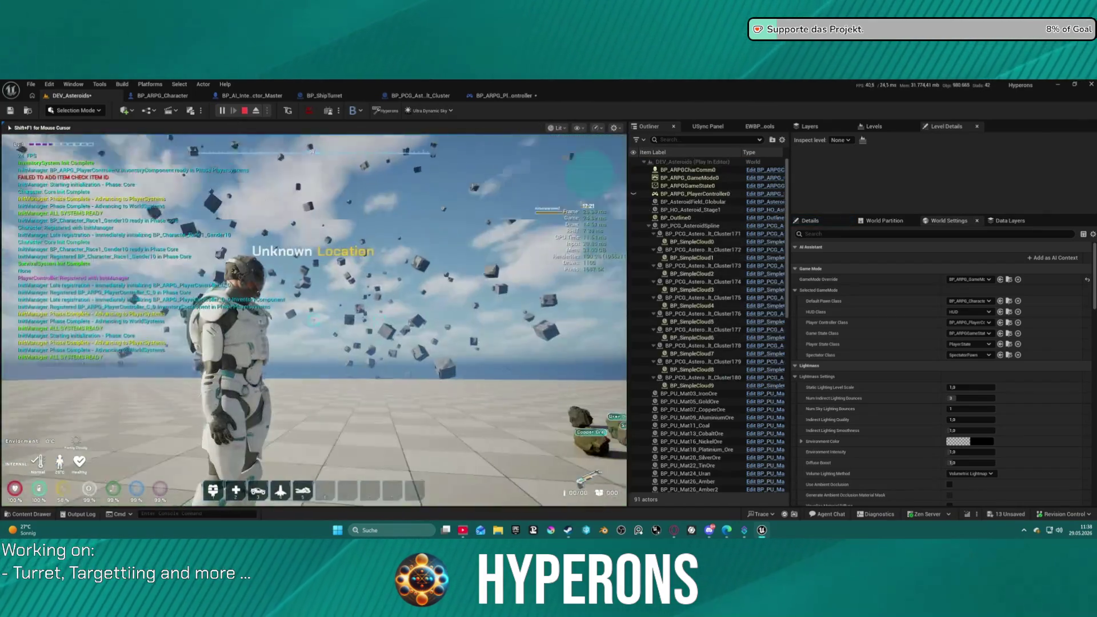
Walk the character forward with W, then end Play In Editor with Esc.
key("w")
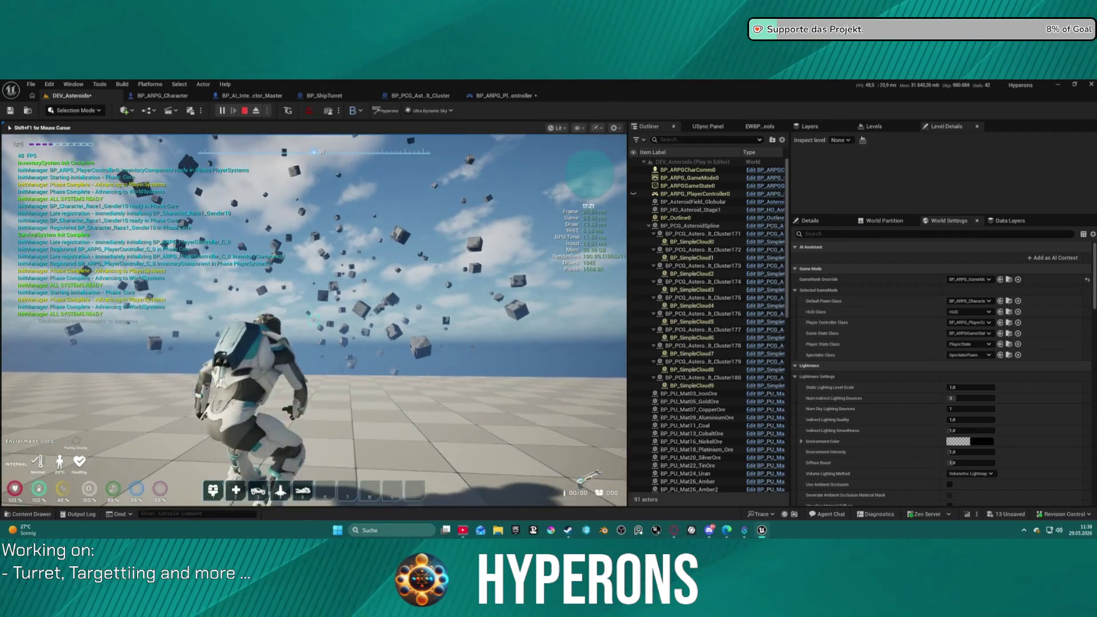
key("Escape")
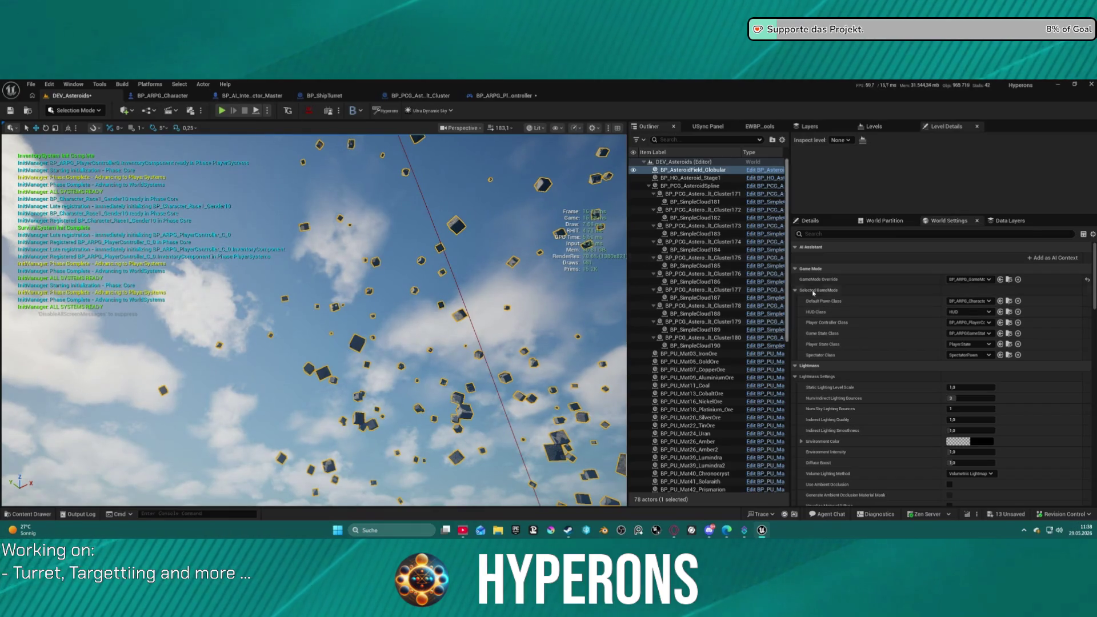
Set mesh slots SM 1–SM 4 of the globular field to SM_Crystal_Big_2 and start Play.
left_click(811, 221)
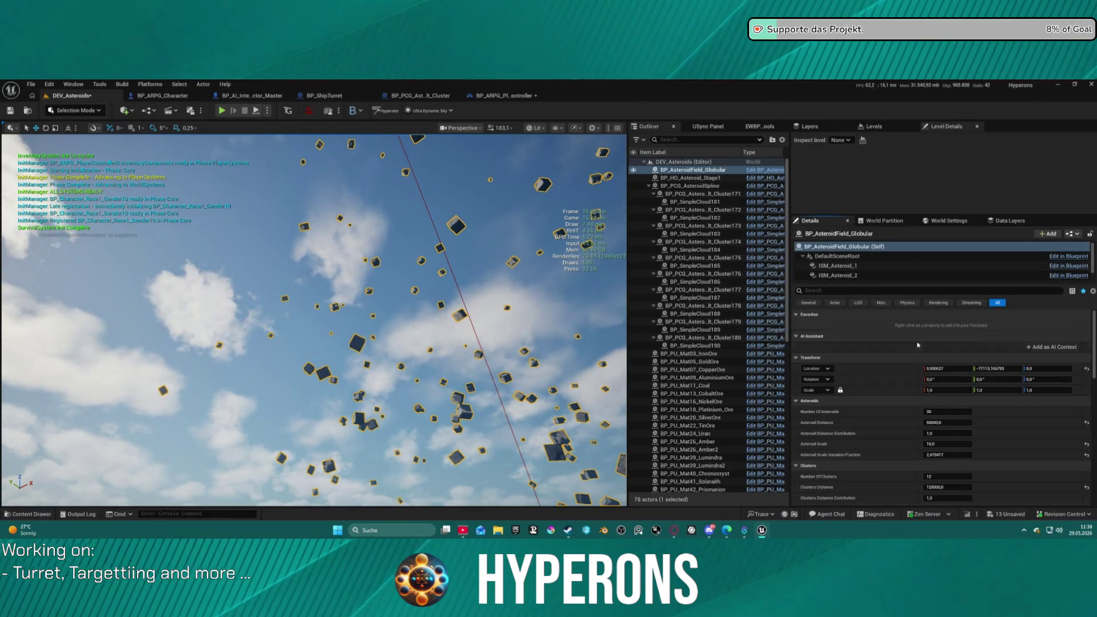
scroll(909, 342, "down", 6)
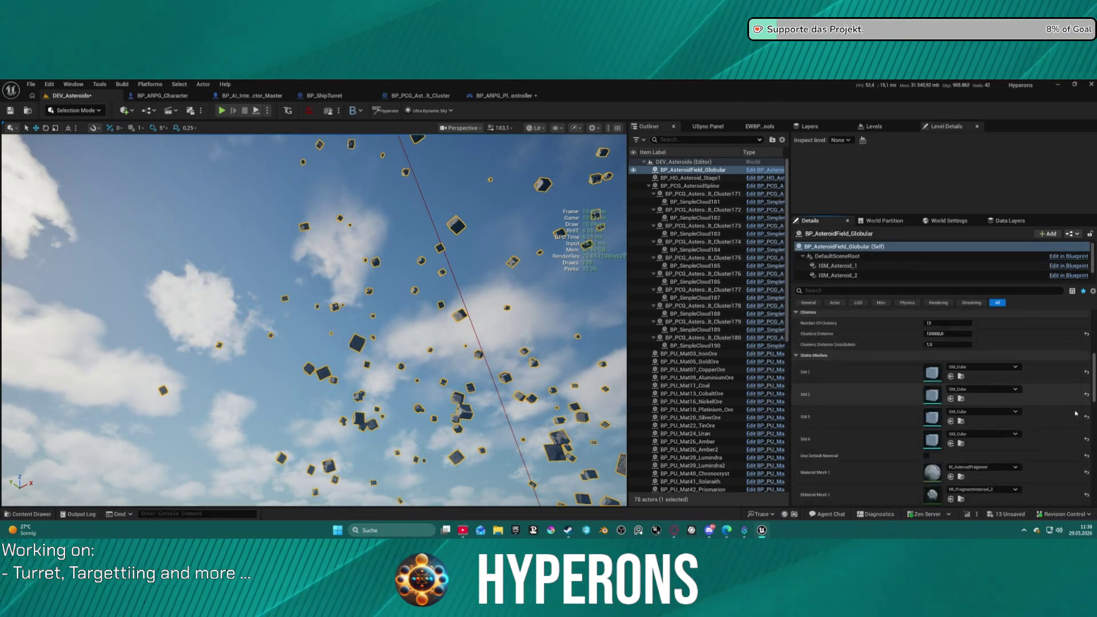
left_click(997, 360)
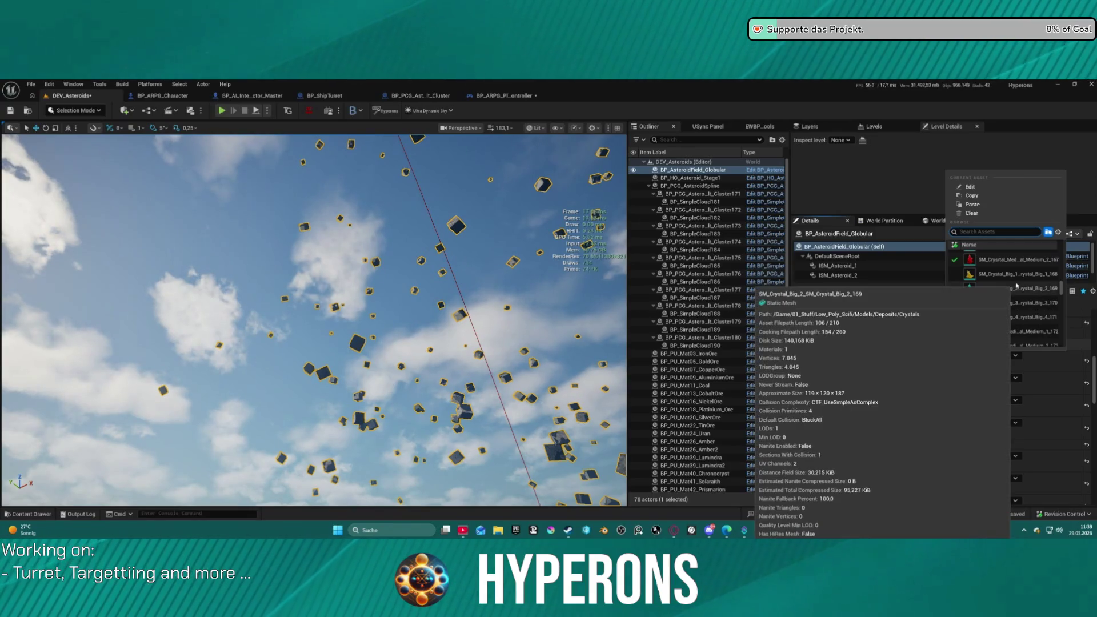
key("Escape")
left_click(883, 361, "shift")
left_click(883, 383, "shift")
left_click(881, 405, "shift")
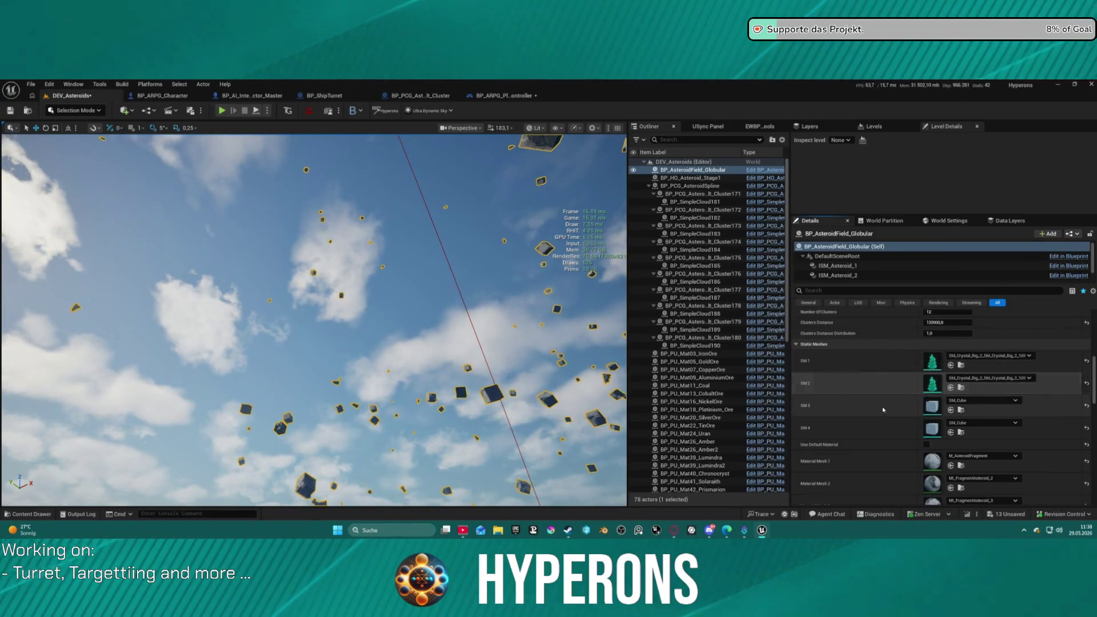
left_click(888, 426, "shift")
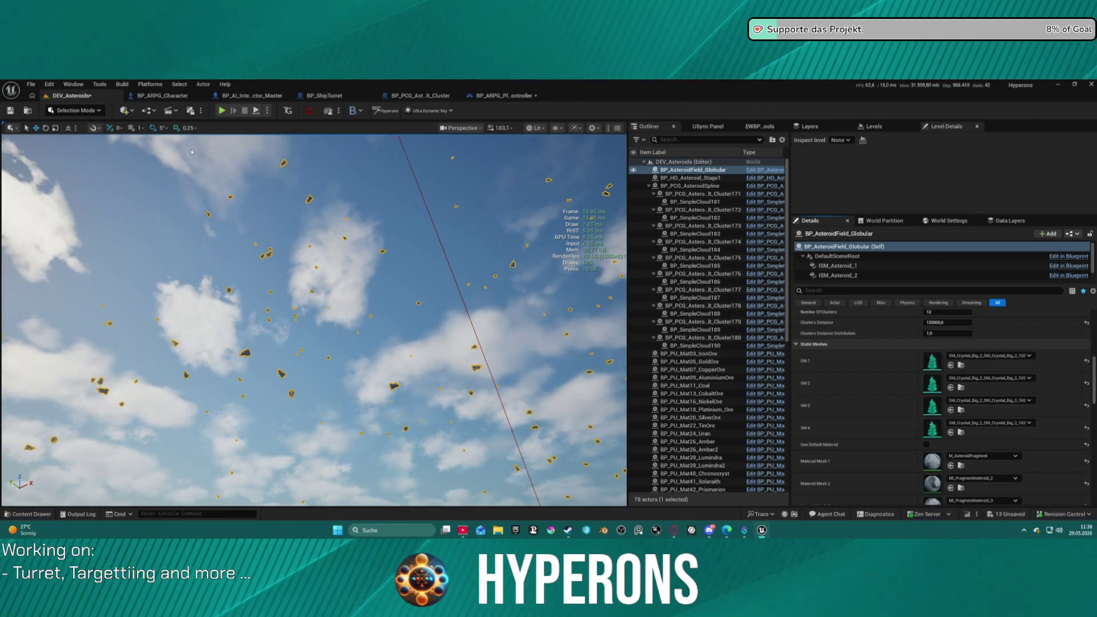
left_click(222, 111)
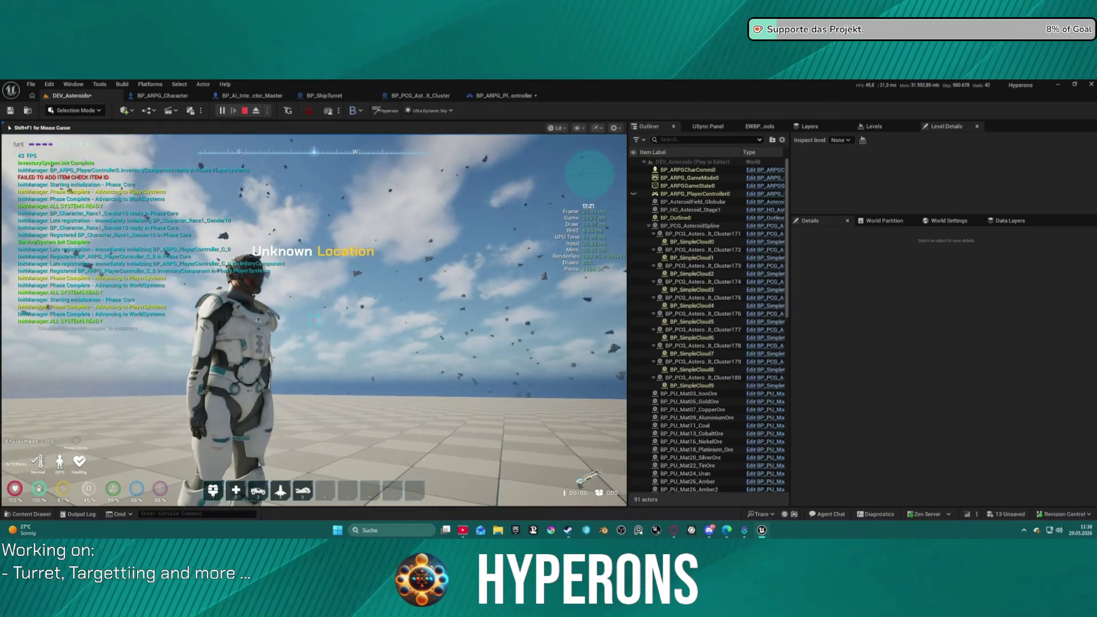
Walk forward and turn the view around the crystal asteroids, then stop playing.
key("w")
key("w")
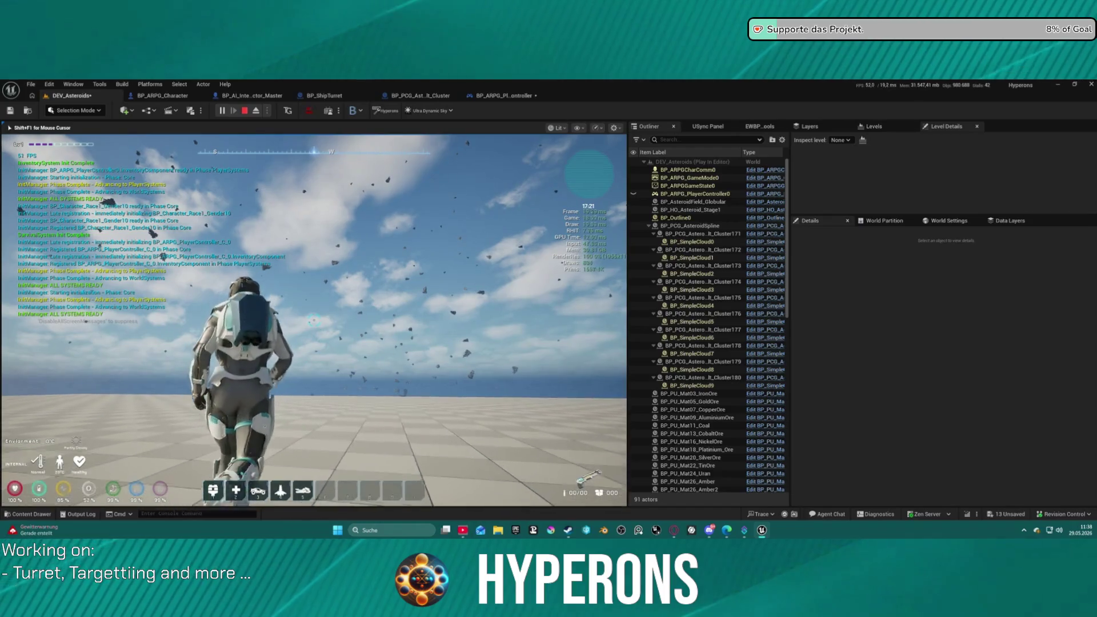
key("w")
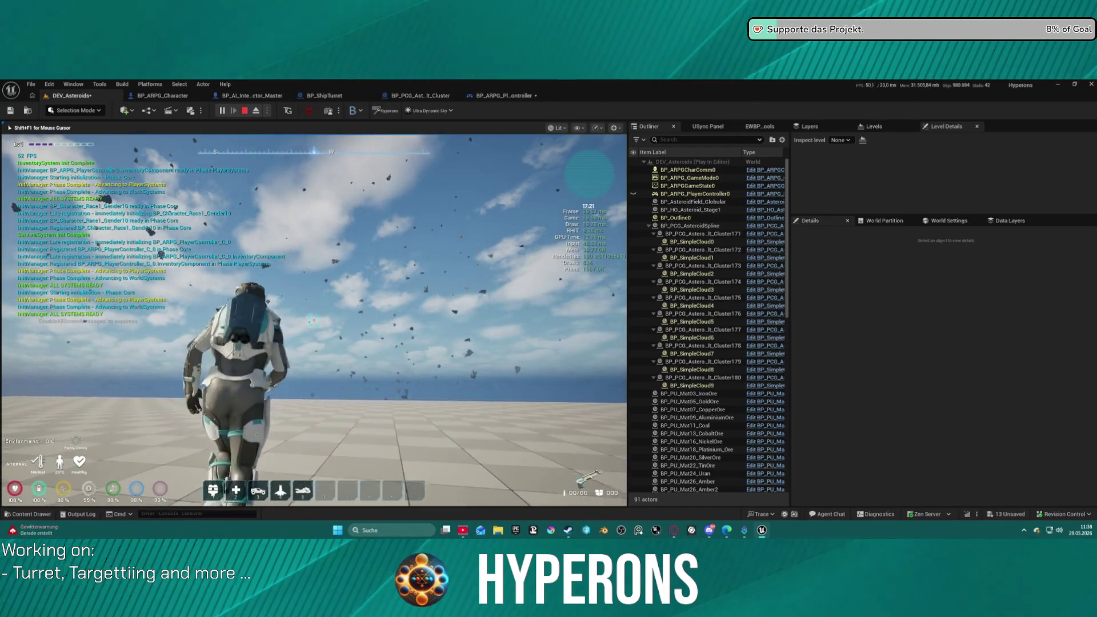
key("w")
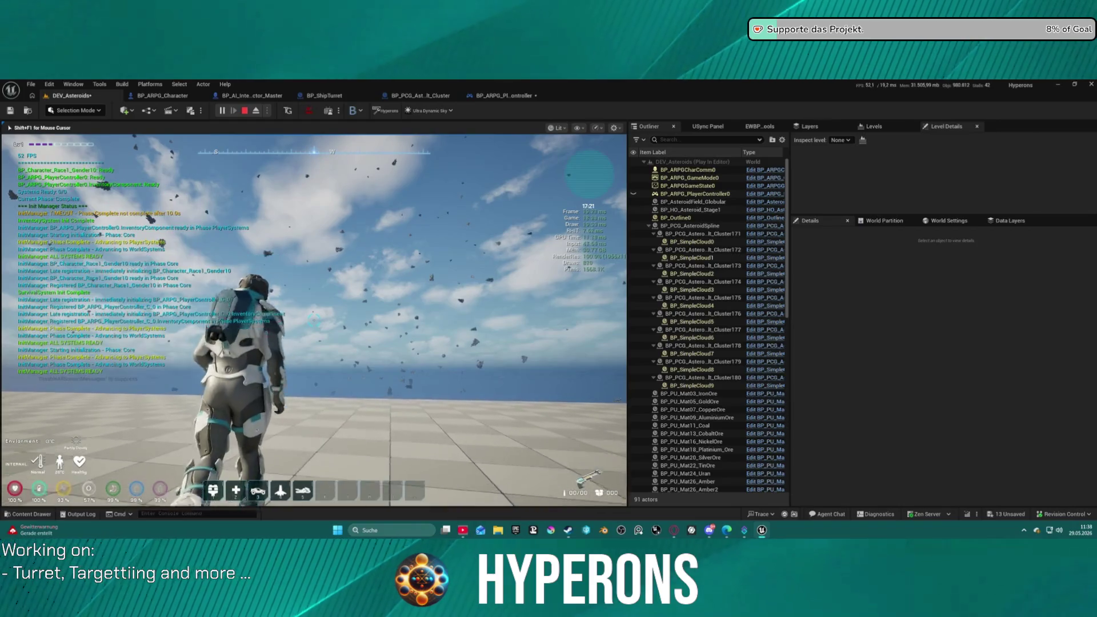
key("w")
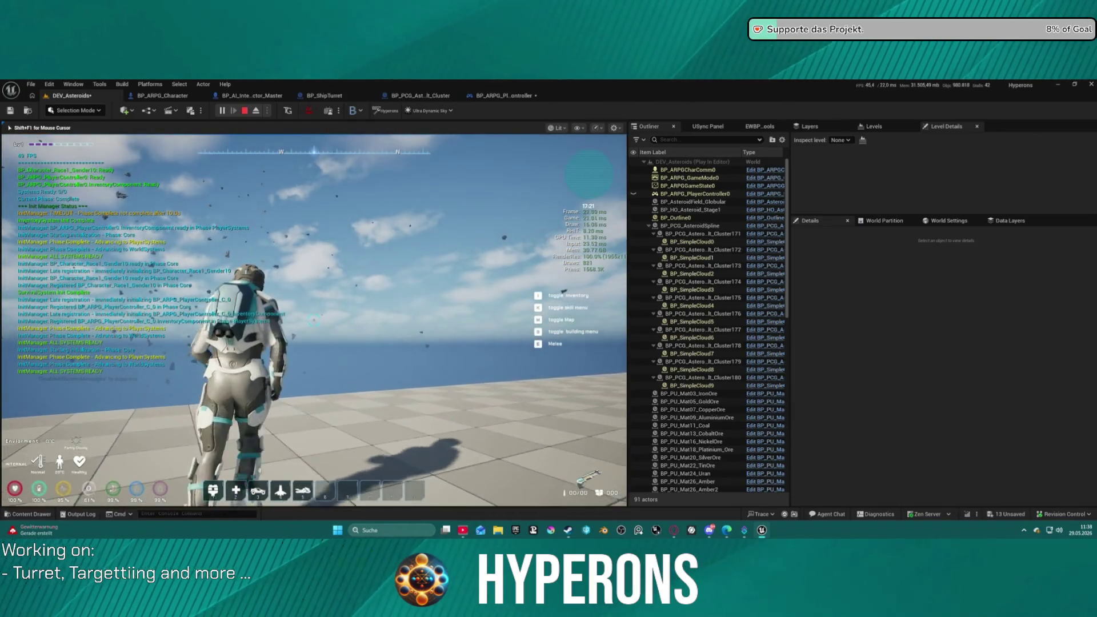
key("w")
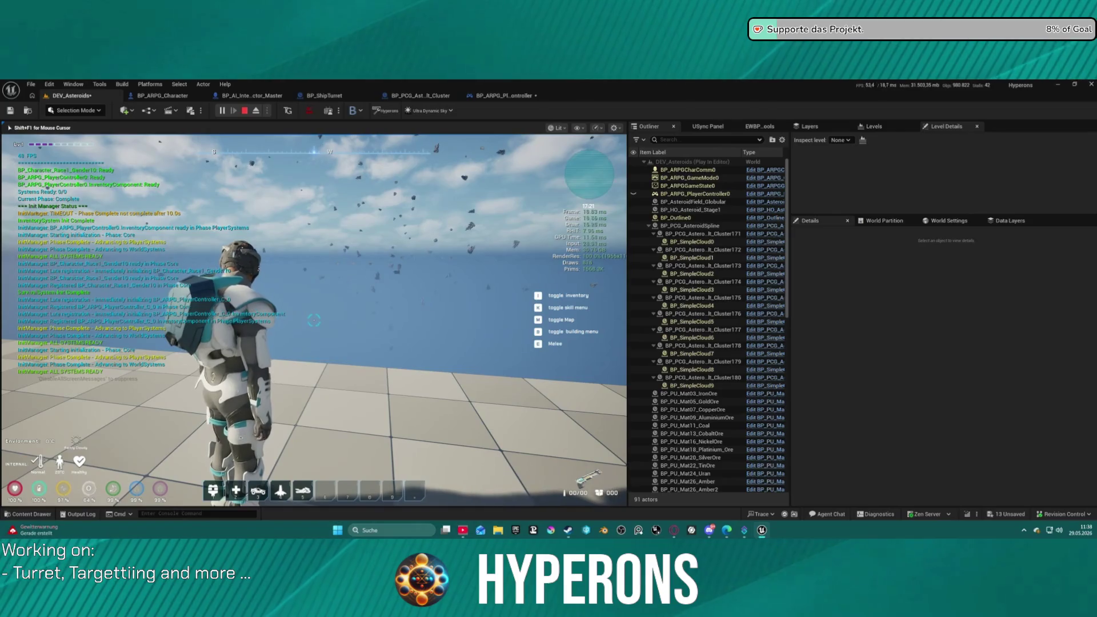
key("w")
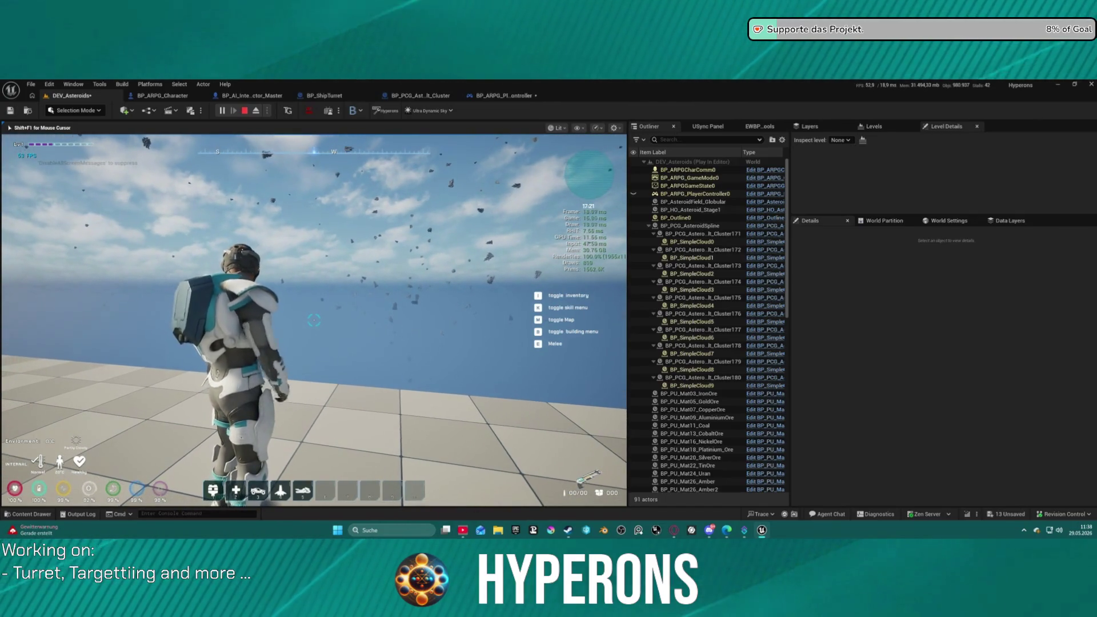
key("Escape")
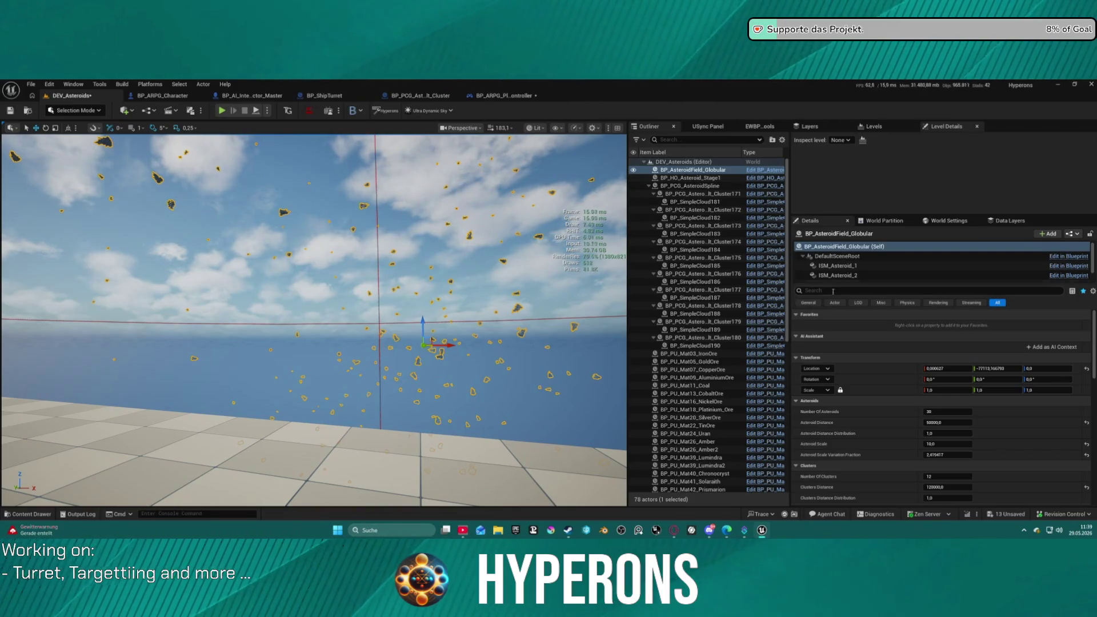
Search 'c50' in SM 1's mesh picker and set it to SM_C50_Fighter_Body.
scroll(965, 378, "down", 5)
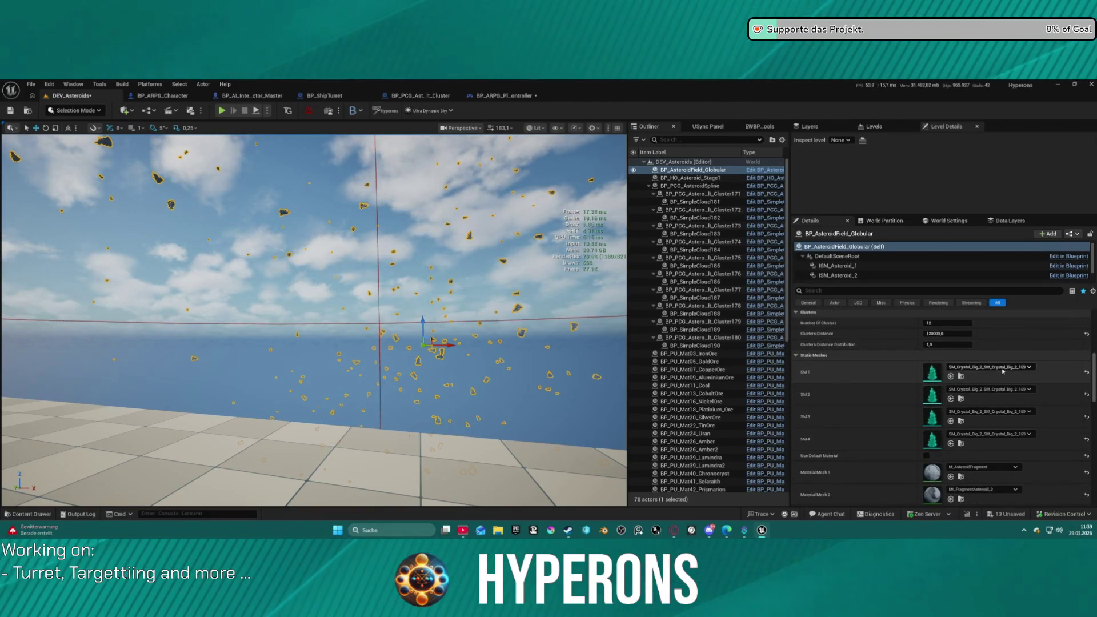
left_click(1003, 369)
scroll(1015, 306, "down", 5)
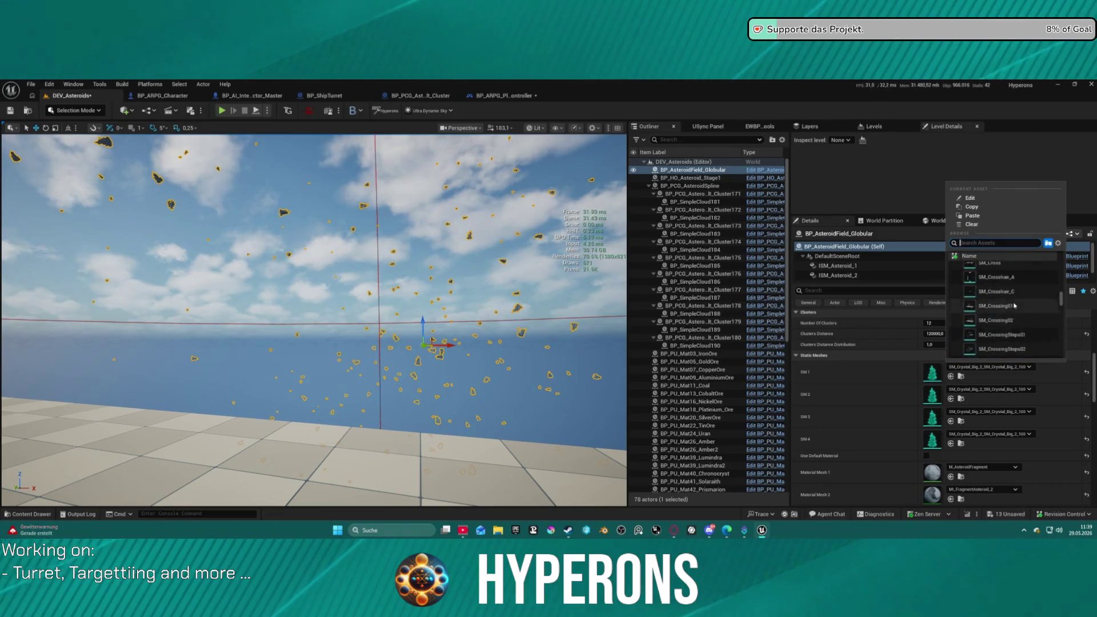
scroll(1015, 306, "up", 3)
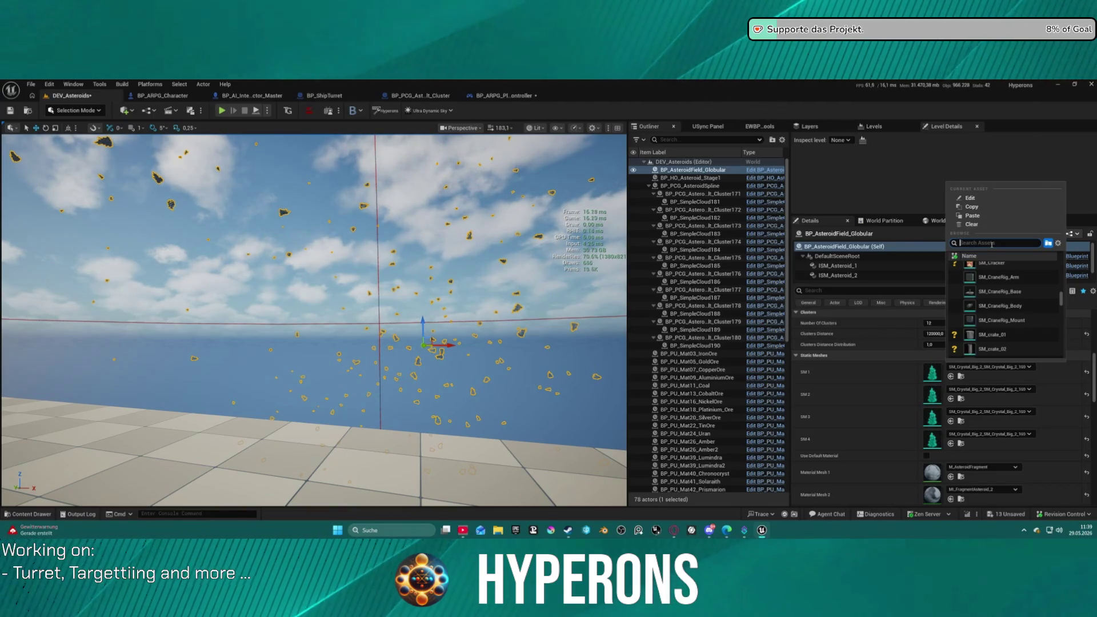
type("c5")
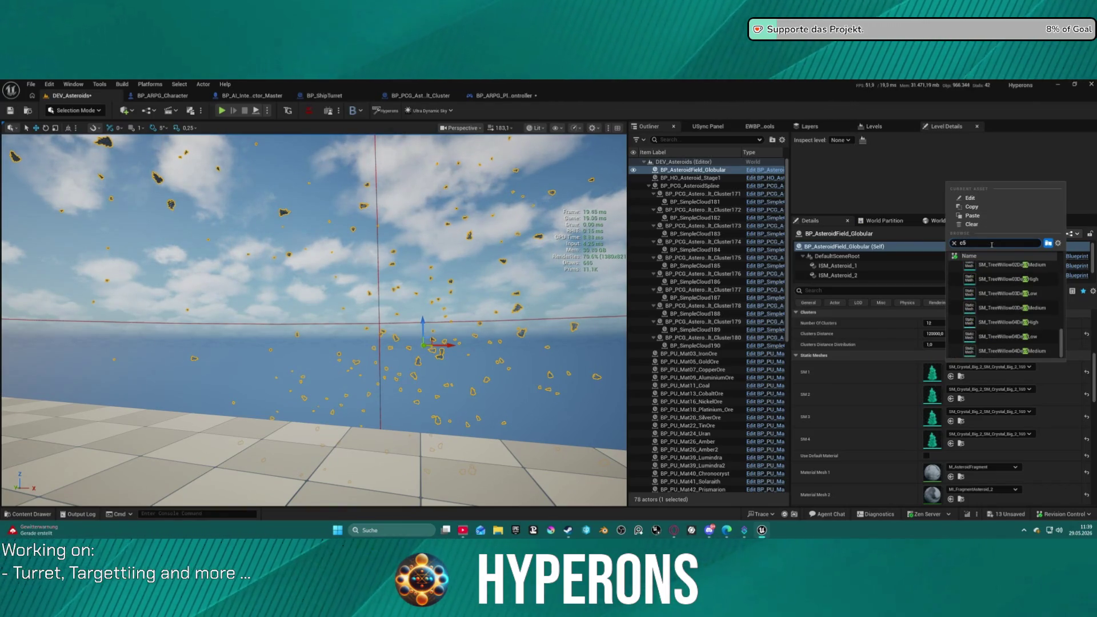
type("0")
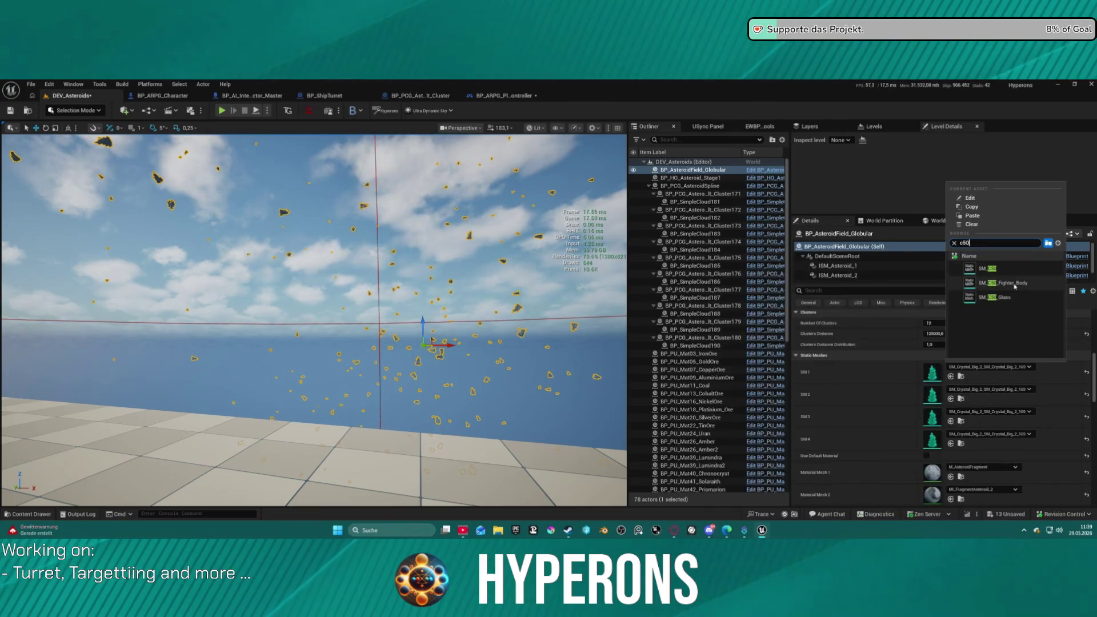
left_click(988, 286)
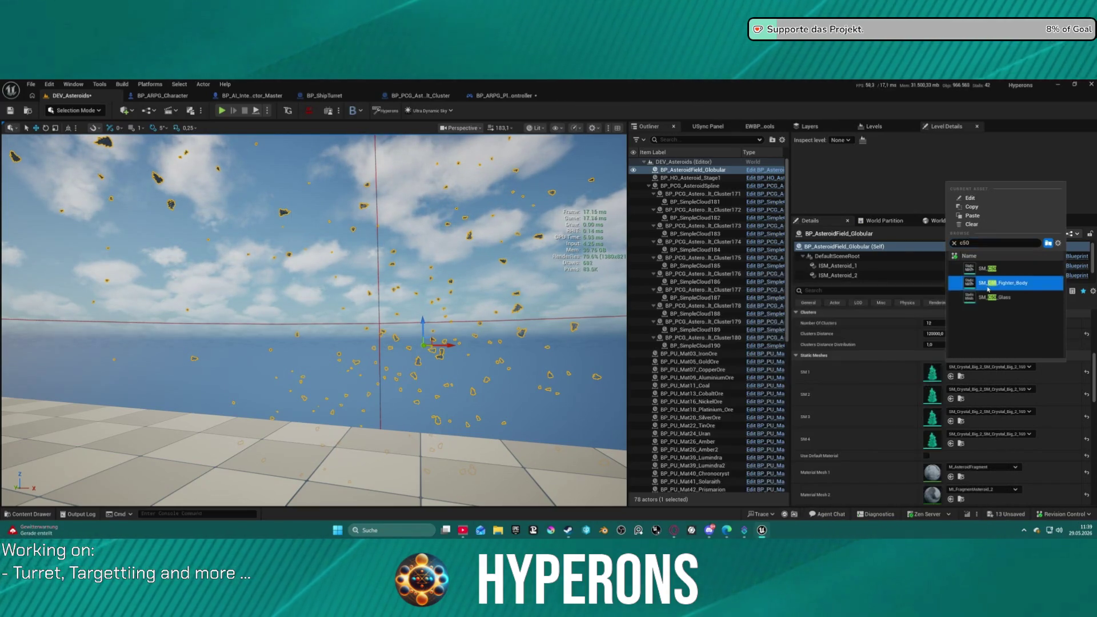
Copy the fighter mesh from SM 1 into SM 2, SM 3 and SM 4, then start Play.
right_click(863, 372, "shift")
left_click(862, 394, "shift")
left_click(863, 416, "shift")
left_click(862, 438, "shift")
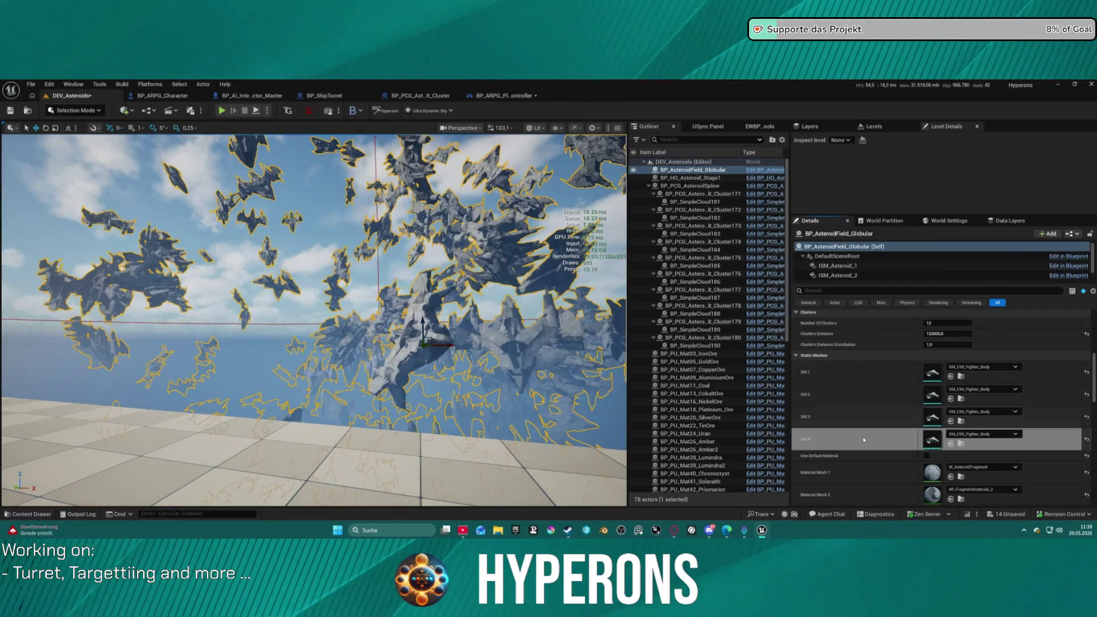
left_click(221, 110)
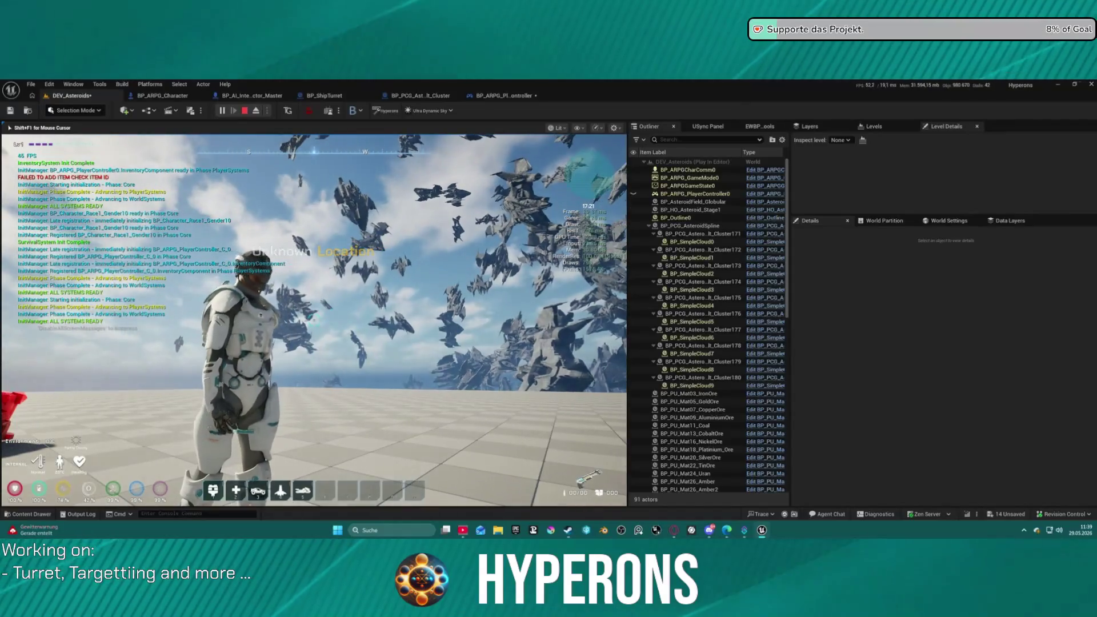
Walk forward through the fighter-filled field for about a minute, then end the session.
key("w")
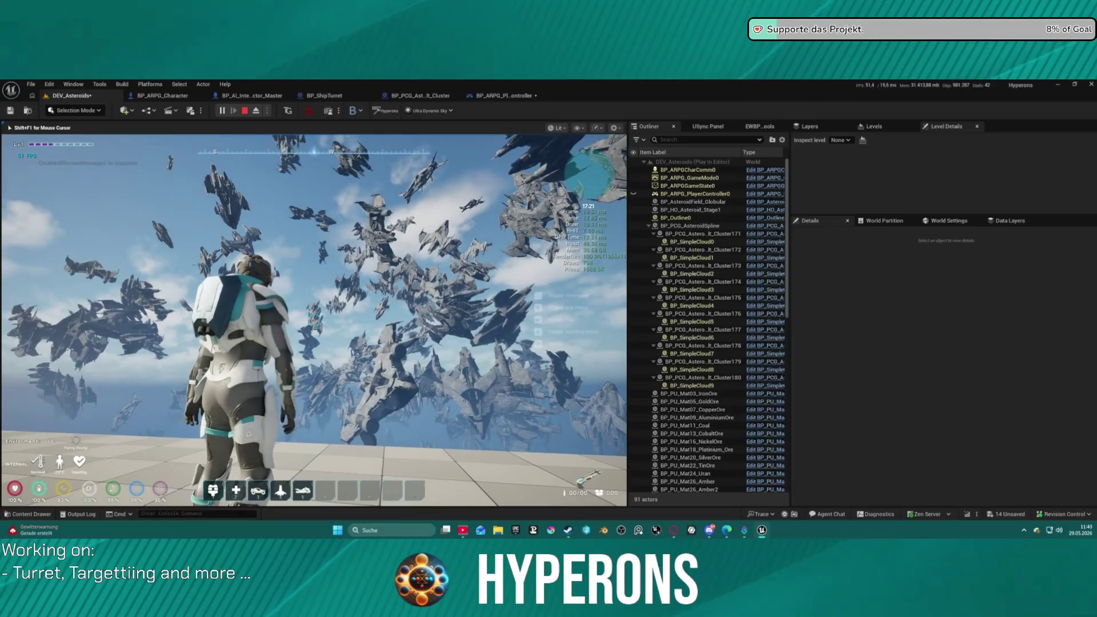
key("Escape")
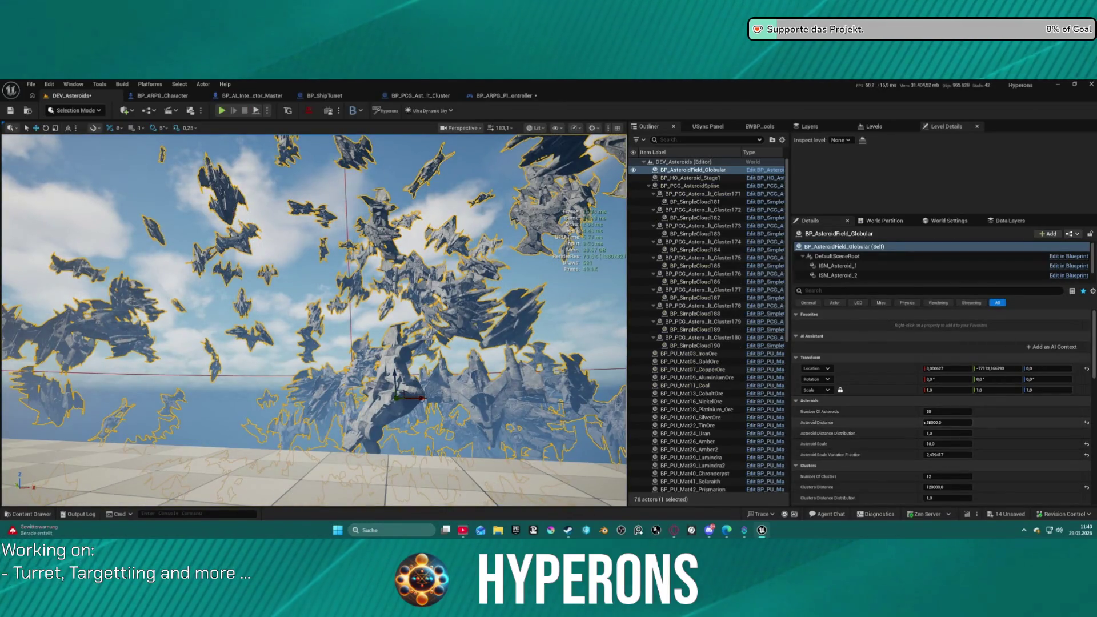
Raise Asteroid Distance, Distance Distribution to about 16.5, and scale variation to about 2.71.
mouse_move(939, 422)
left_mouse_down()
mouse_move(983, 421)
mouse_move(944, 412)
left_mouse_up()
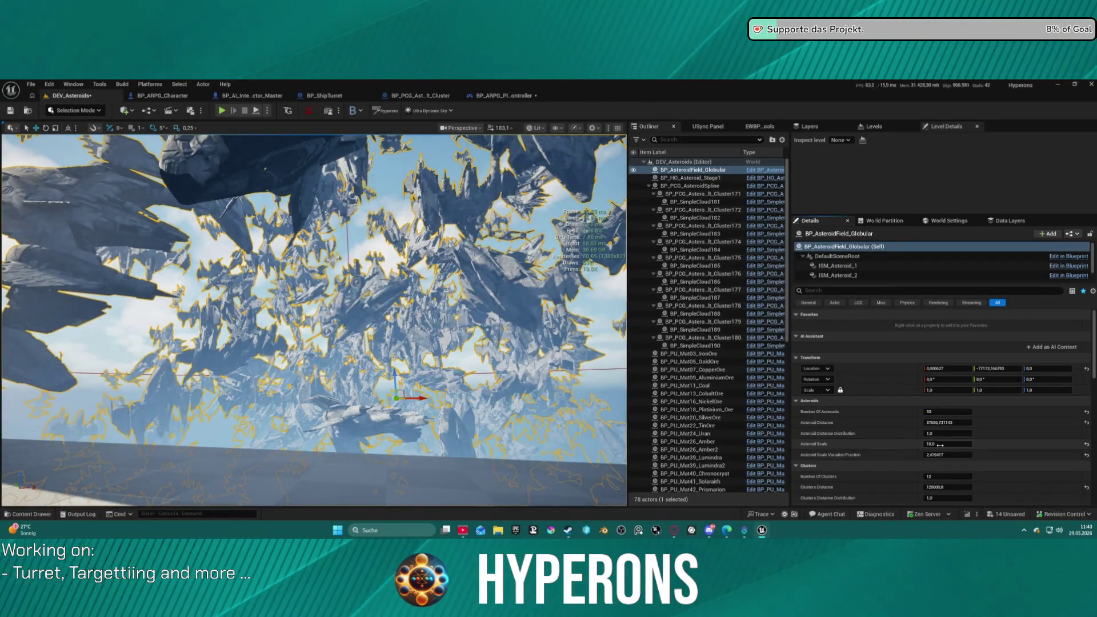
left_click_drag(944, 435, 971, 435)
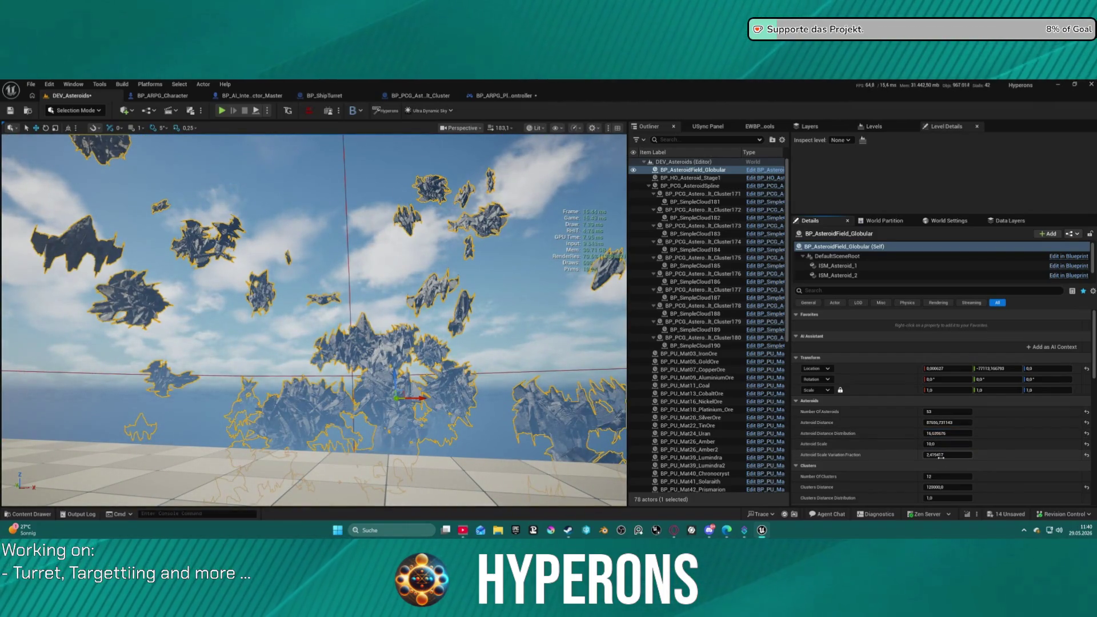
mouse_move(947, 456)
left_mouse_down()
mouse_move(960, 456)
mouse_move(924, 489)
mouse_move(974, 487)
mouse_move(954, 474)
left_mouse_up()
mouse_move(449, 343)
left_mouse_down()
mouse_move(449, 257)
mouse_move(449, 332)
left_mouse_up()
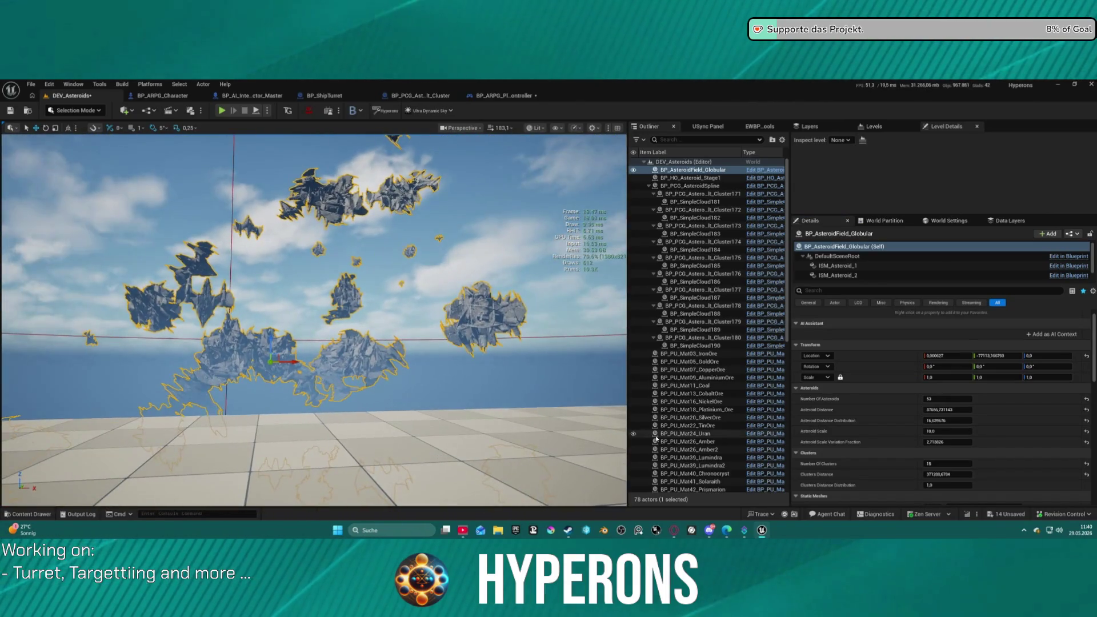
Set Clusters Distance to 150000 and start a play test with Alt+P.
left_click(937, 474)
type("150000")
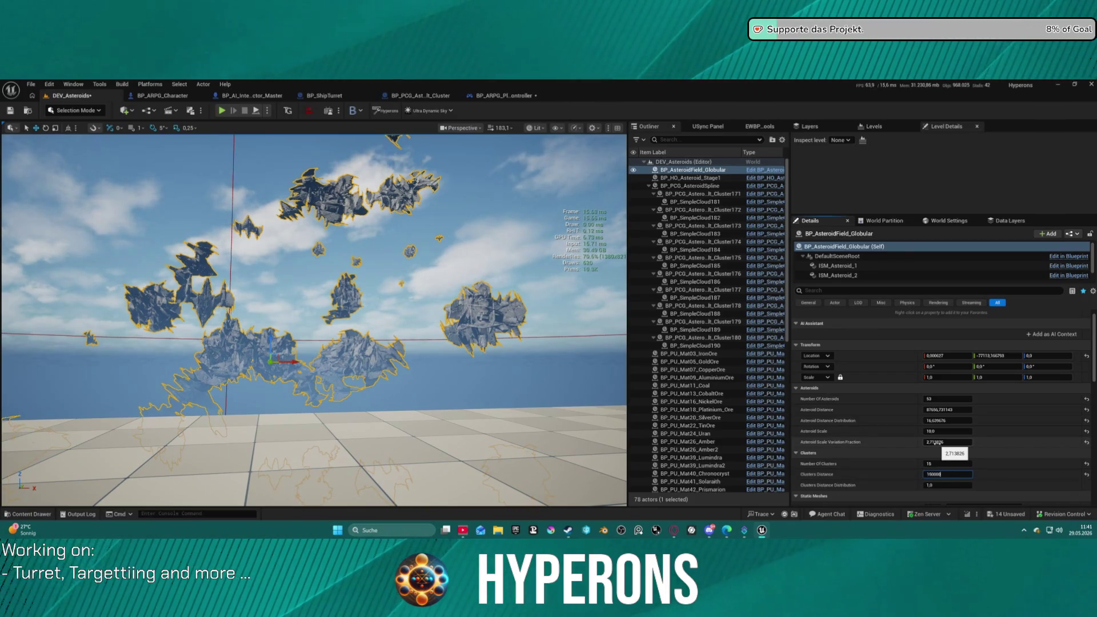
key("Return")
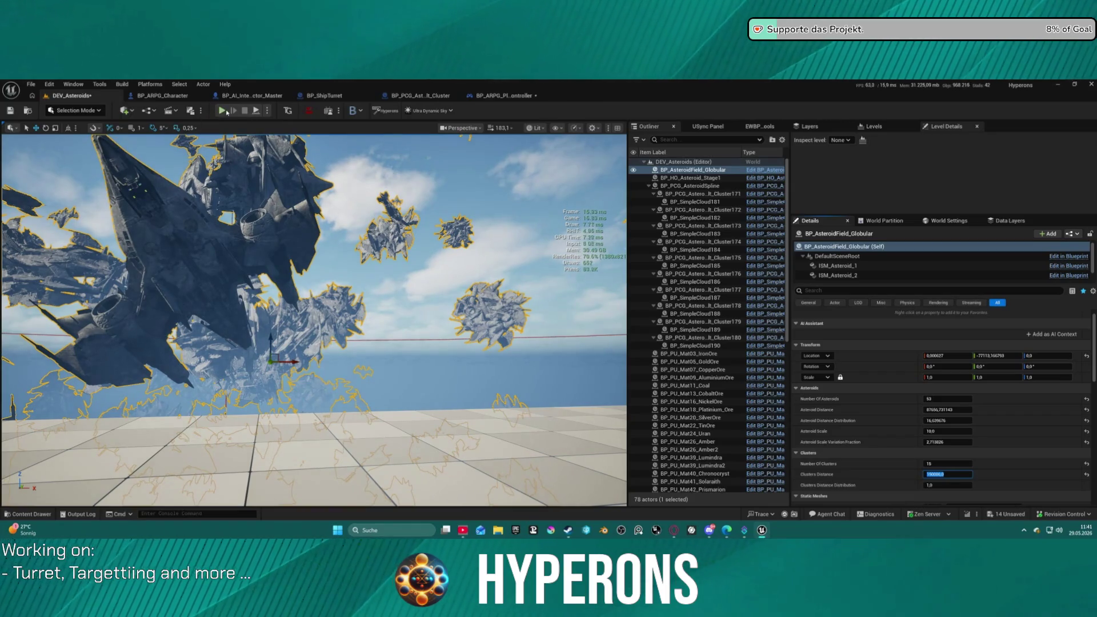
key("alt+p")
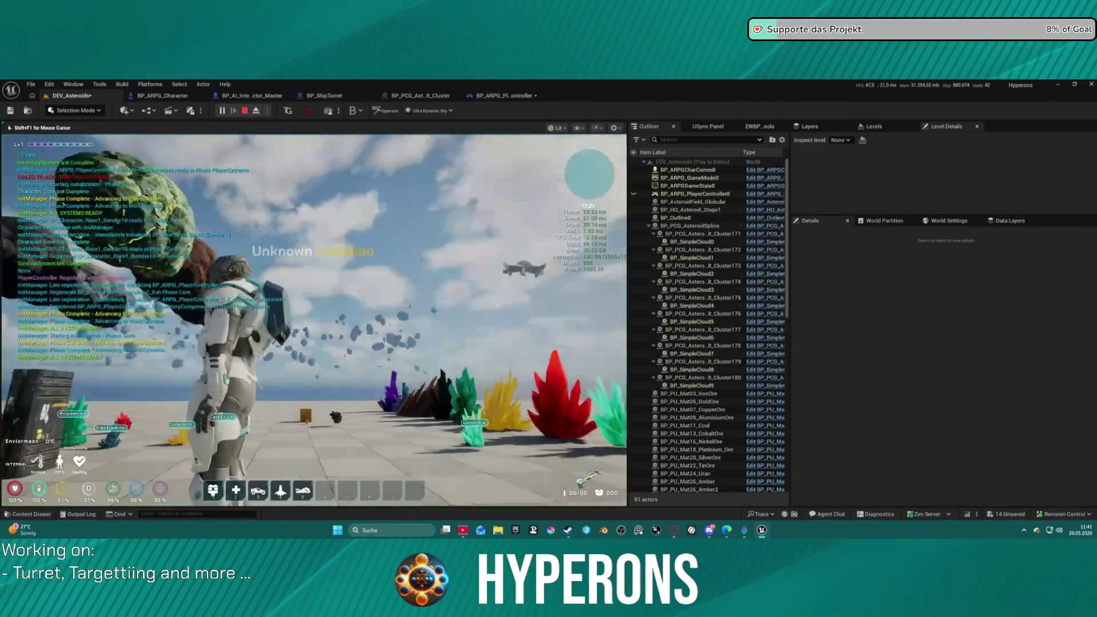
Run off the platform and skydive toward the asteroid and ship cluster, then stop playing.
key("w")
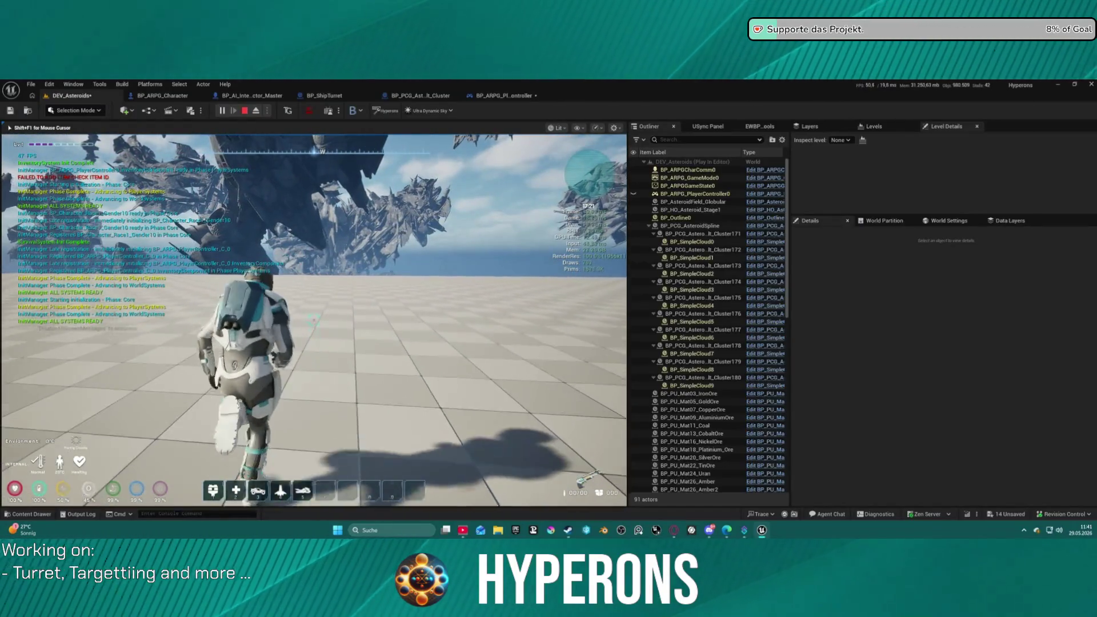
key("w")
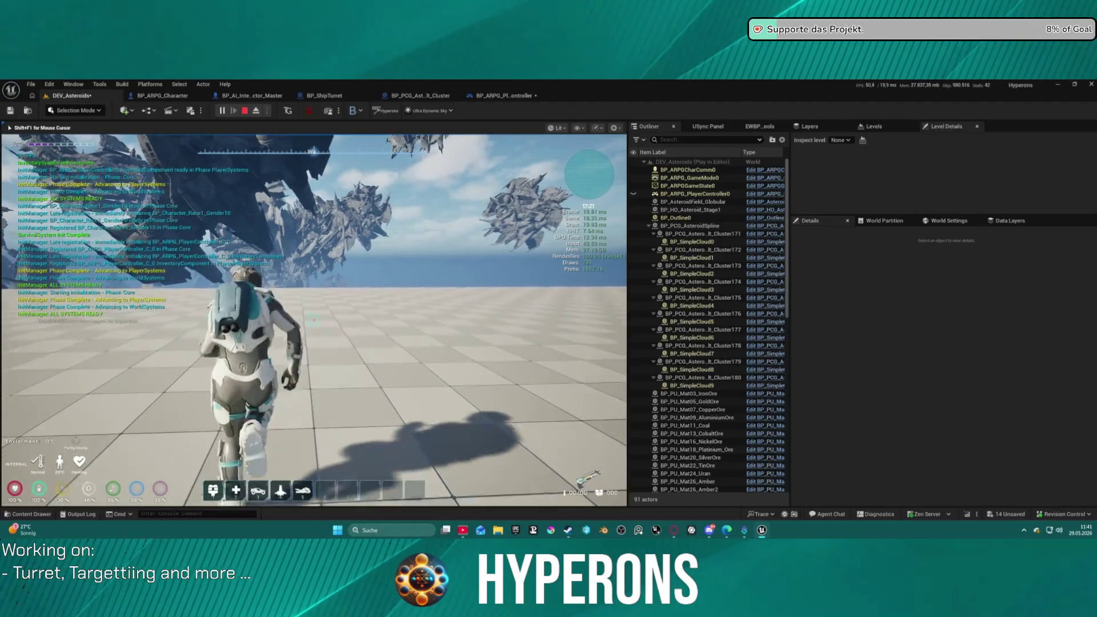
key("w")
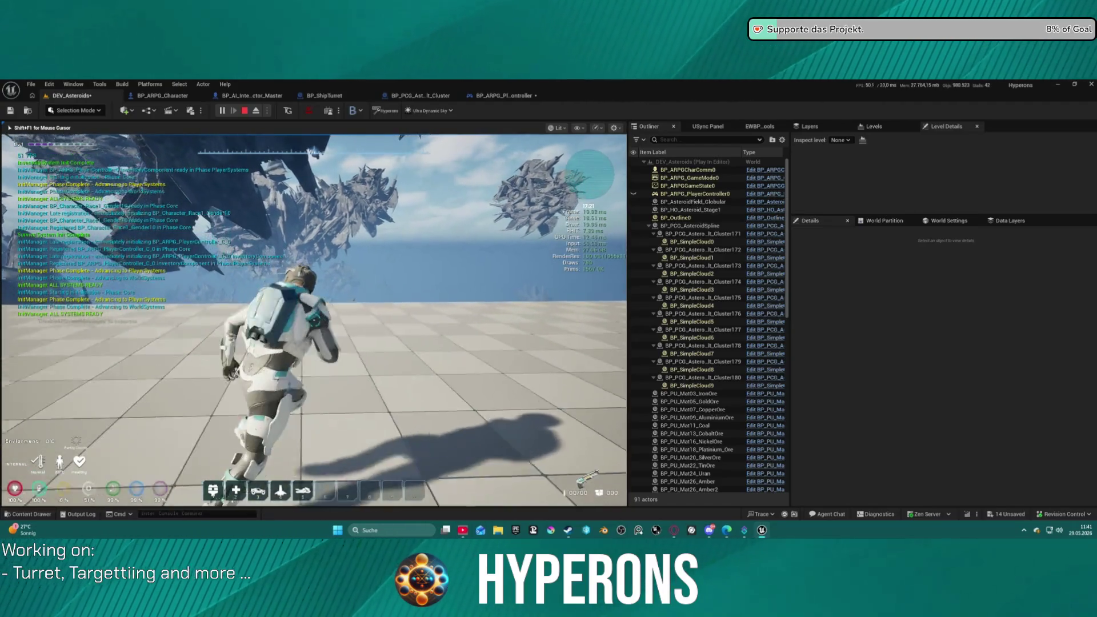
key("w")
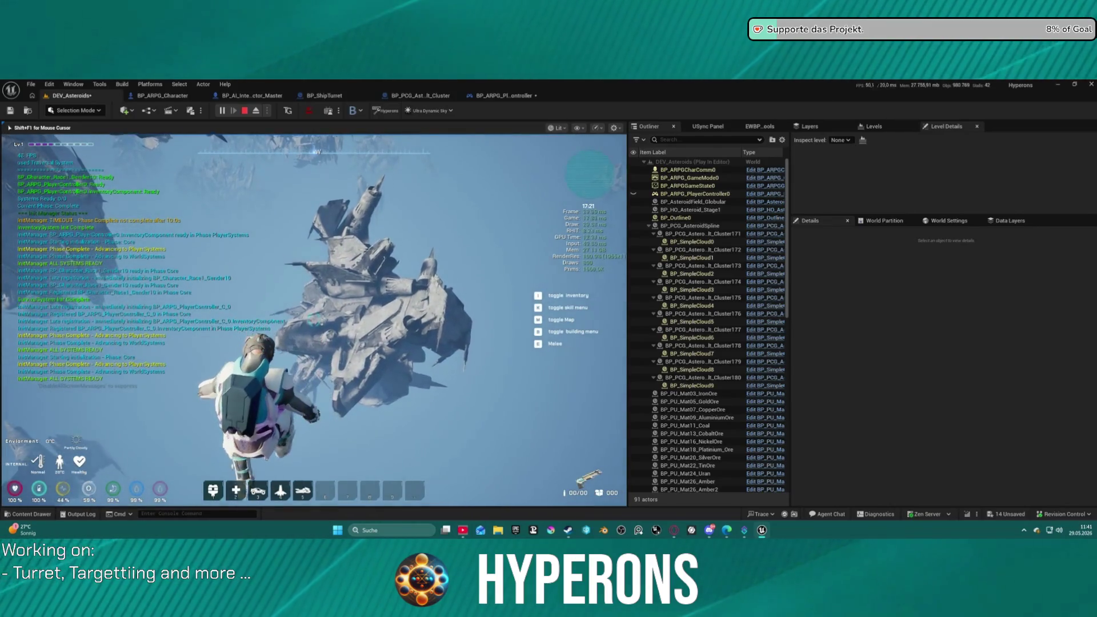
key("w")
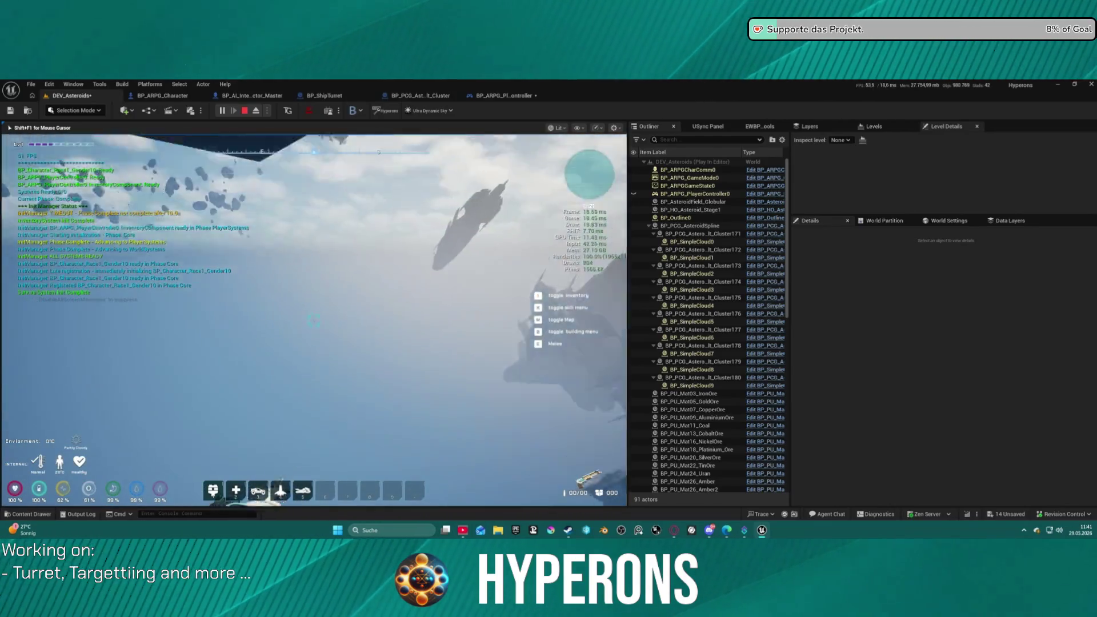
key("w")
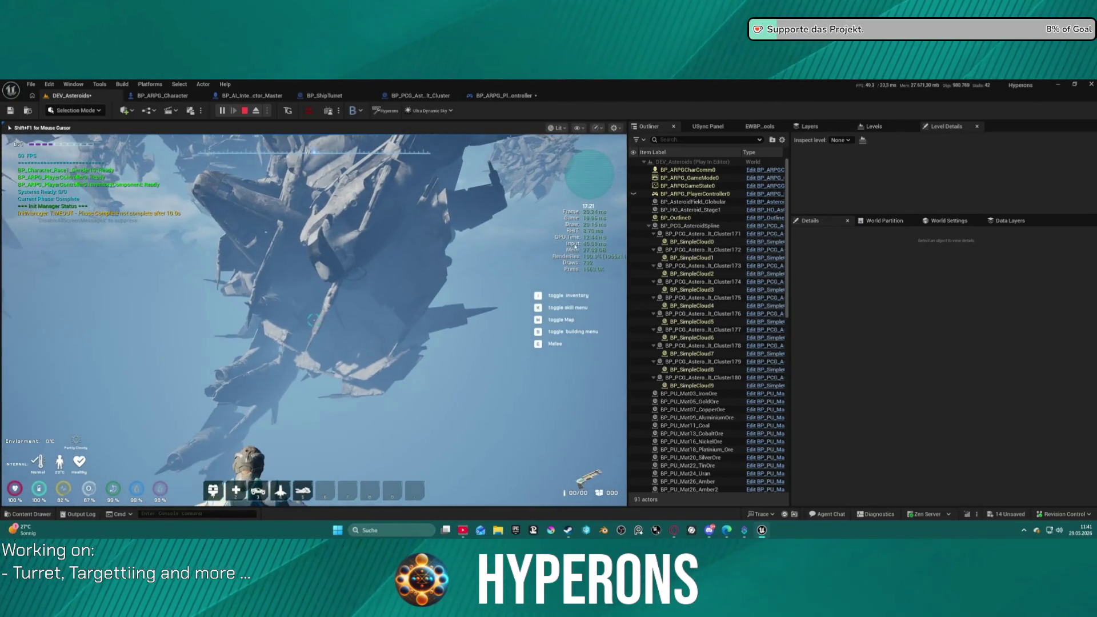
key("Escape")
scroll(314, 319, "down", 5)
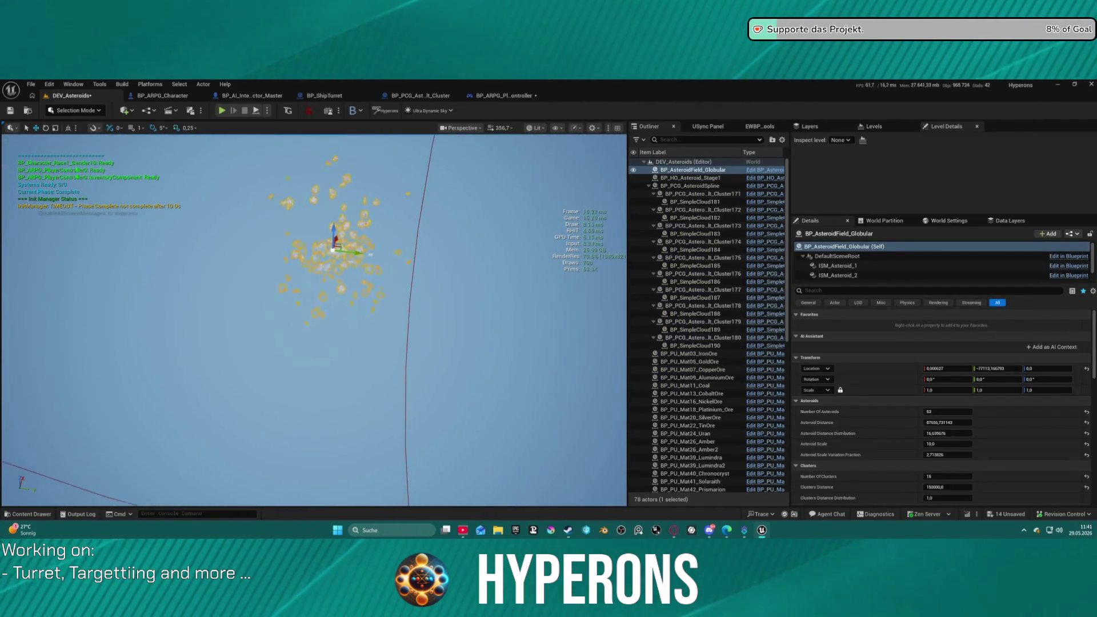
Raise the globular field's Number of Asteroids from 53 to 200, then to 500.
scroll(441, 260, "up", 6)
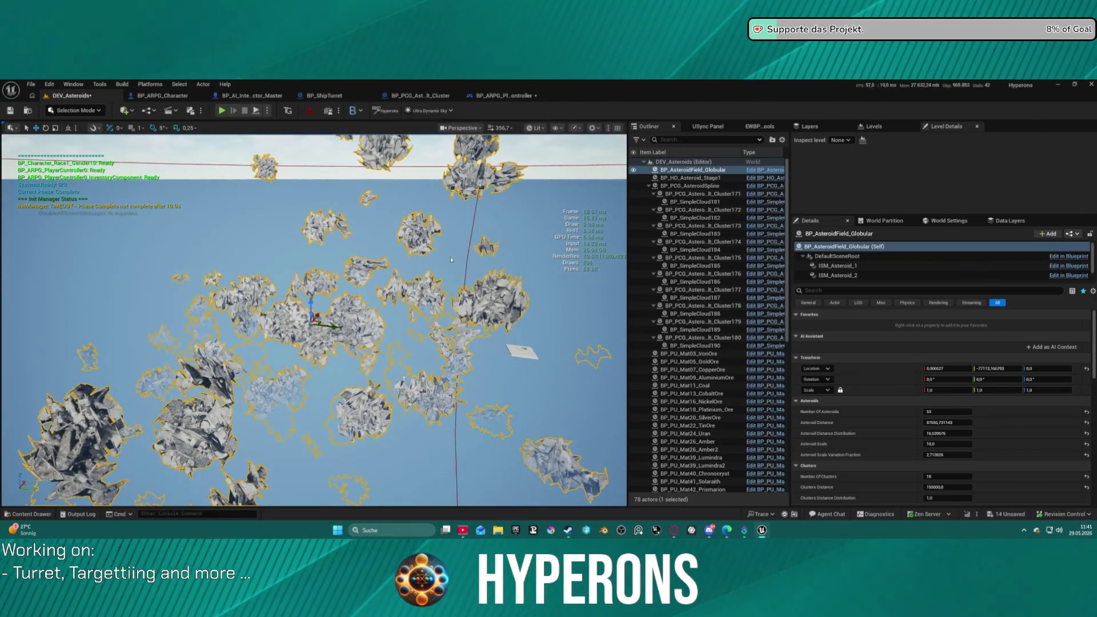
left_click(944, 411)
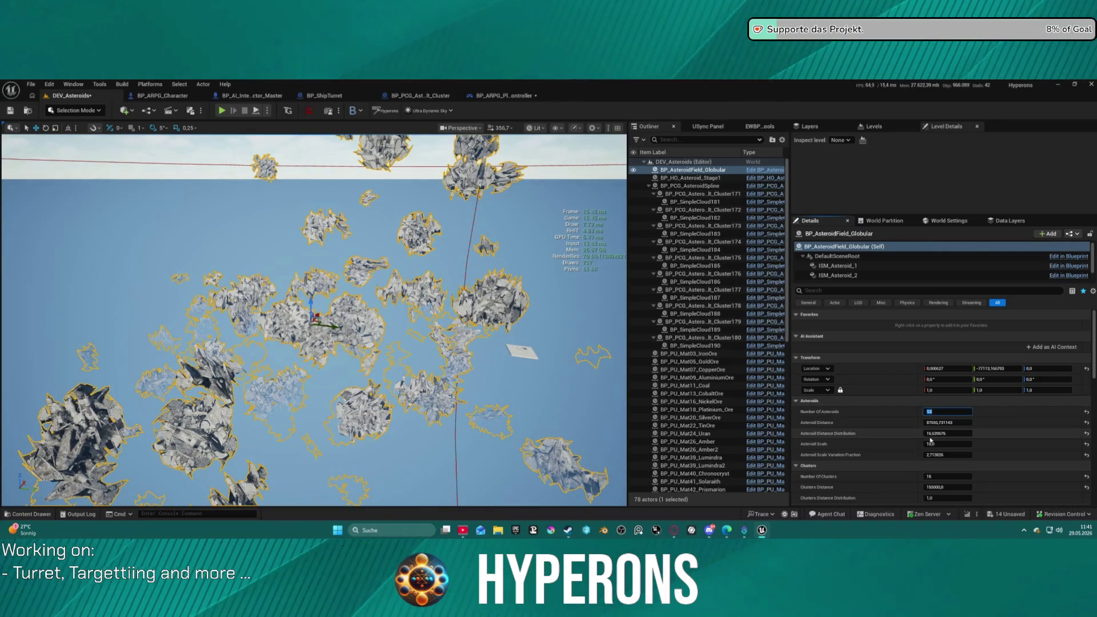
type("200")
key("Return")
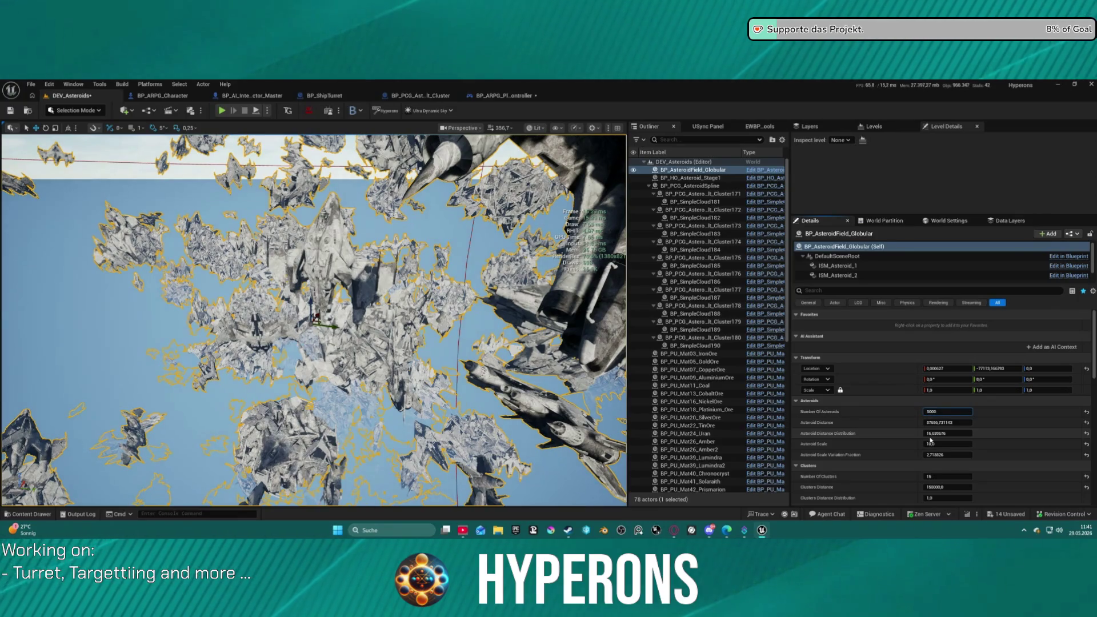
key("BackSpace")
key("Return")
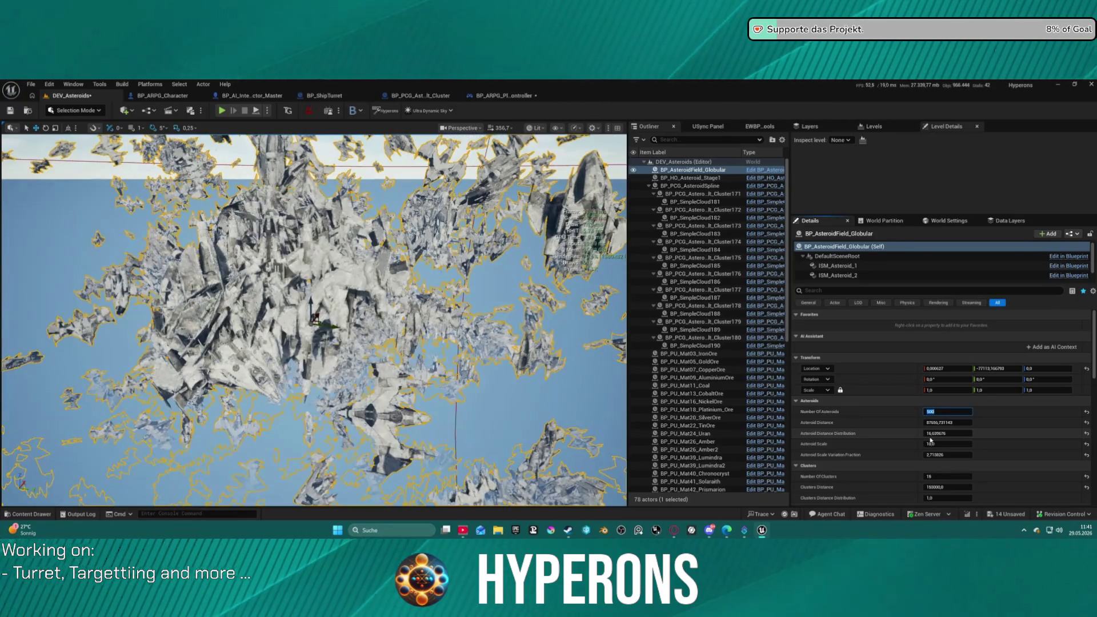
Save all changes with Ctrl+Shift+S, checking out the modified assets.
key("ctrl+shift+s")
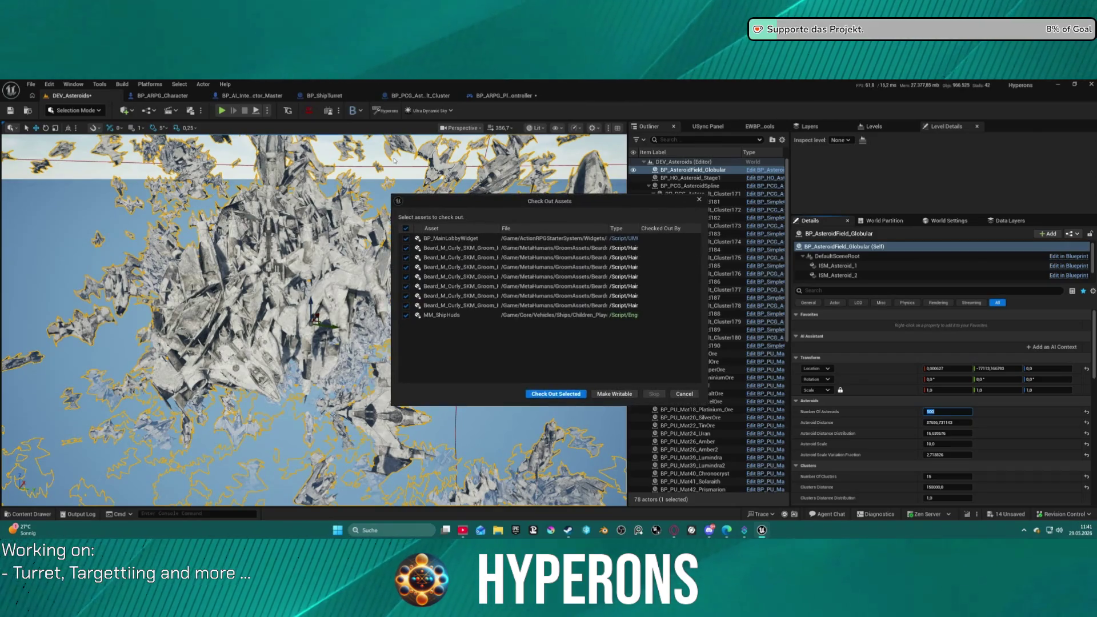
left_click(556, 394)
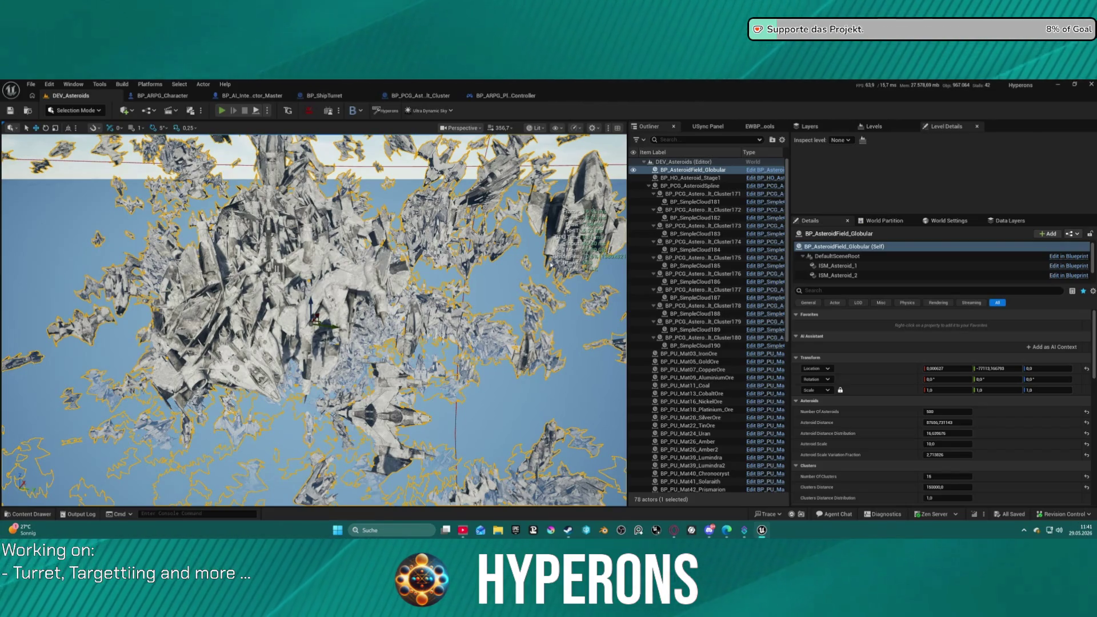
Play-test the 500-asteroid level by running around the platform, then stop playing.
key("alt+p")
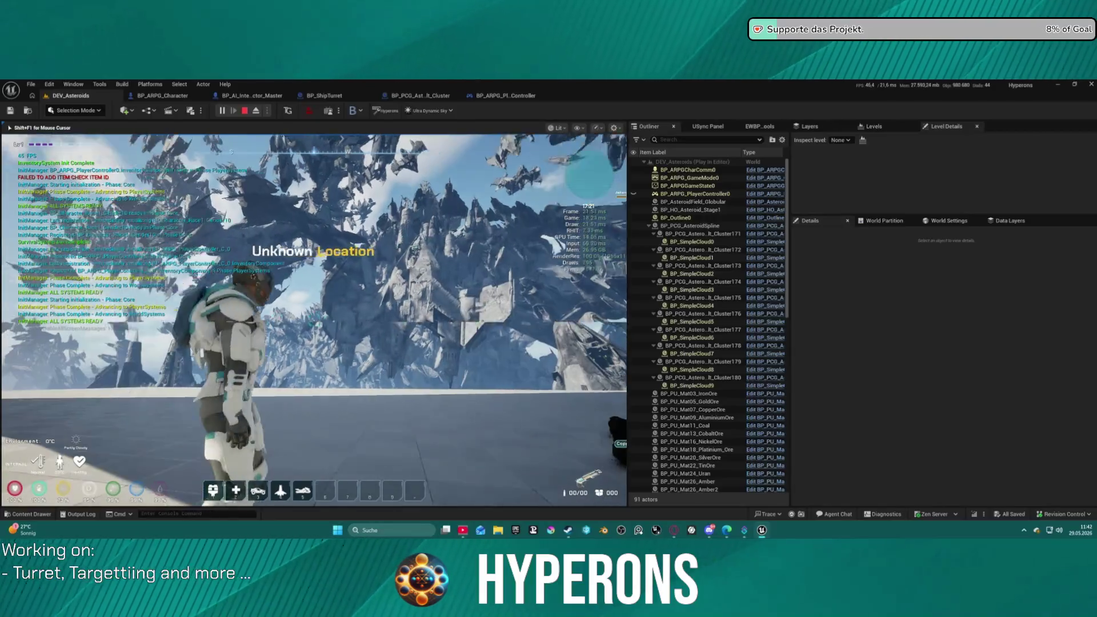
key("w")
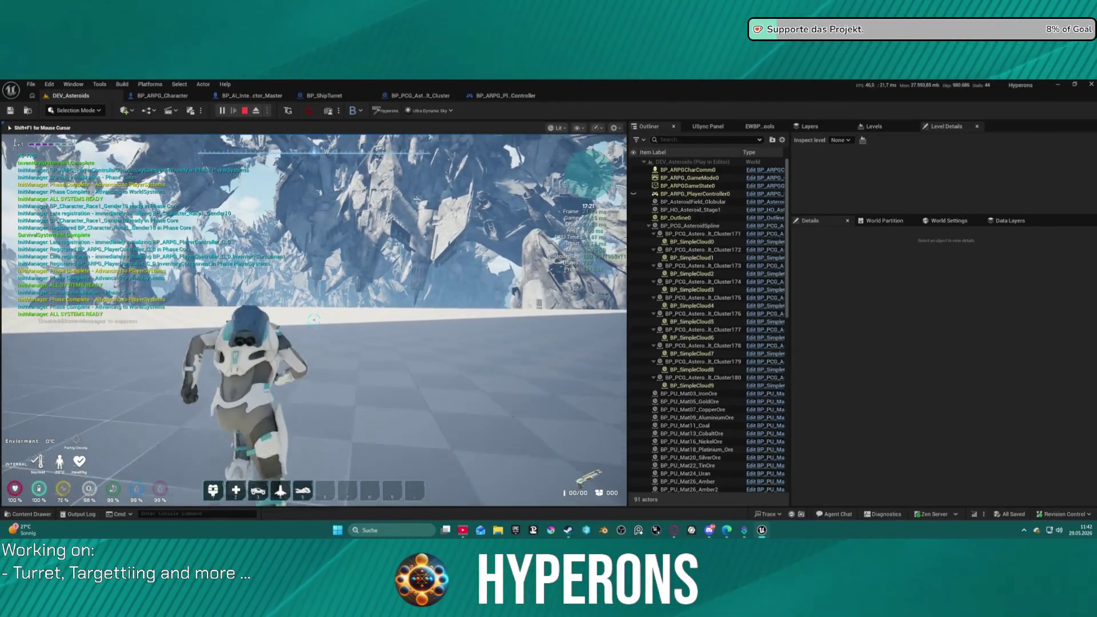
key("w")
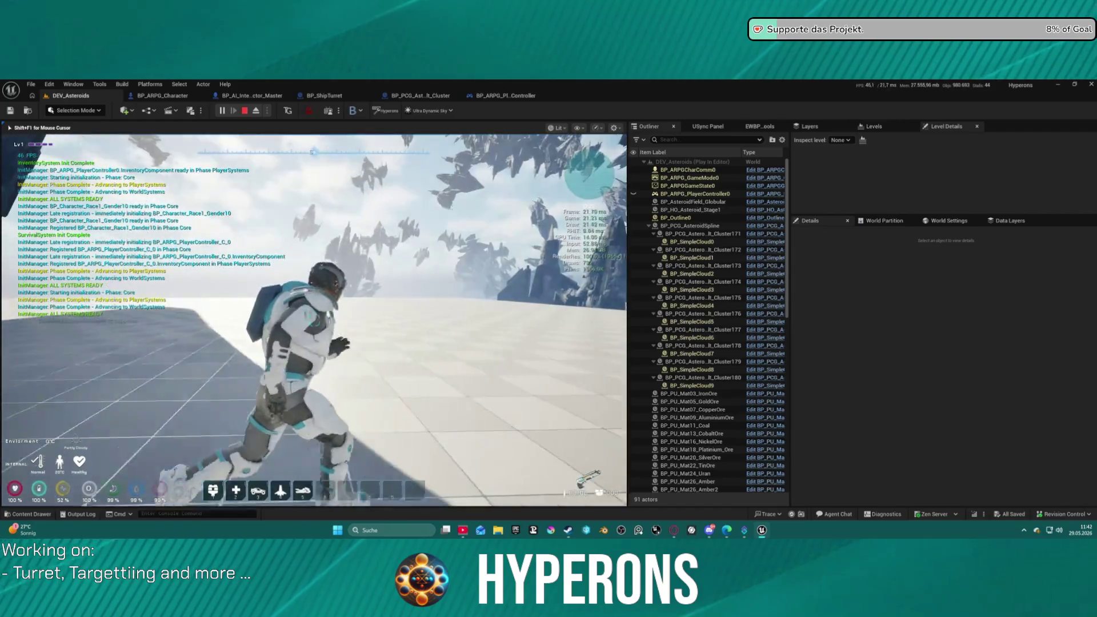
key("w")
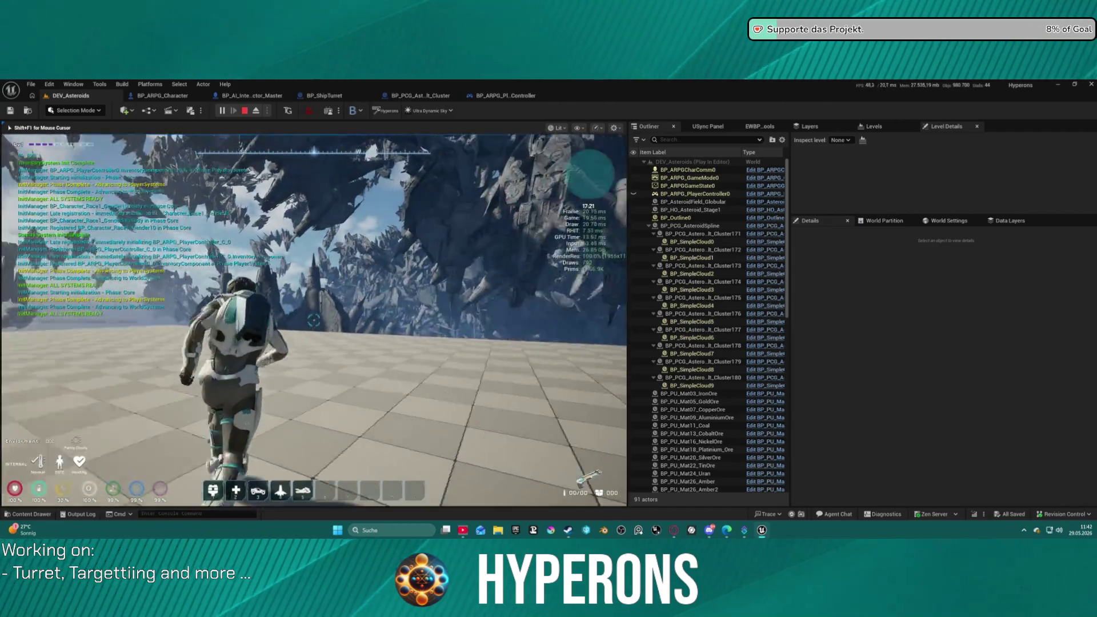
key("w")
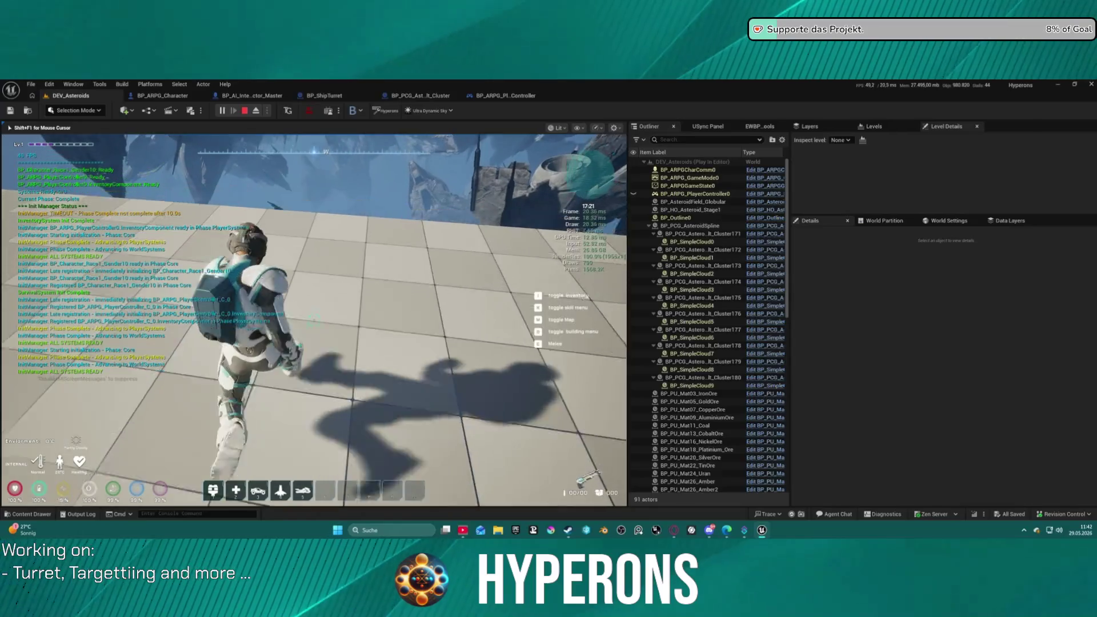
key("w")
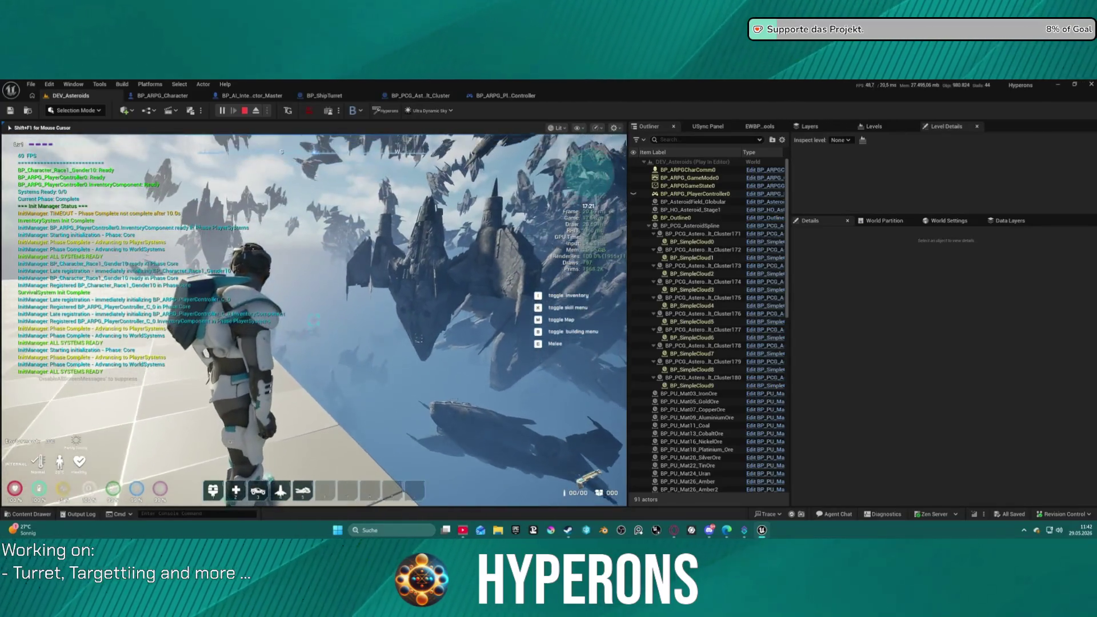
key("w")
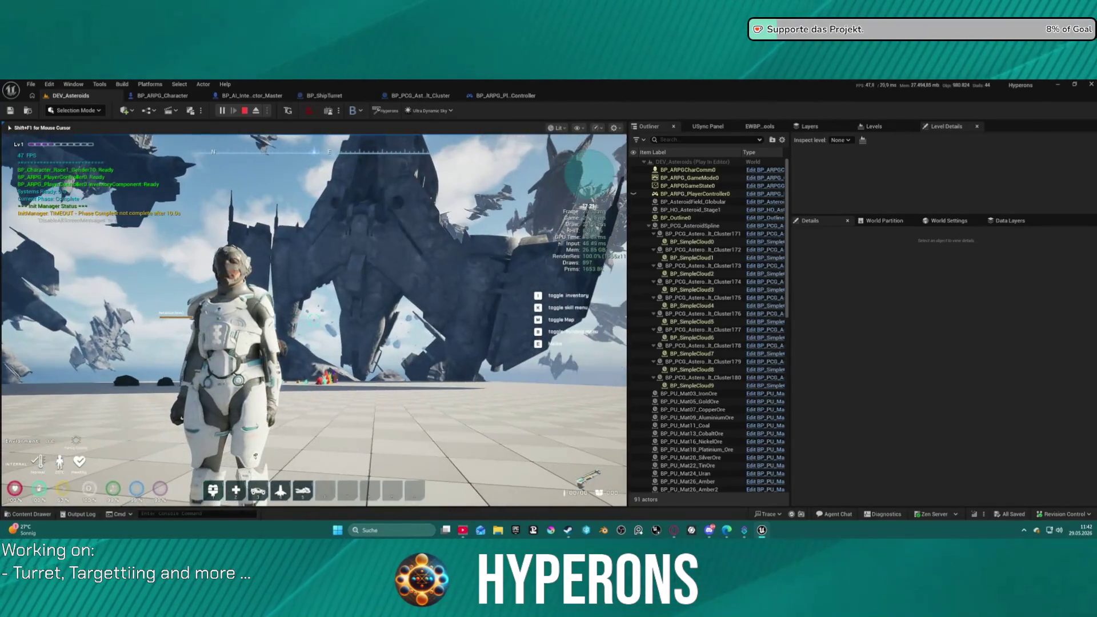
key("w")
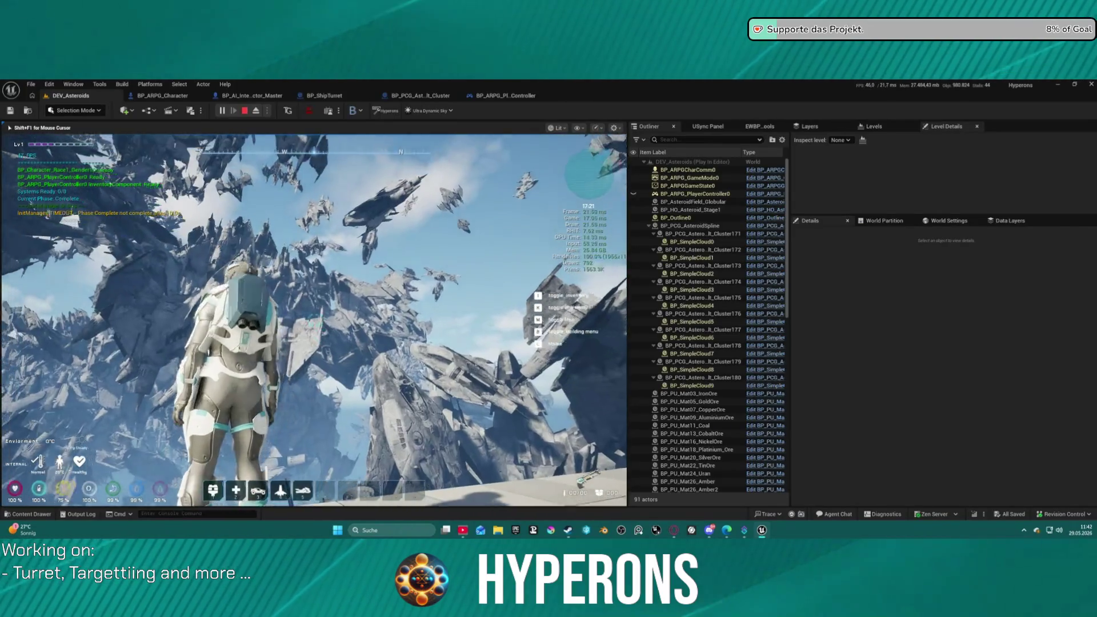
key("Escape")
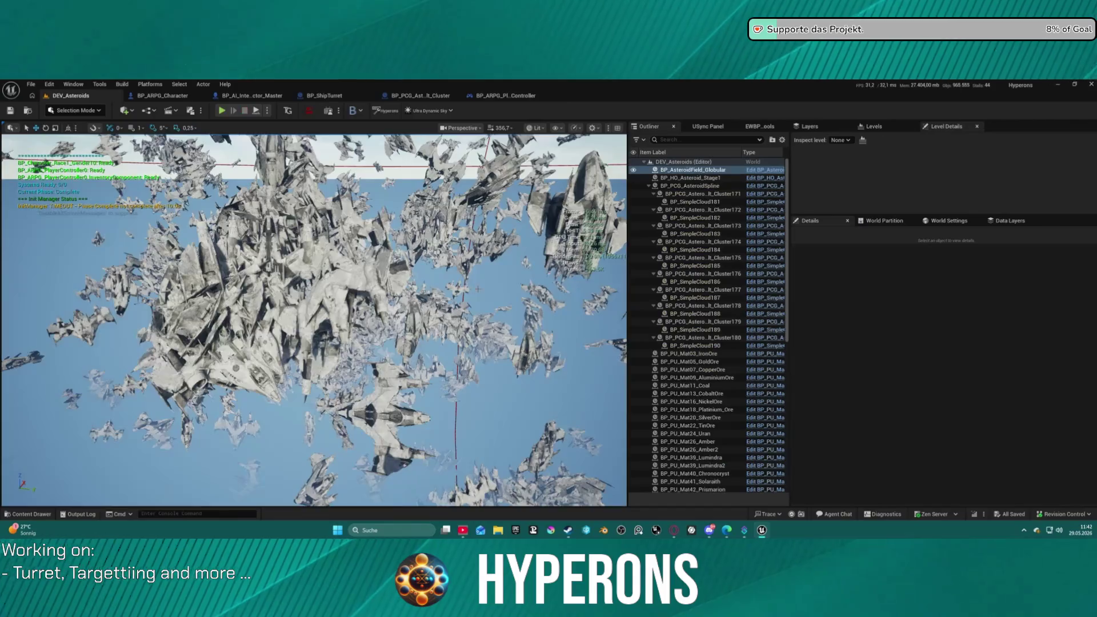
Delete the globular asteroid field from the level and open the Content Drawer.
key("Delete")
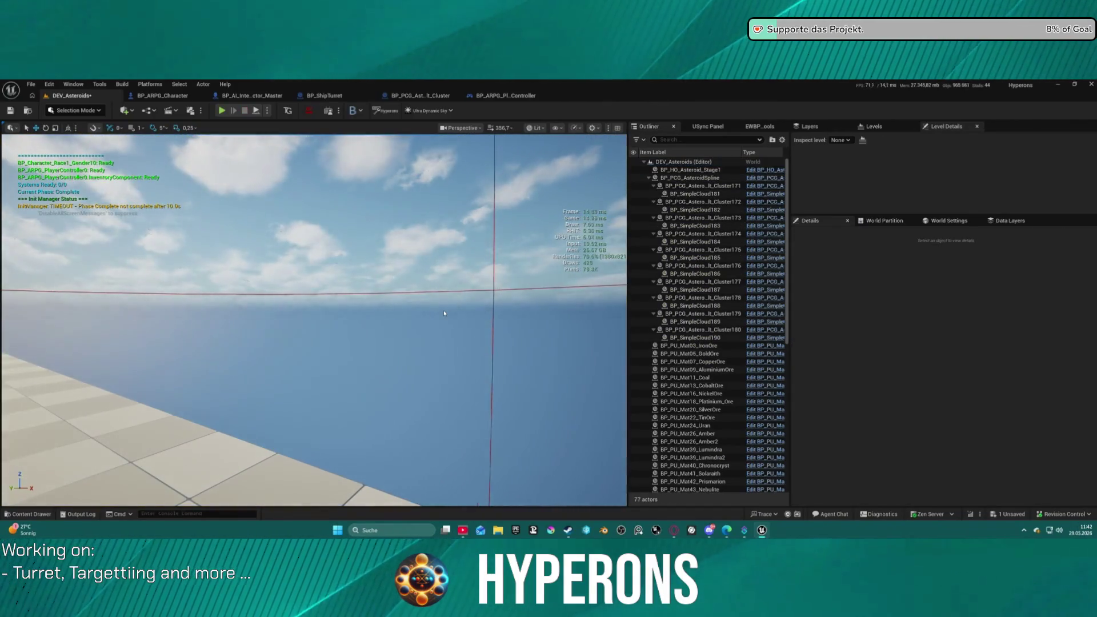
key("ctrl+space")
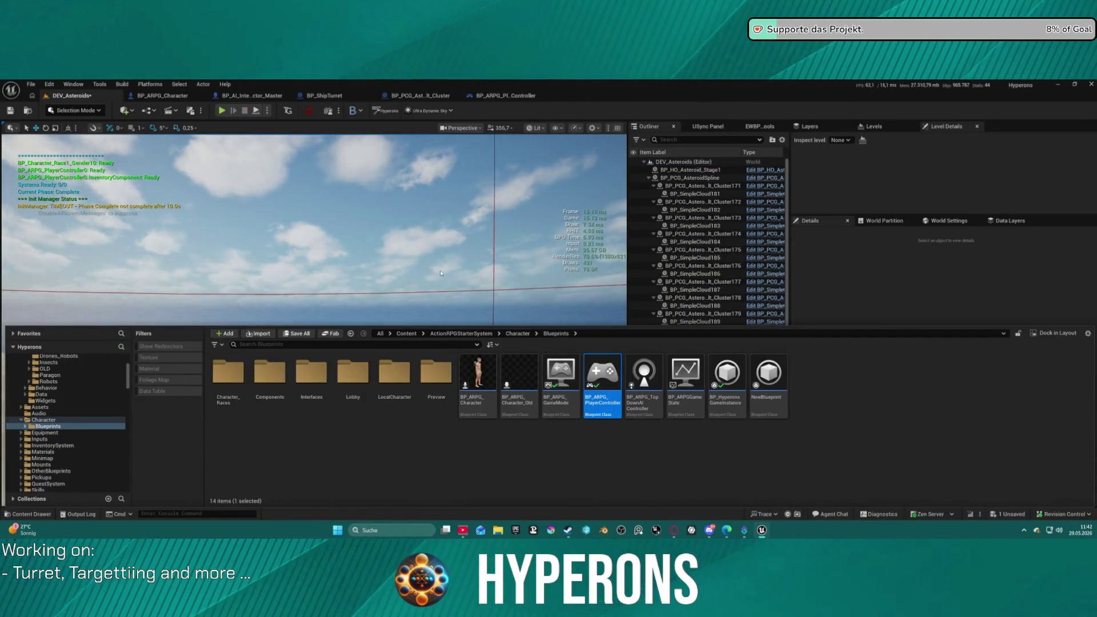
scroll(76, 407, "down", 10)
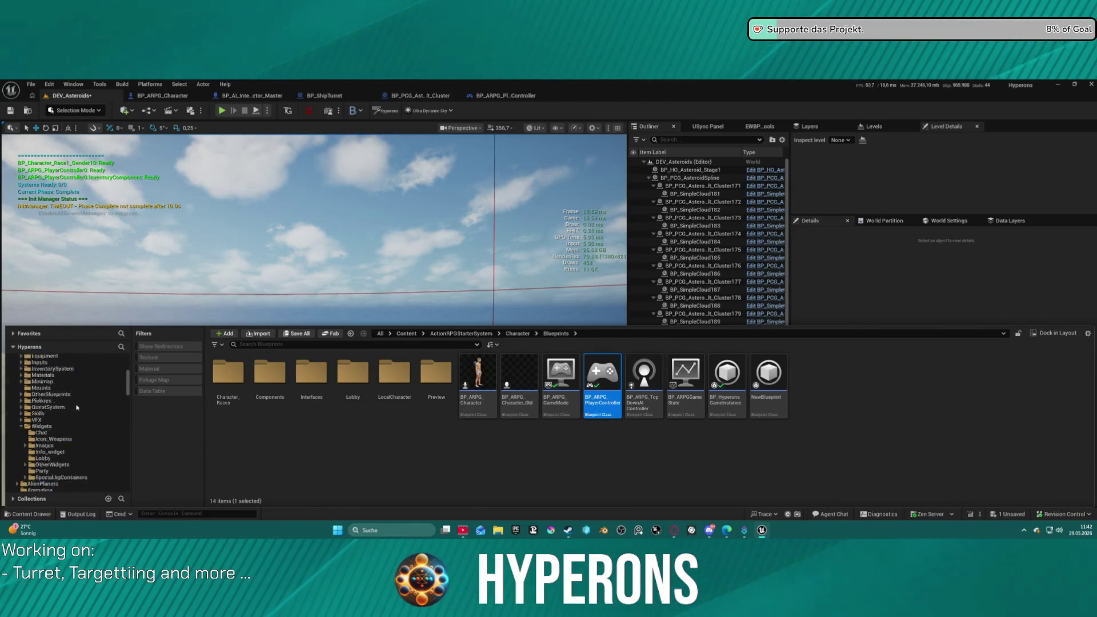
scroll(82, 406, "down", 8)
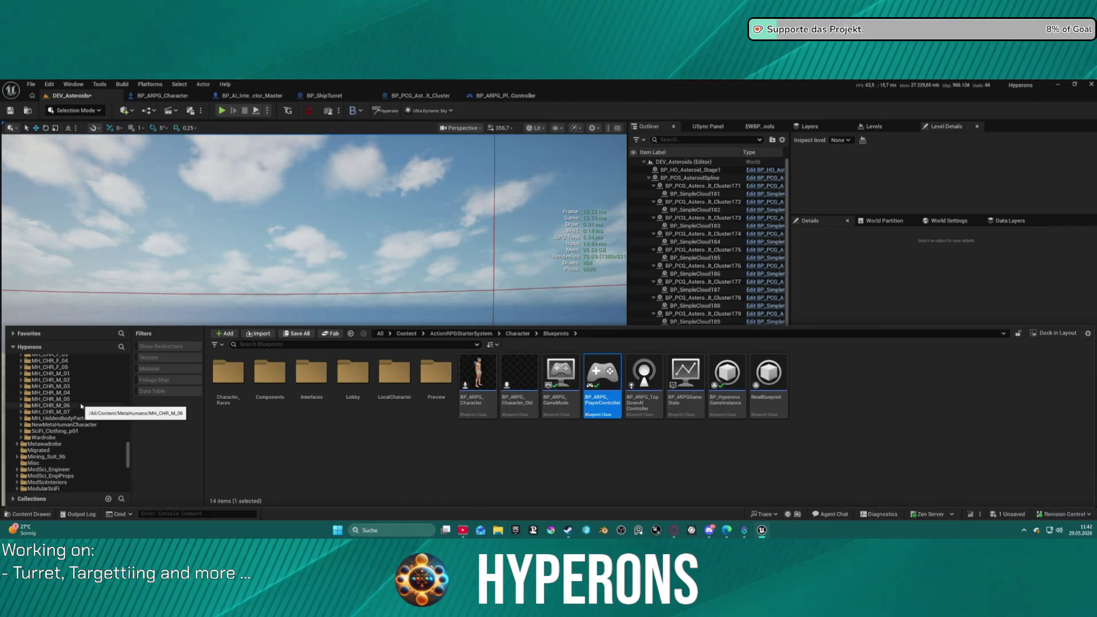
scroll(81, 408, "up", 8)
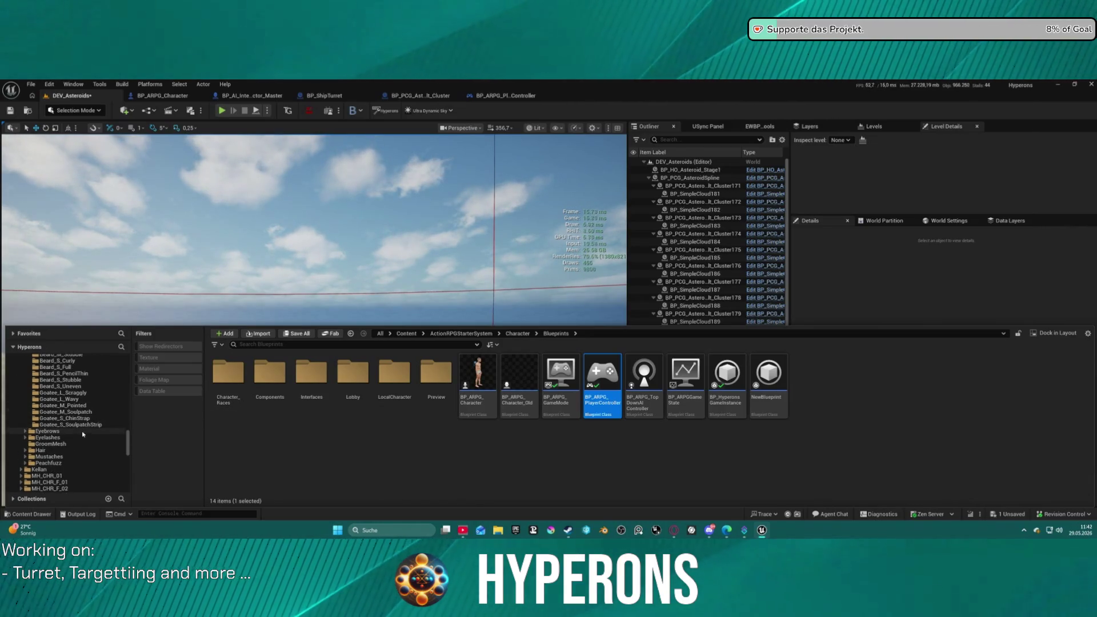
scroll(81, 457, "up", 5)
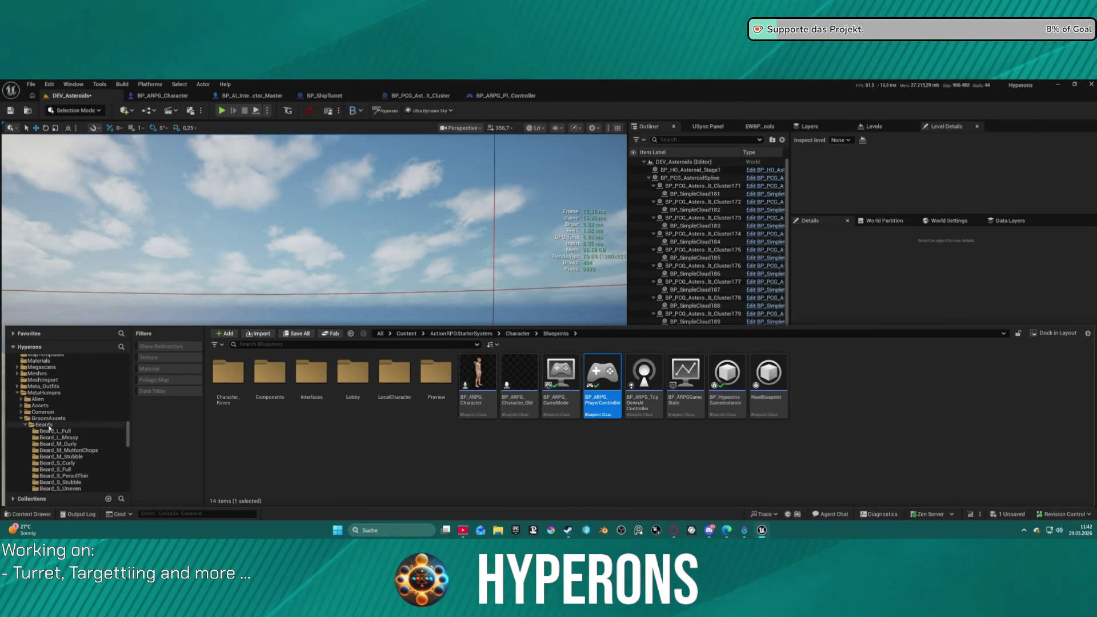
Check the recent levels list, then reopen the Content Browser and browse its folder tree.
left_click(33, 84)
mouse_move(113, 144)
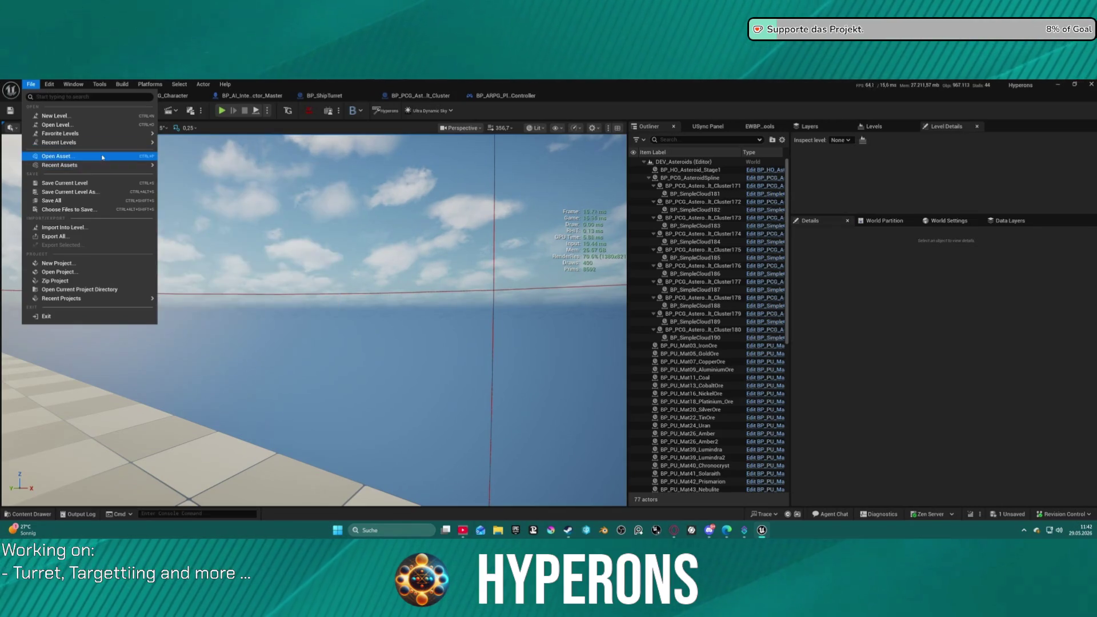
left_click(363, 303)
left_click(28, 514)
scroll(117, 449, "down", 5)
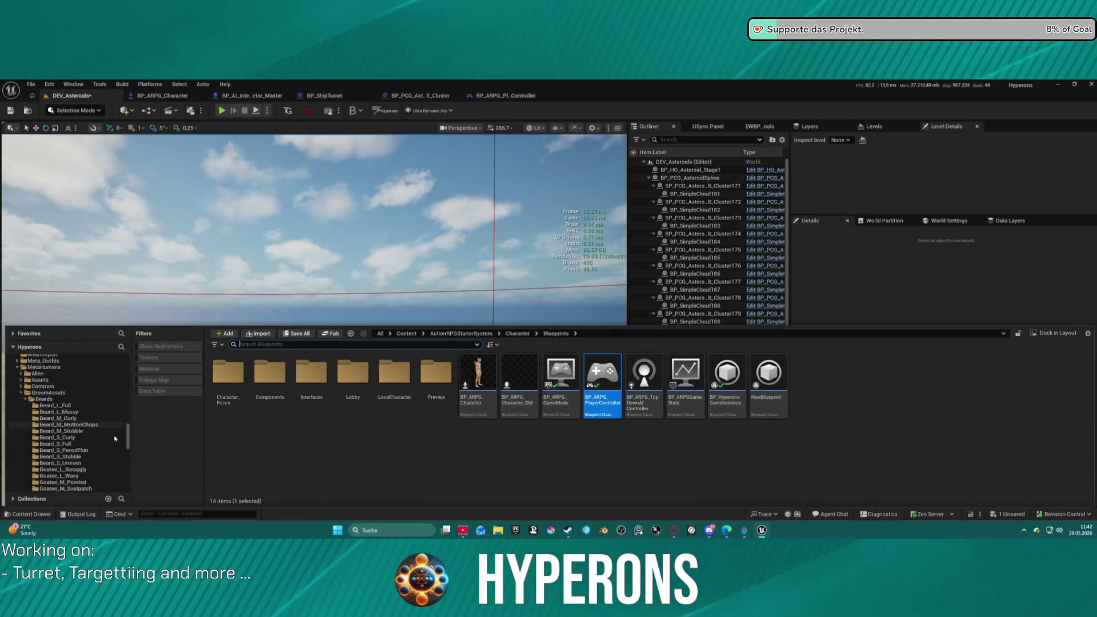
scroll(117, 449, "down", 5)
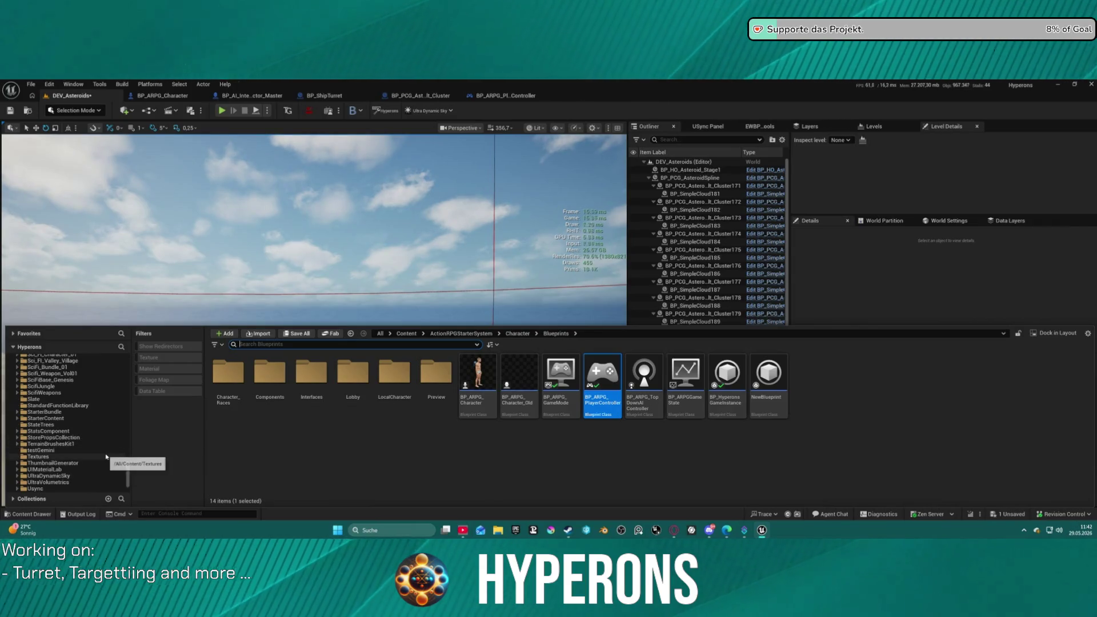
scroll(106, 457, "up", 8)
scroll(80, 445, "up", 2)
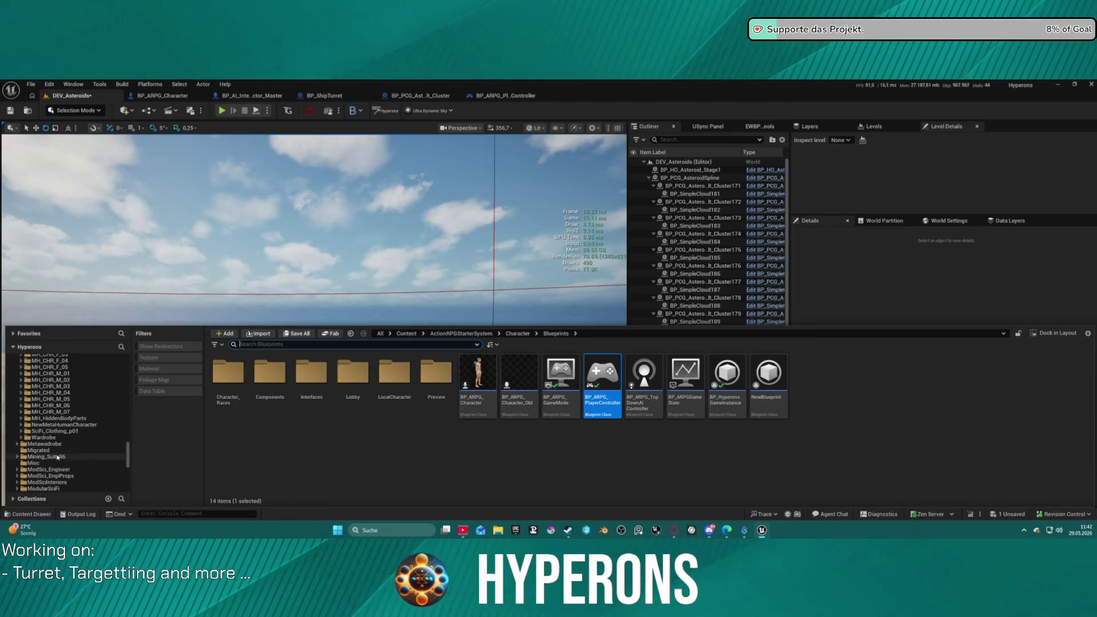
scroll(58, 457, "up", 10)
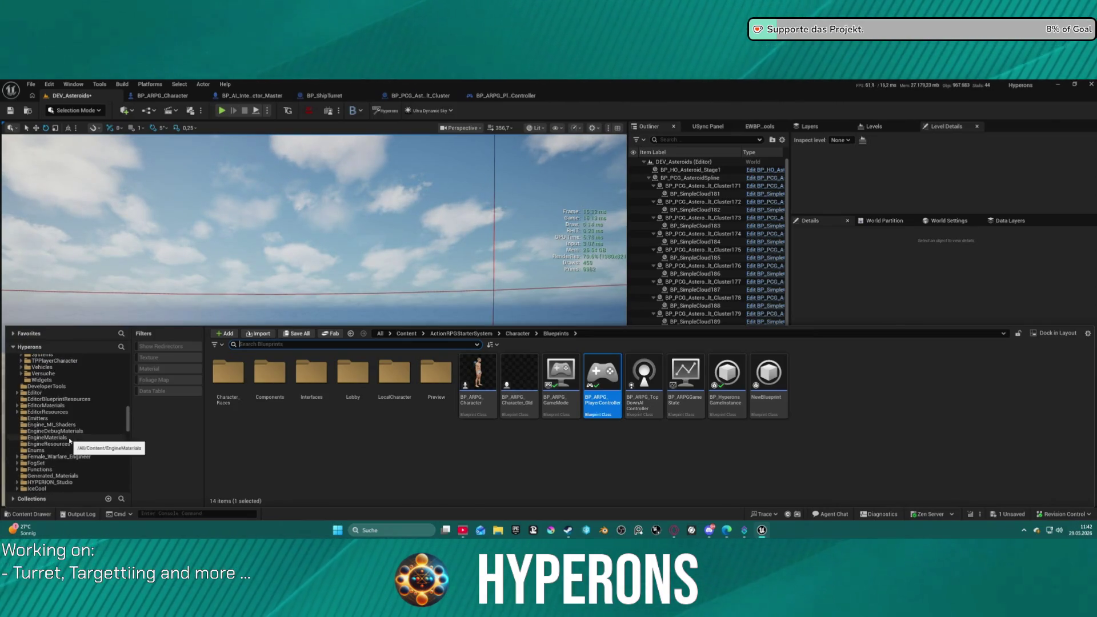
scroll(65, 429, "up", 10)
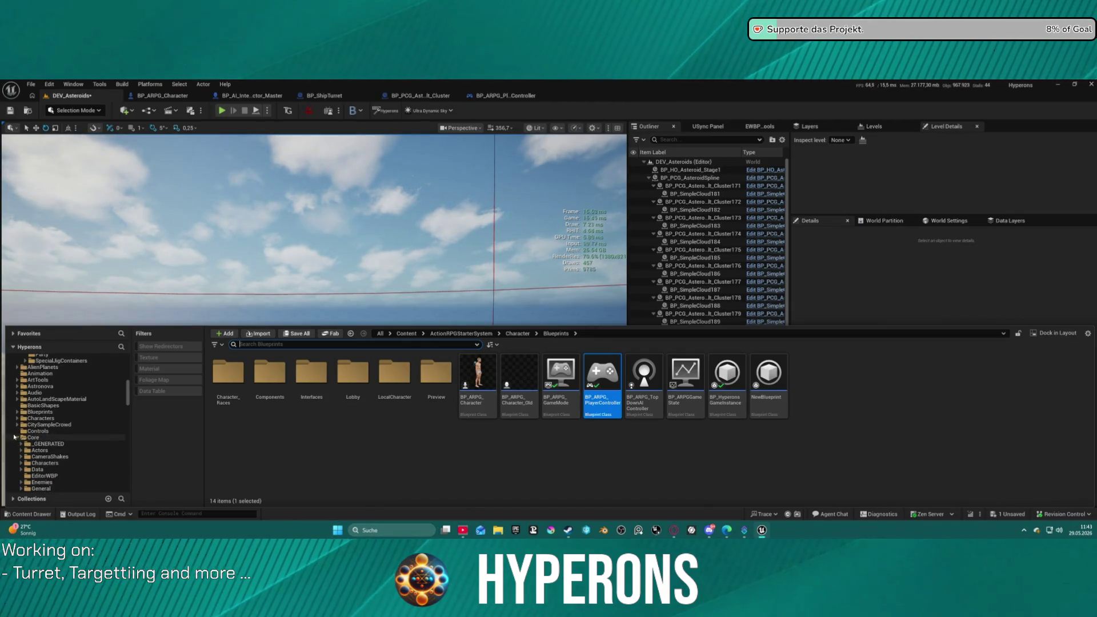
scroll(60, 434, "down", 5)
scroll(59, 451, "down", 1)
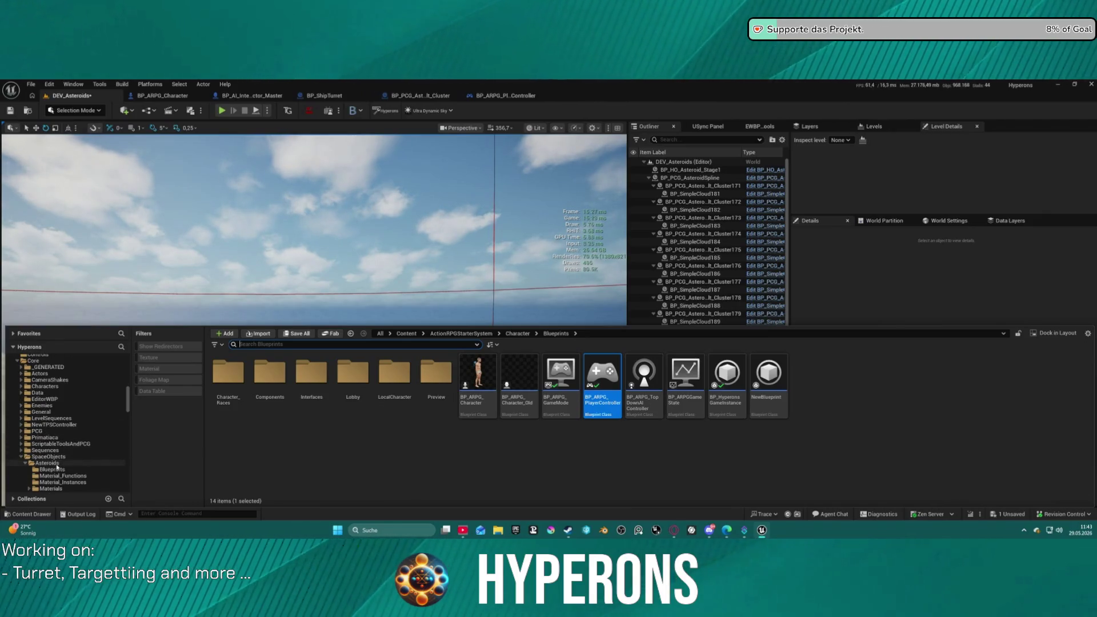
Browse the asteroid Blueprints and PCG asset folders.
left_click(57, 468)
scroll(62, 455, "down", 4)
left_click(46, 444)
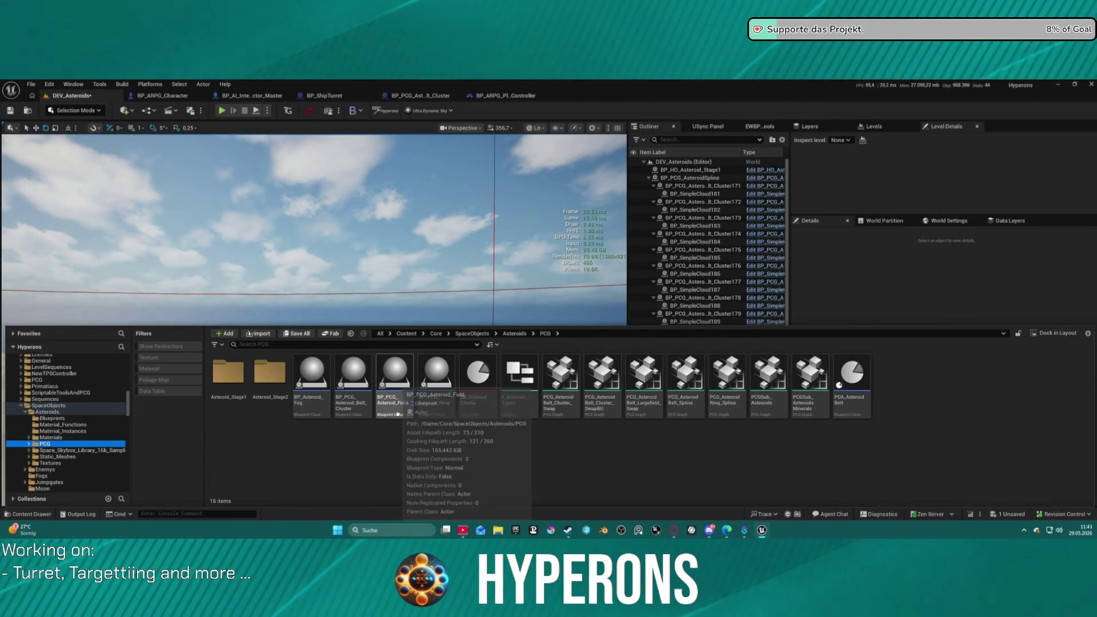
scroll(96, 411, "up", 5)
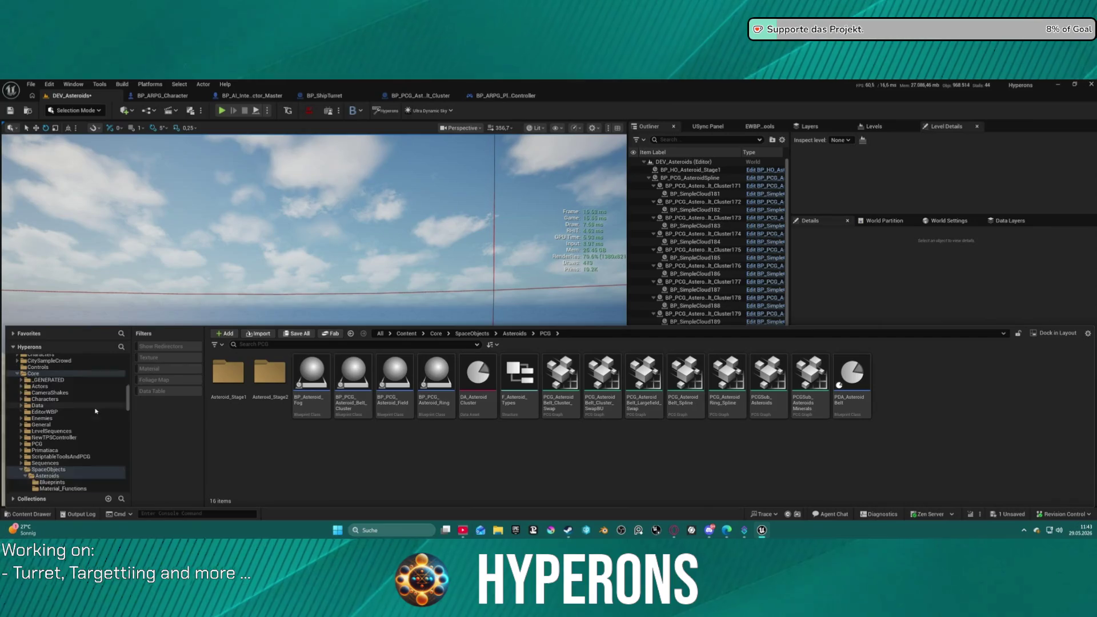
scroll(96, 411, "down", 10)
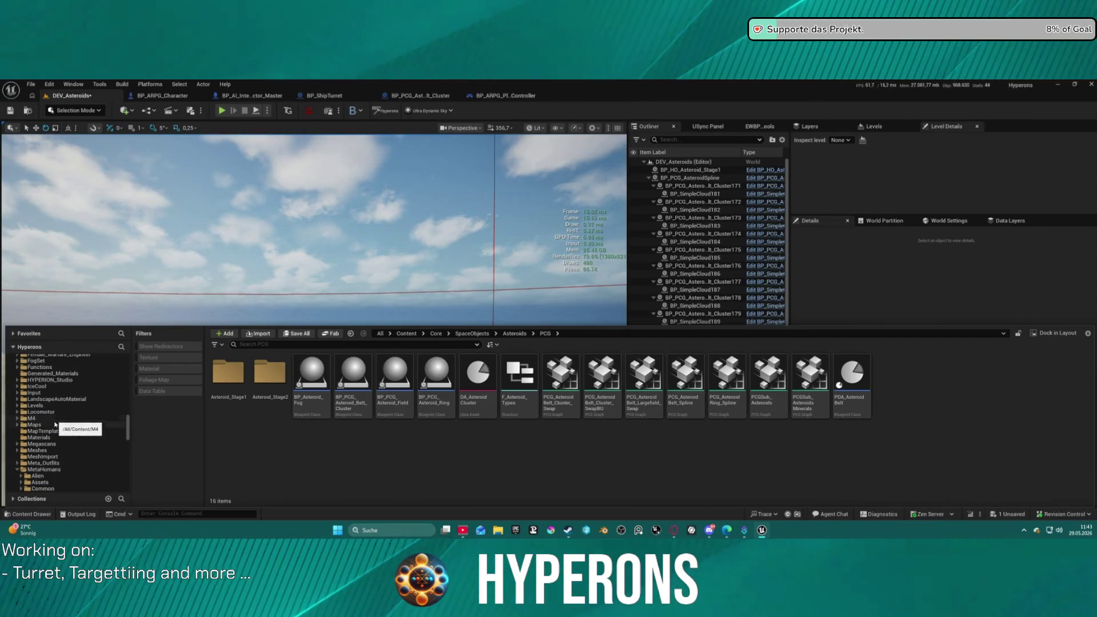
Expand Maps, list the 28 StarSystems levels, and open Star_System_Pollux.
left_click(18, 424)
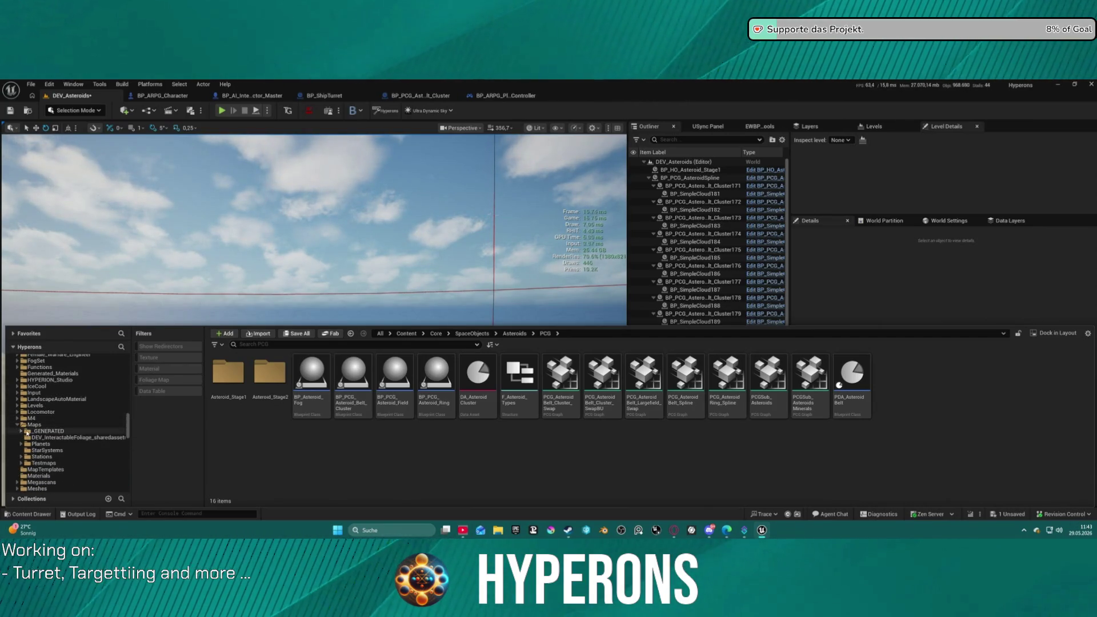
left_click(51, 451)
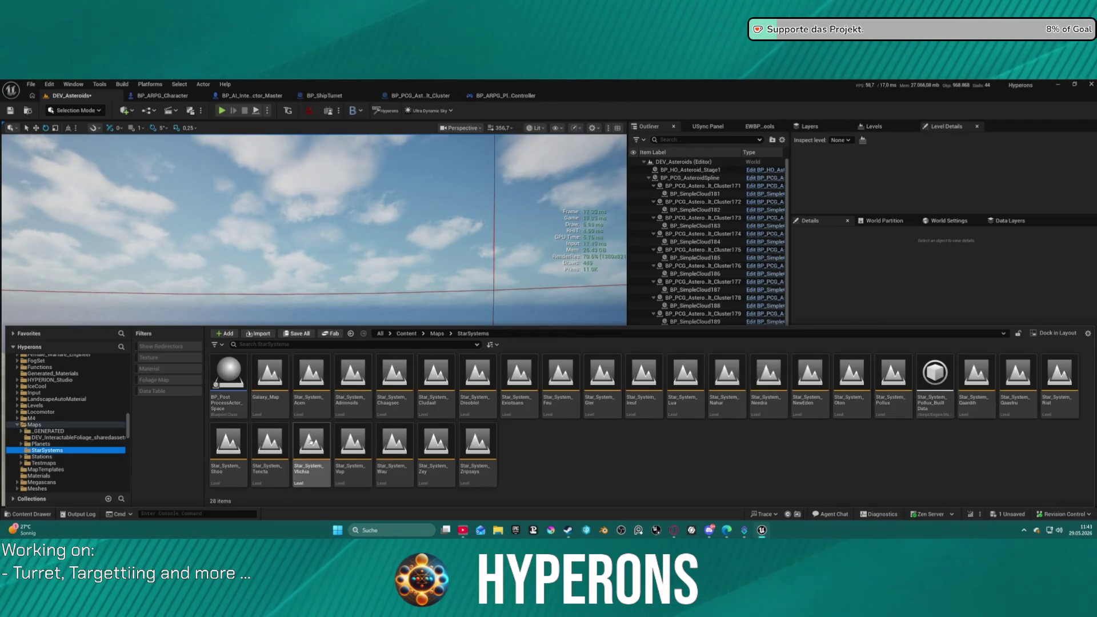
double_click(893, 380)
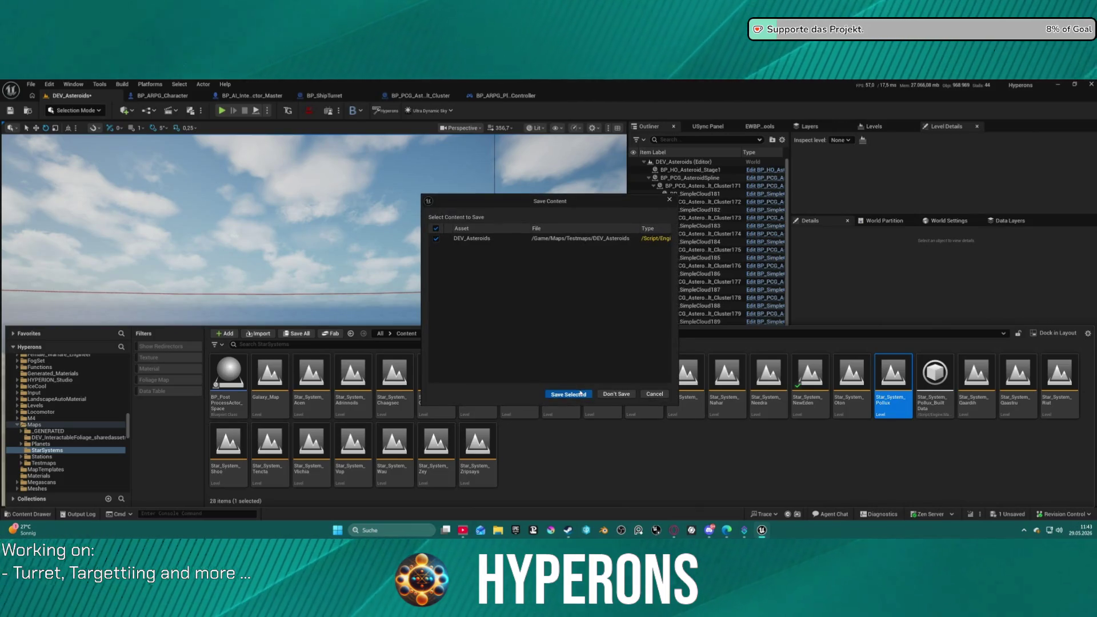
Save DEV_Asteroids, look around Star_System_Pollux, and collapse the Amymone and Moruya entries.
left_click(580, 393)
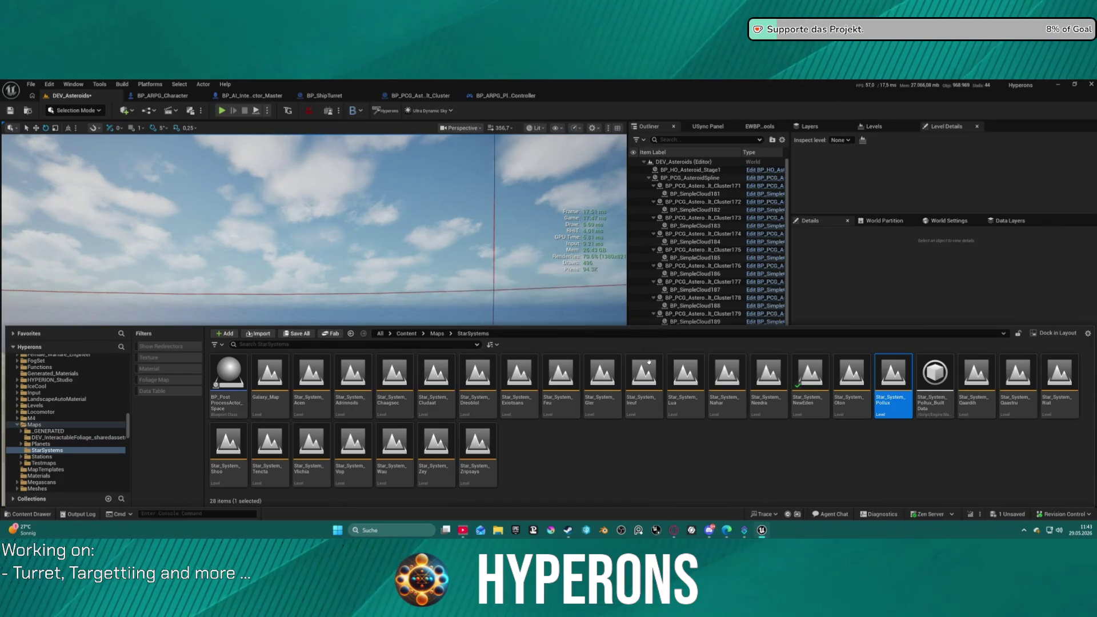
left_click_drag(337, 233, 454, 232)
left_click(653, 210)
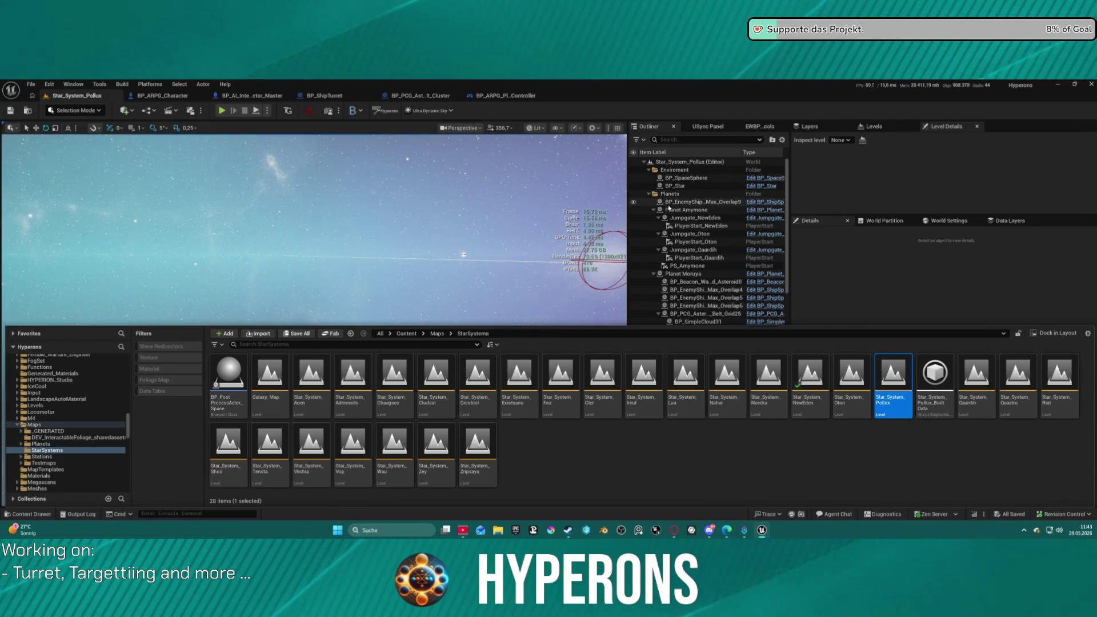
left_click(653, 218)
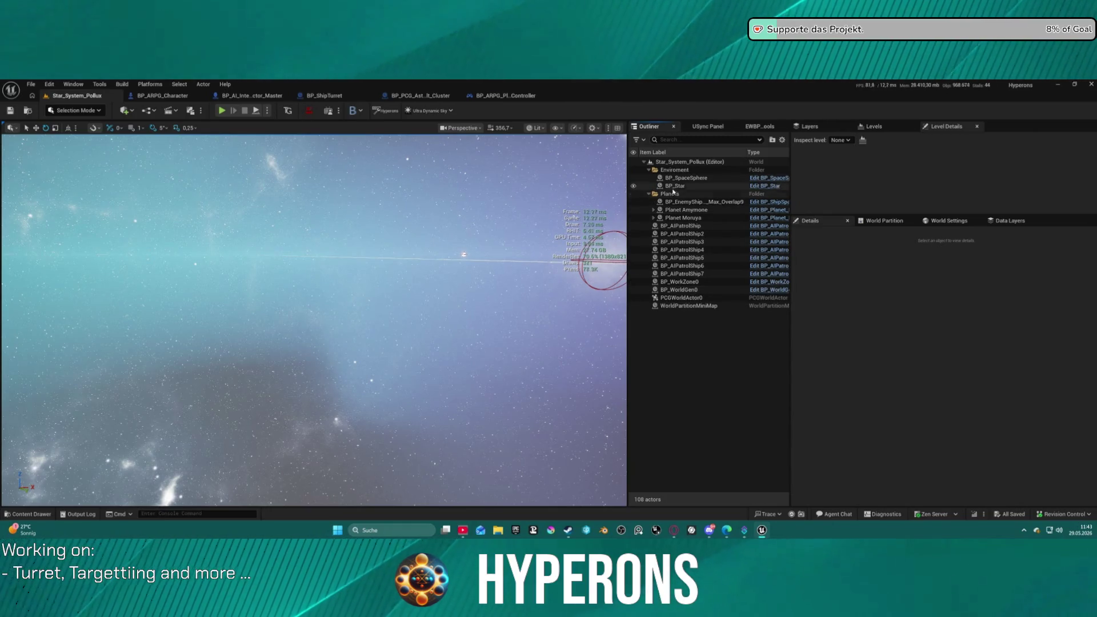
Expand Planet Amymone and Planet Moruya, collapsing the Grid25–Grid28 asteroid belt entries.
left_click(653, 210)
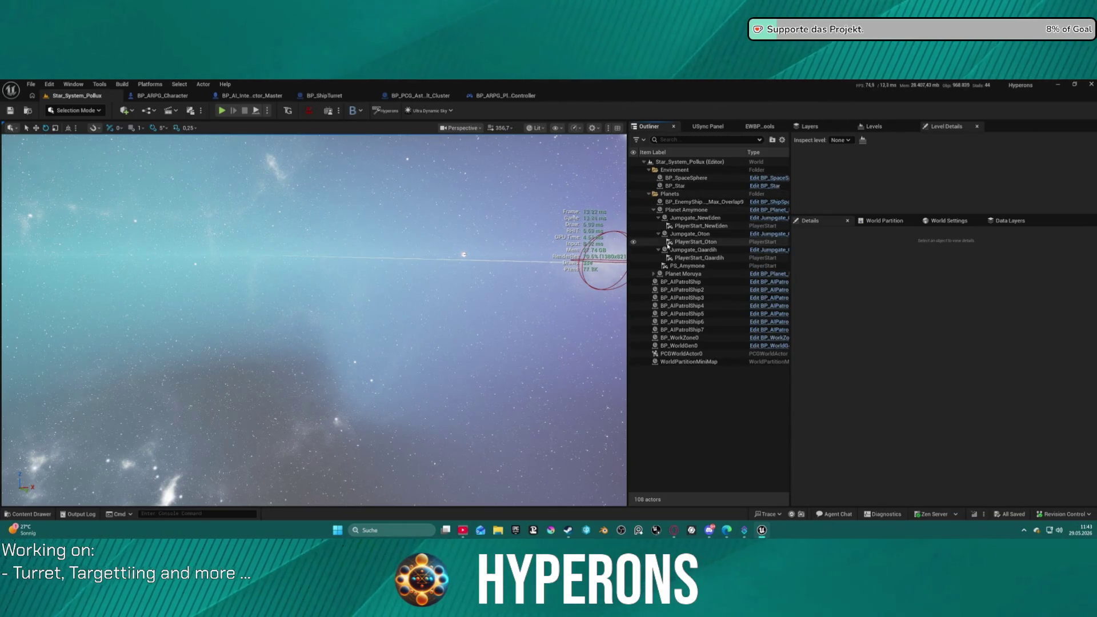
left_click(653, 274)
left_click(657, 315)
left_click(663, 323)
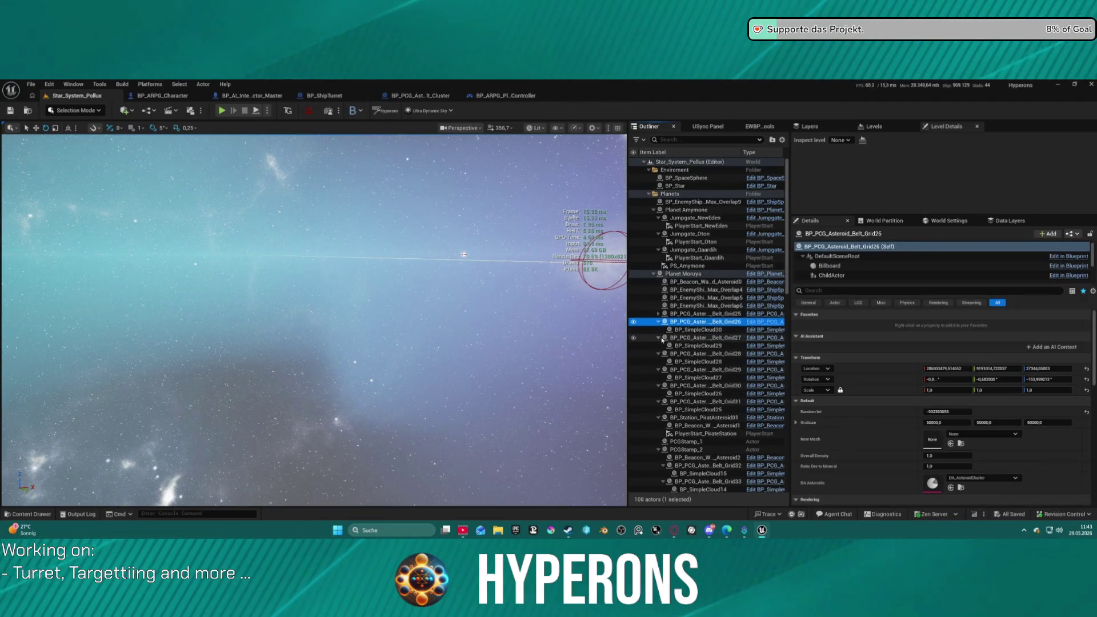
left_click(658, 321)
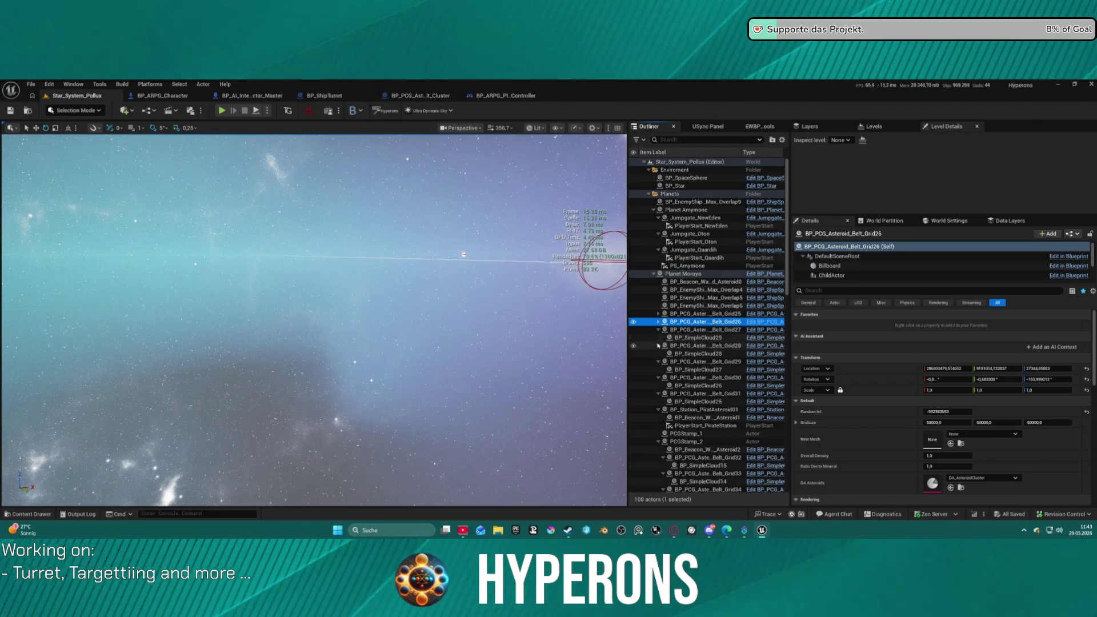
left_click(658, 346)
left_click(658, 329)
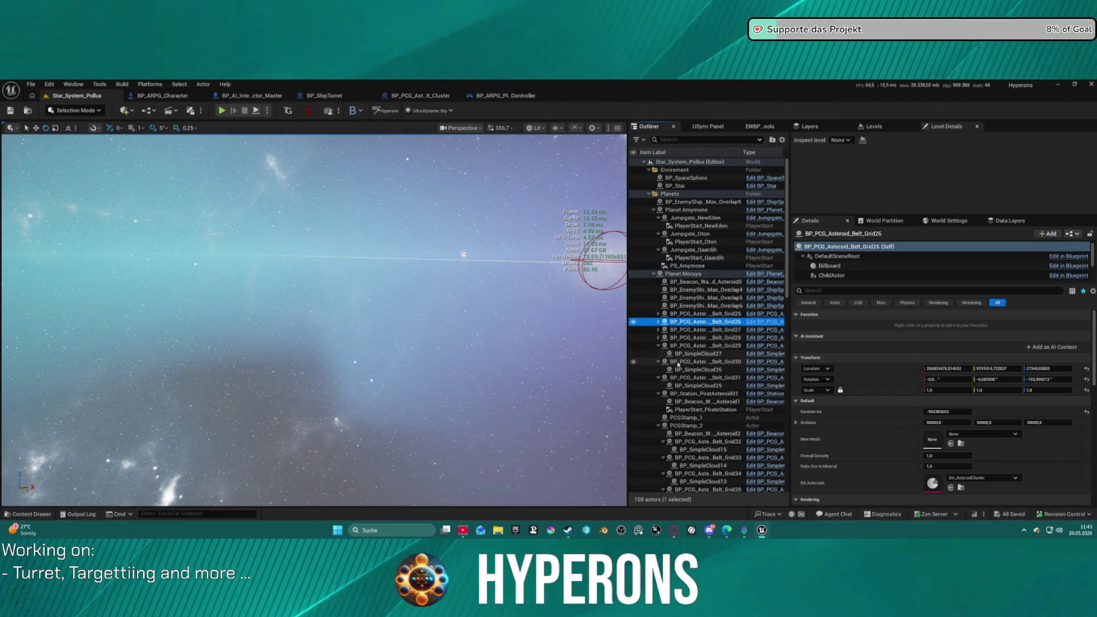
Focus on PCGStamp_2's asteroids, collapse the stamp entries, then focus the pirate asteroid station.
double_click(686, 426)
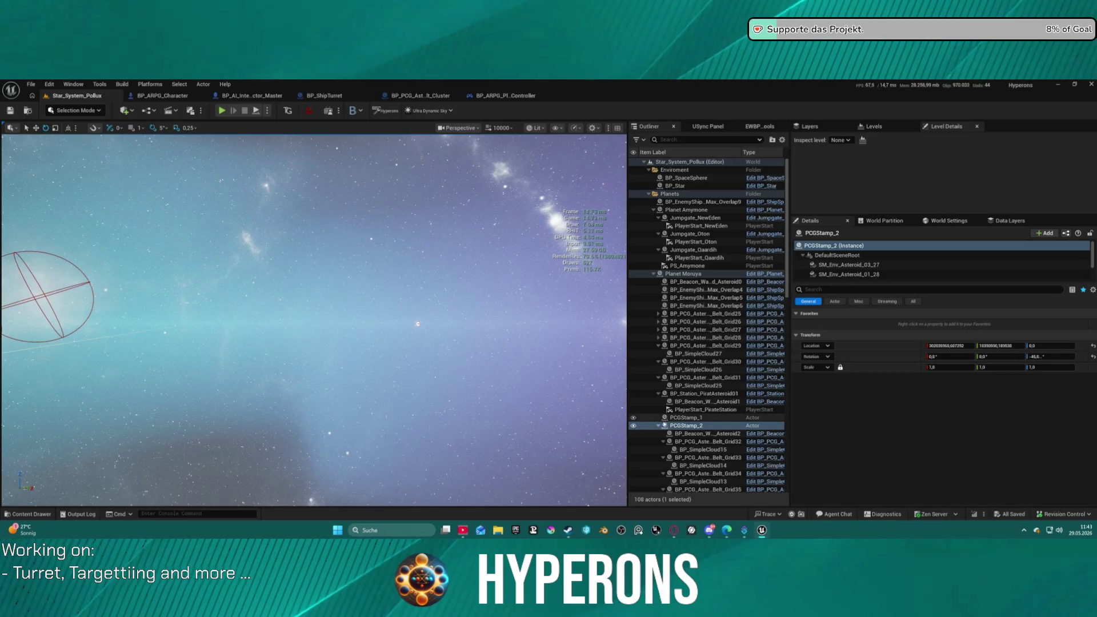
left_click(659, 426)
left_click(675, 435)
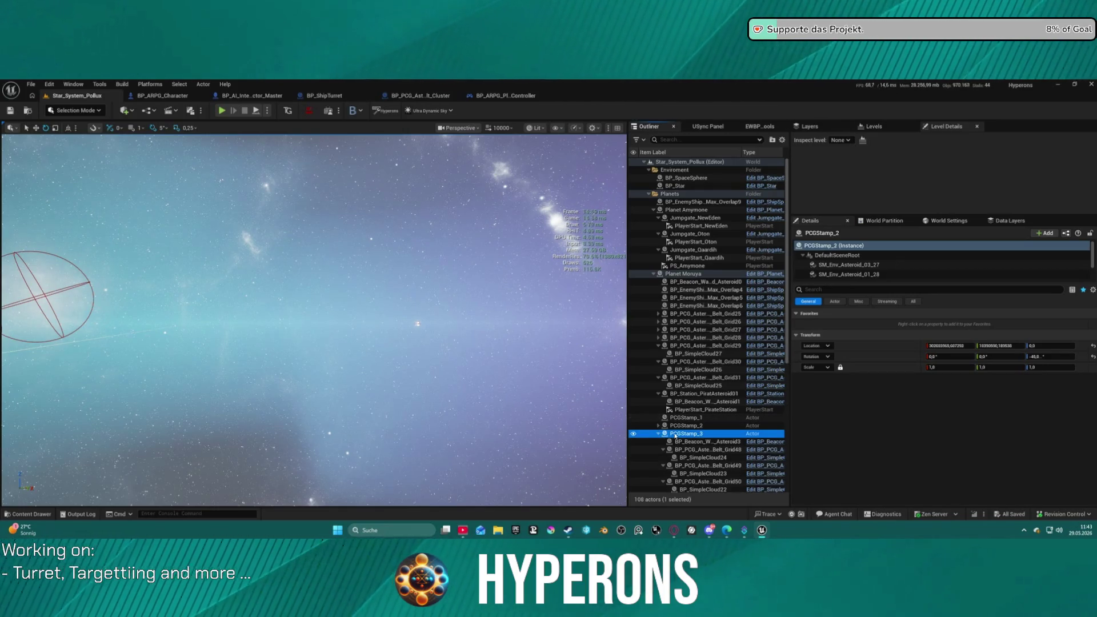
left_click(659, 434)
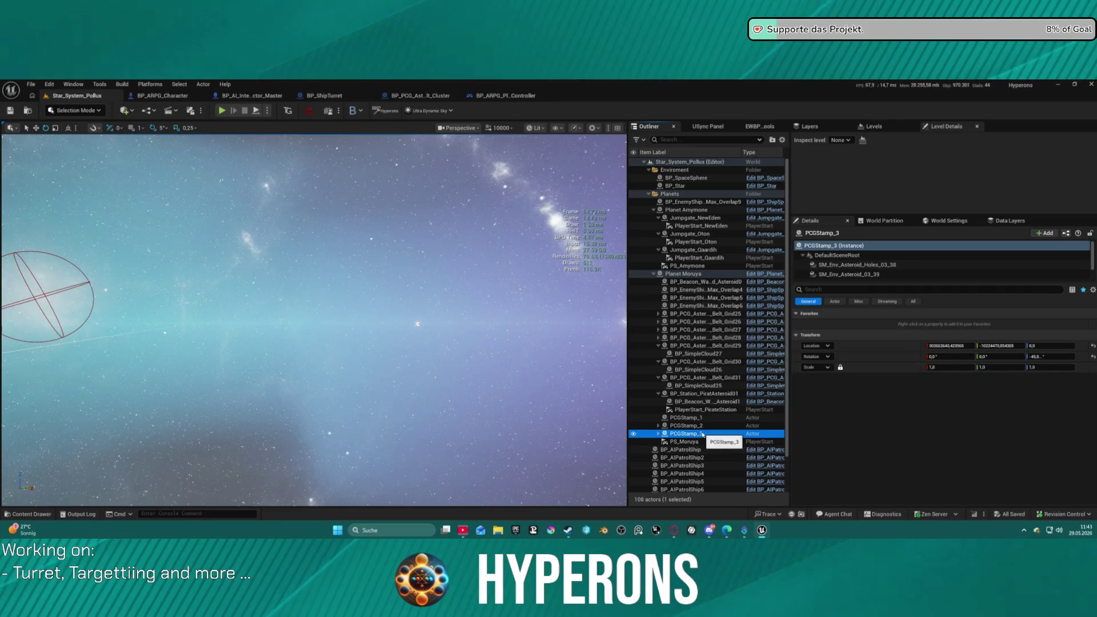
double_click(708, 393)
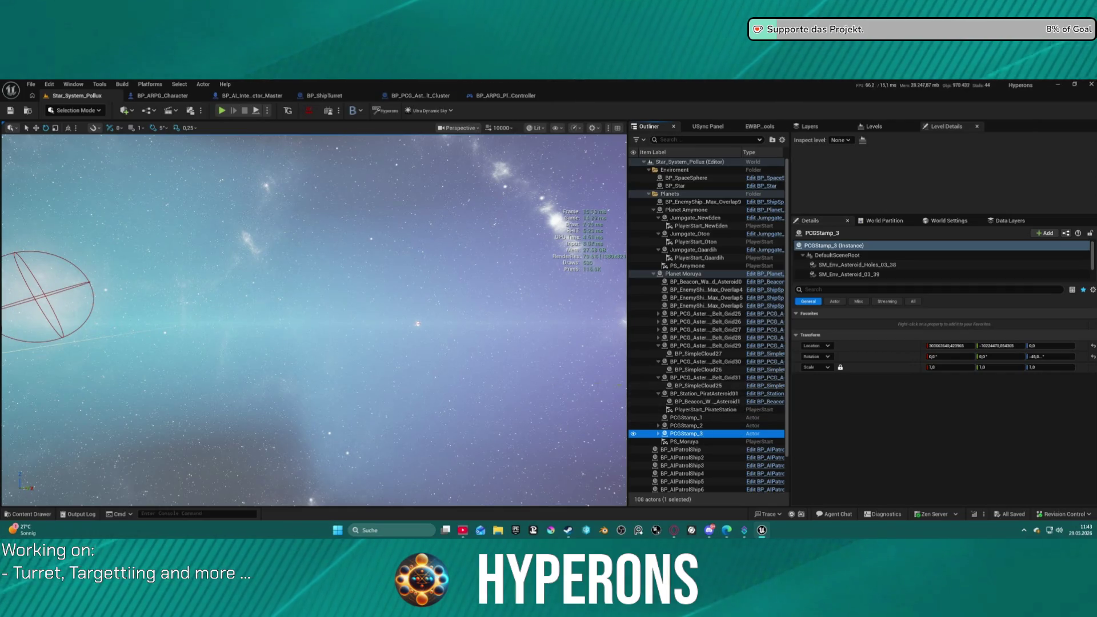
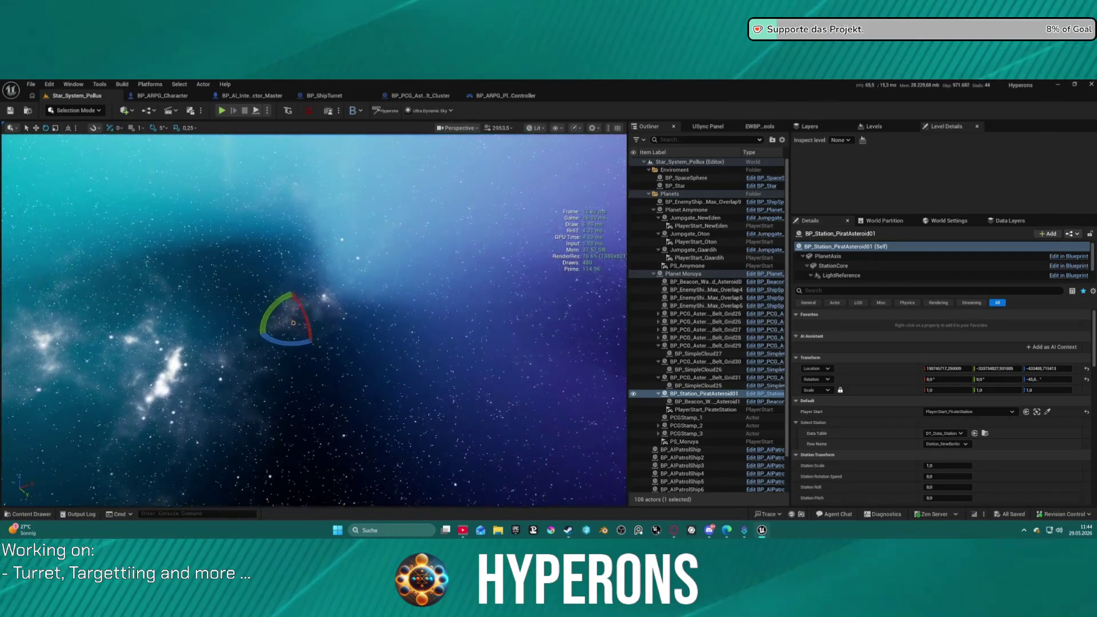
Drag BP_PCG_Asteroid_Field from SpaceObjects > Asteroids > PCG into the Star_System_Pollux level.
mouse_move(314, 320)
left_mouse_down()
mouse_move(400, 257)
mouse_move(320, 274)
mouse_move(337, 229)
mouse_move(205, 200)
left_mouse_up()
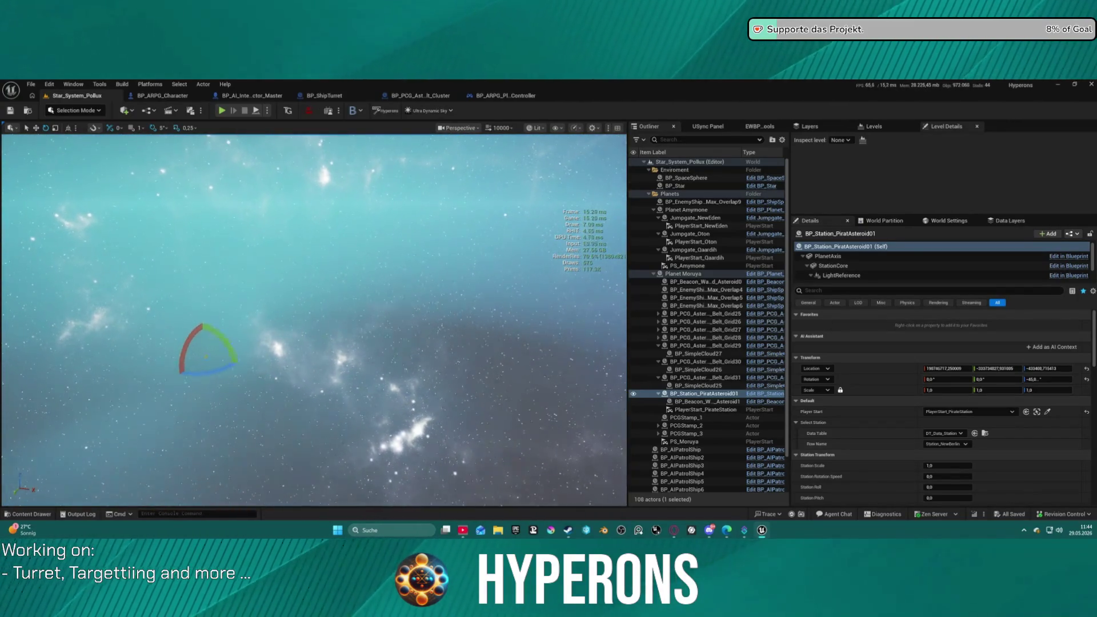
key("ctrl+space")
key("ctrl+space")
key("ctrl+space")
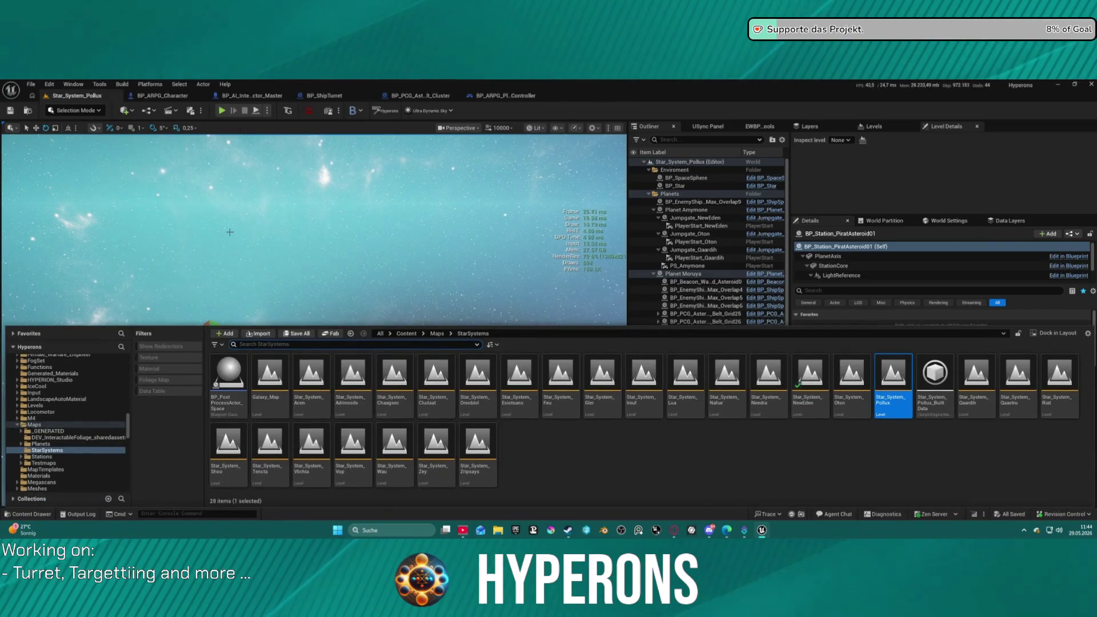
left_click(732, 475)
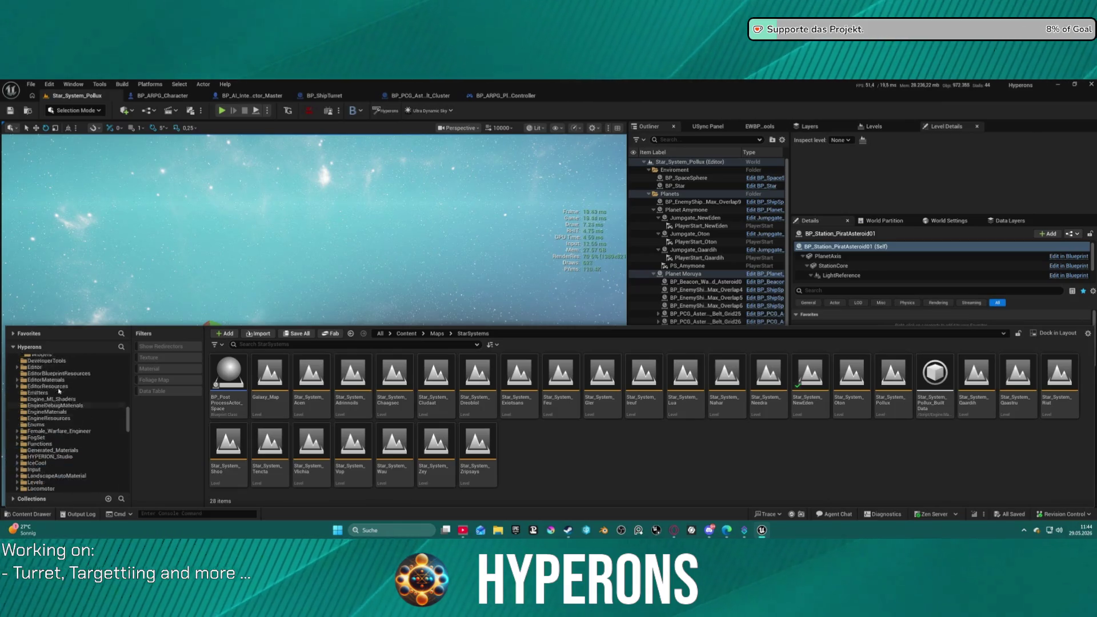
scroll(68, 416, "up", 3)
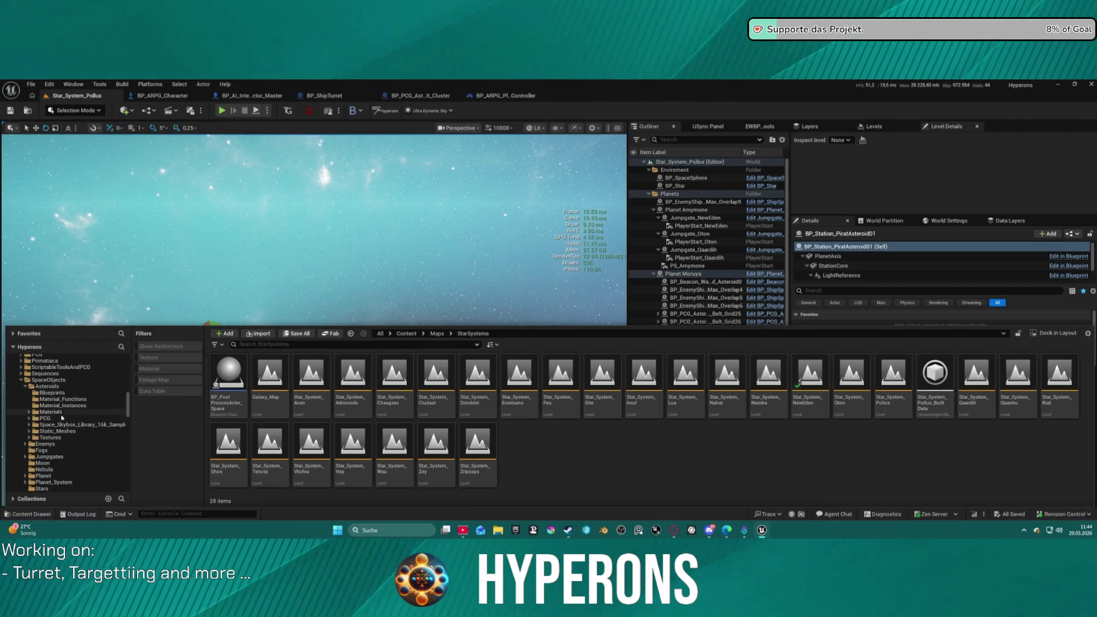
left_click(64, 419)
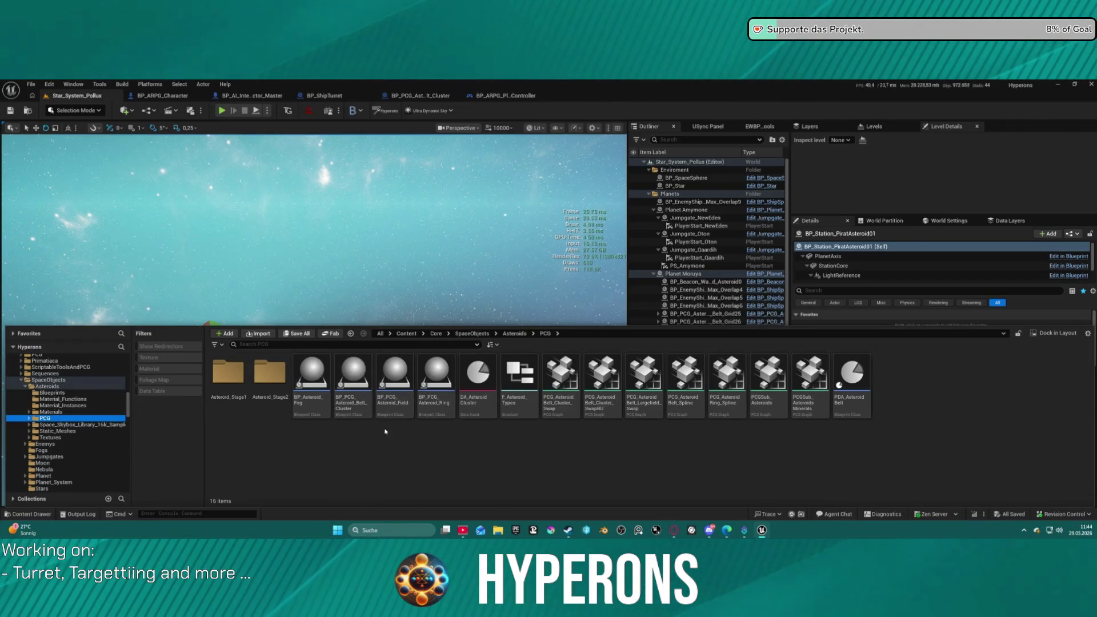
mouse_move(397, 375)
left_mouse_down()
mouse_move(384, 282)
mouse_move(316, 326)
mouse_move(402, 340)
left_mouse_up()
Generate the asteroid field's PCG content with 01_Generate, leaving New Mesh unchanged.
scroll(402, 340, "down", 2)
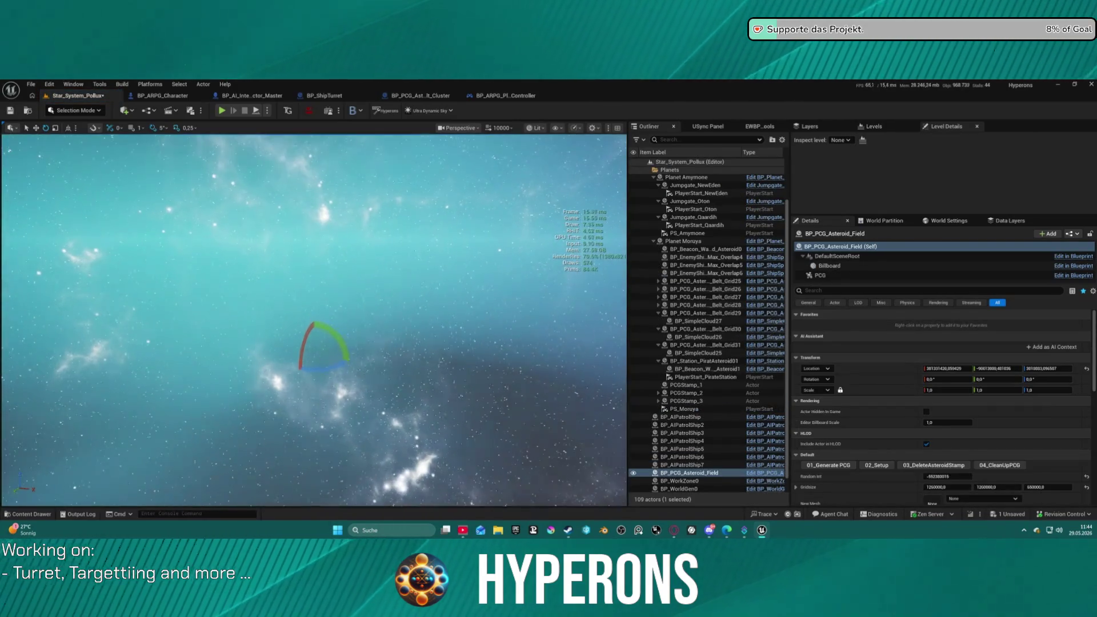
scroll(314, 320, "down", 2)
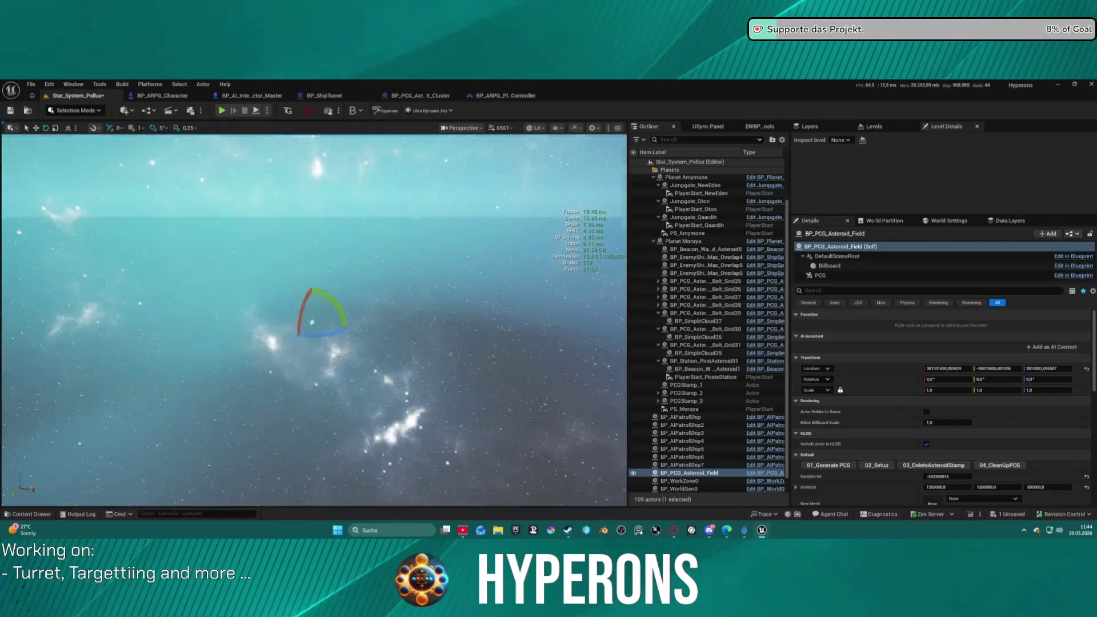
scroll(344, 301, "down", 2)
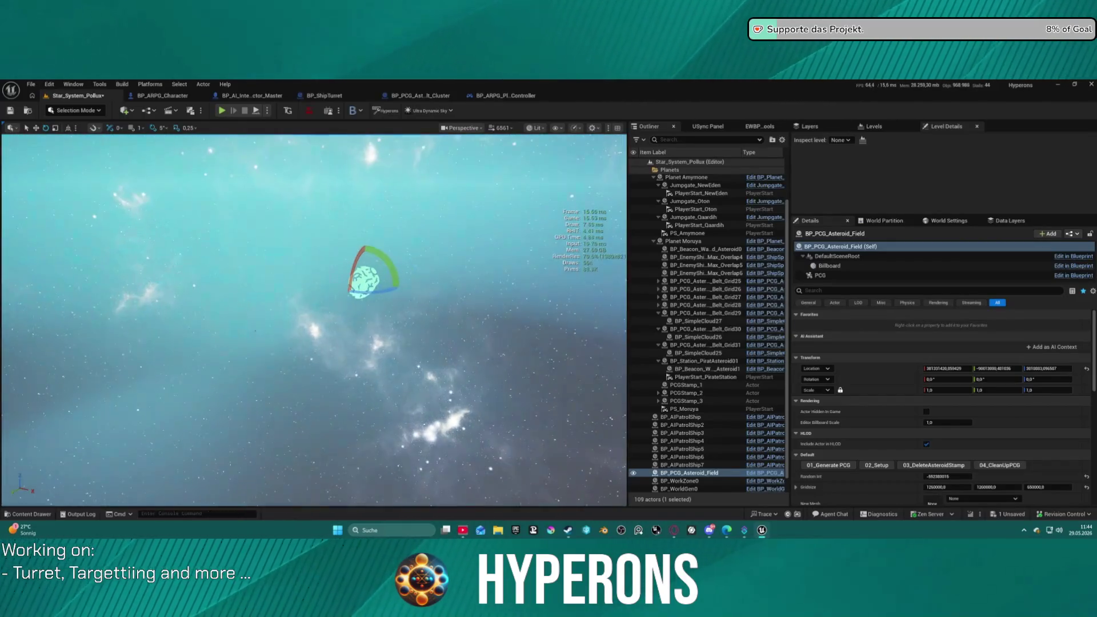
scroll(878, 487, "down", 2)
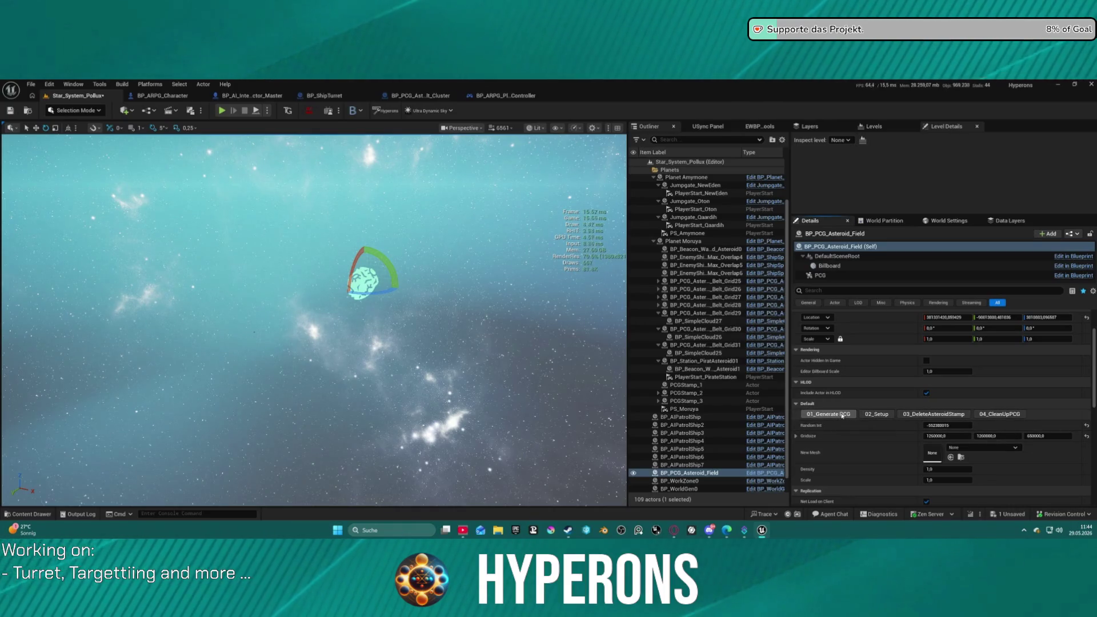
left_click(966, 452)
left_click(924, 449)
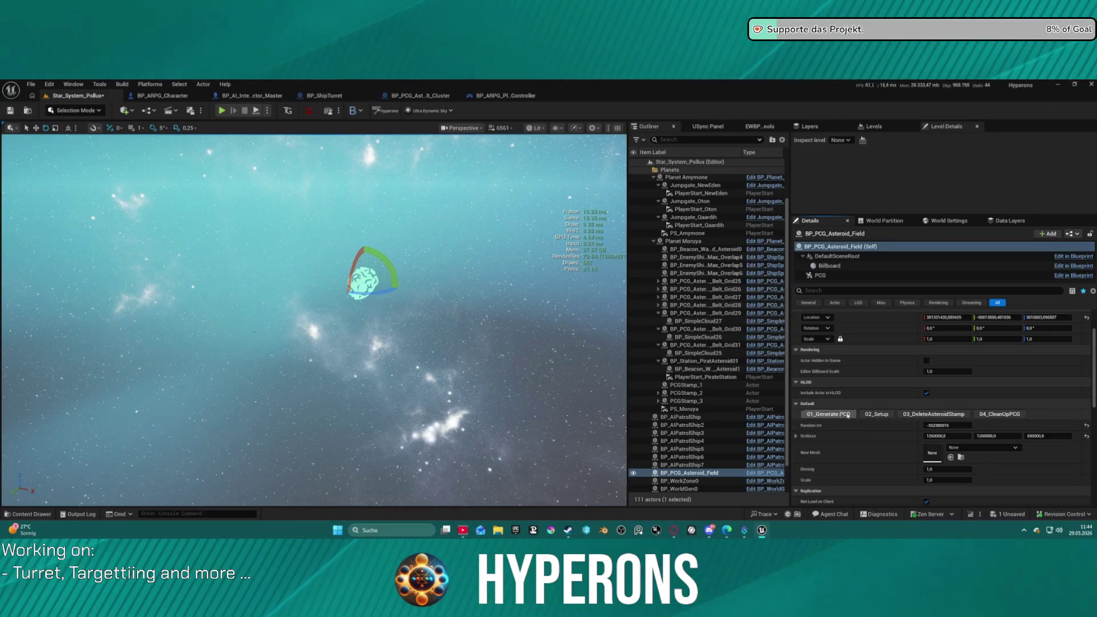
left_click(826, 415)
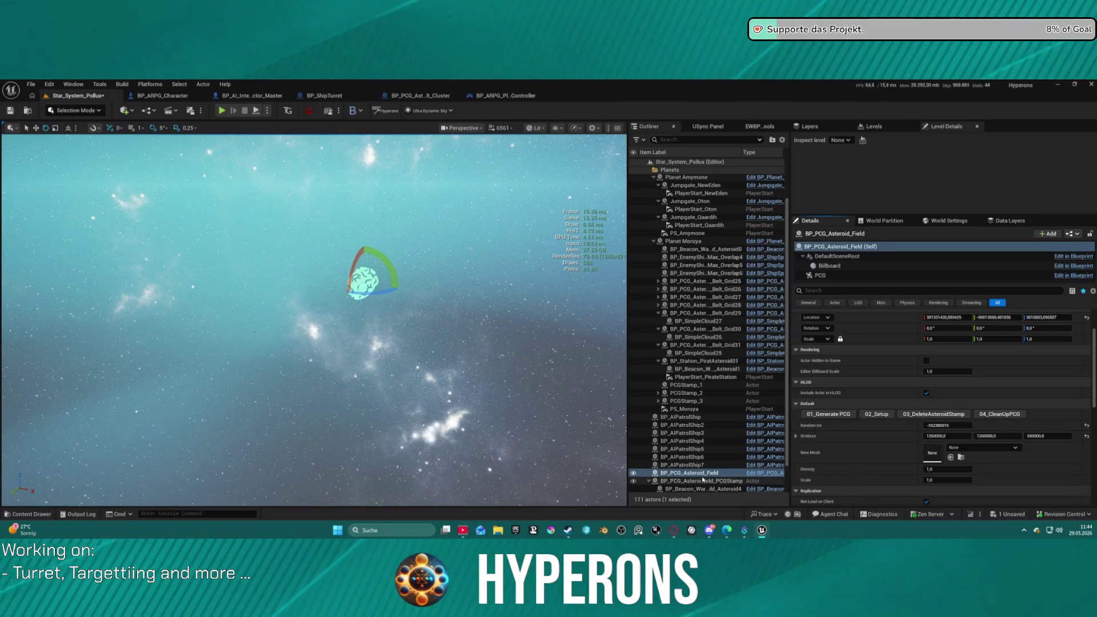
Delete the generated PCGStamp and beacon actors from the level.
scroll(698, 453, "down", 2)
left_click(698, 449)
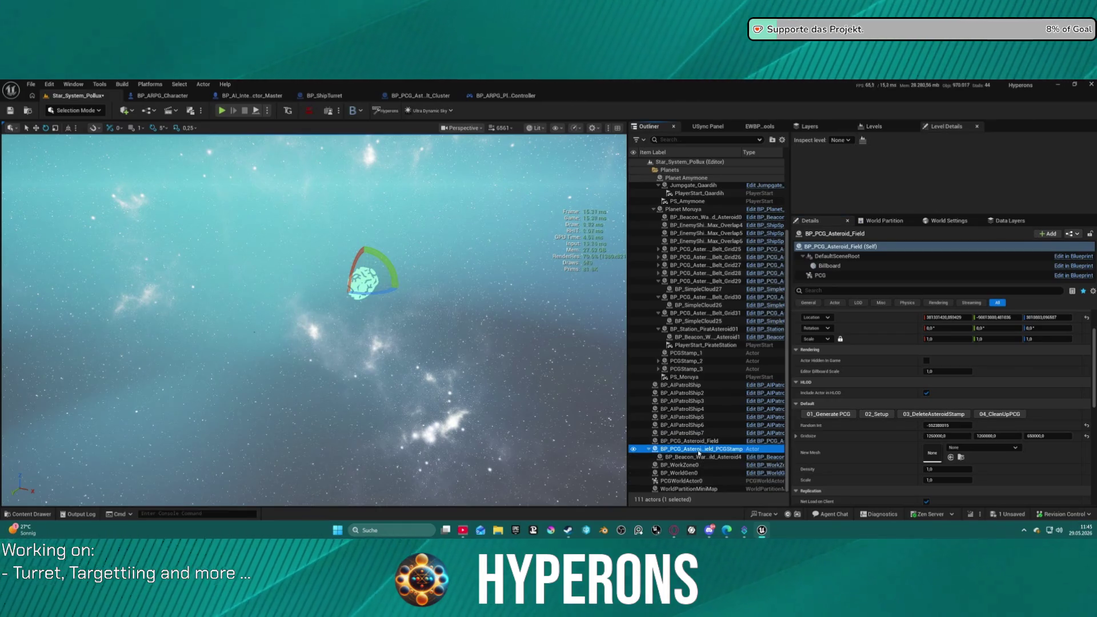
left_click(667, 457, "ctrl")
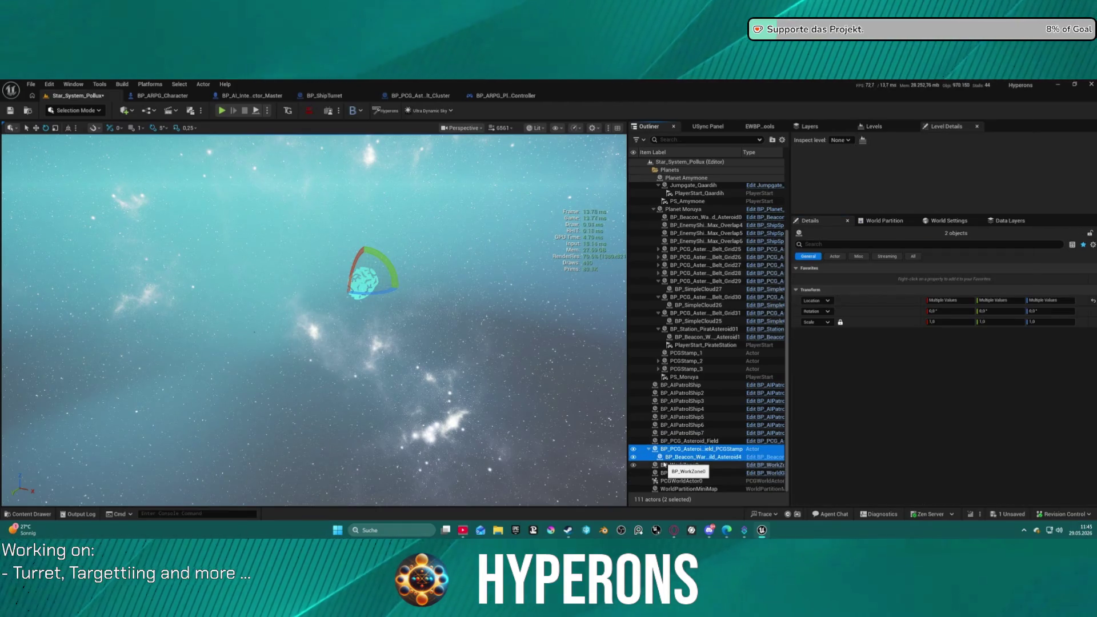
key("Delete")
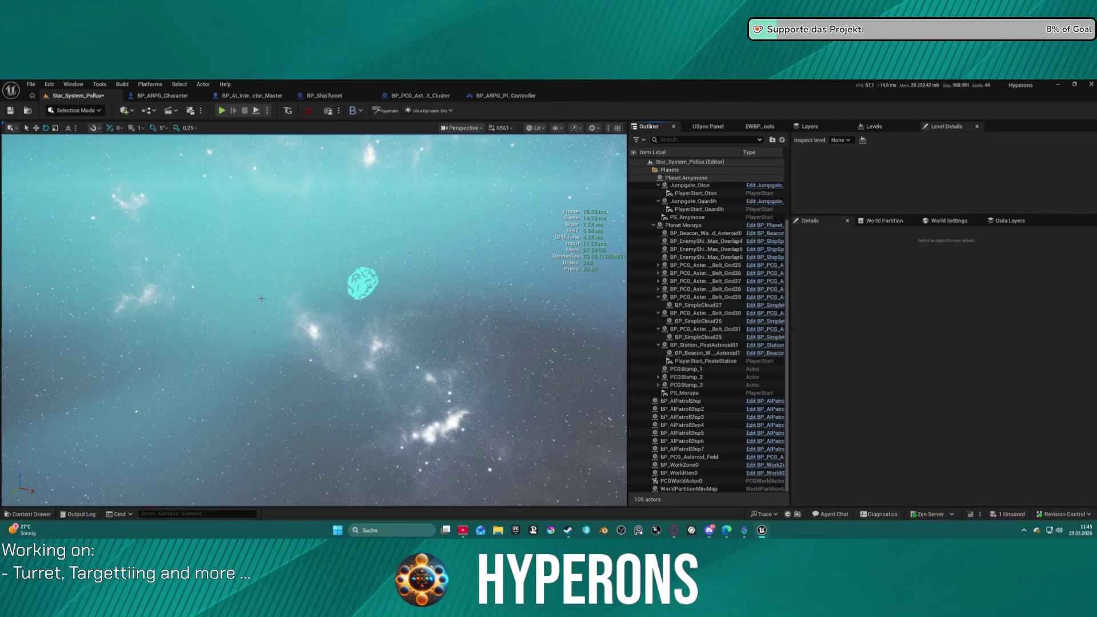
Reselect the asteroid field and show its ISM_PCG_Cube_1 component's settings.
left_click(358, 283)
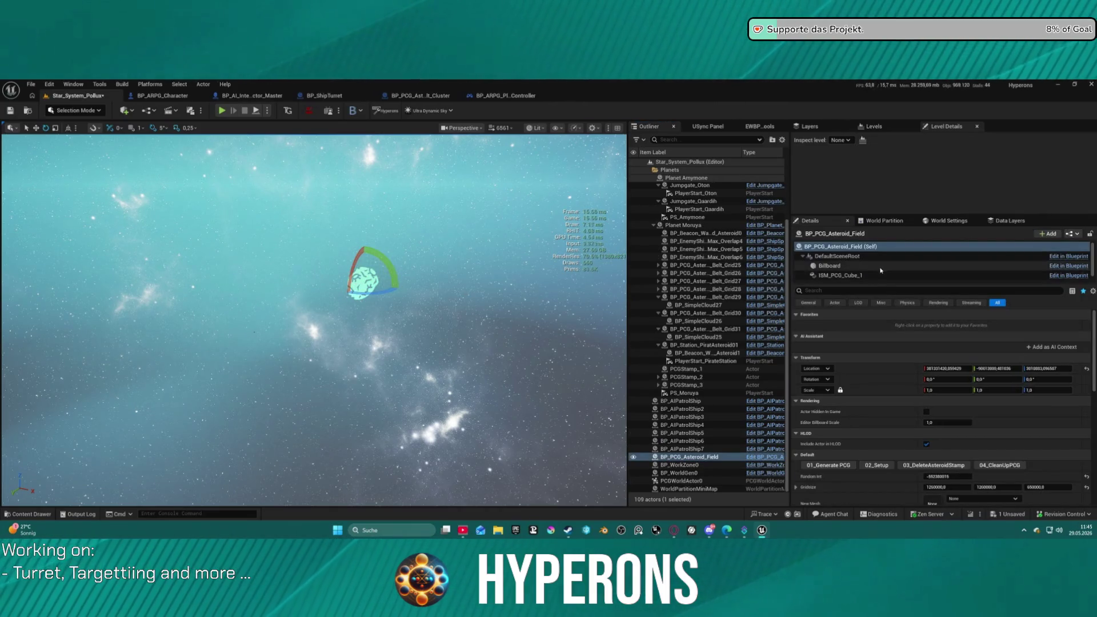
scroll(876, 265, "down", 1)
scroll(866, 467, "down", 2)
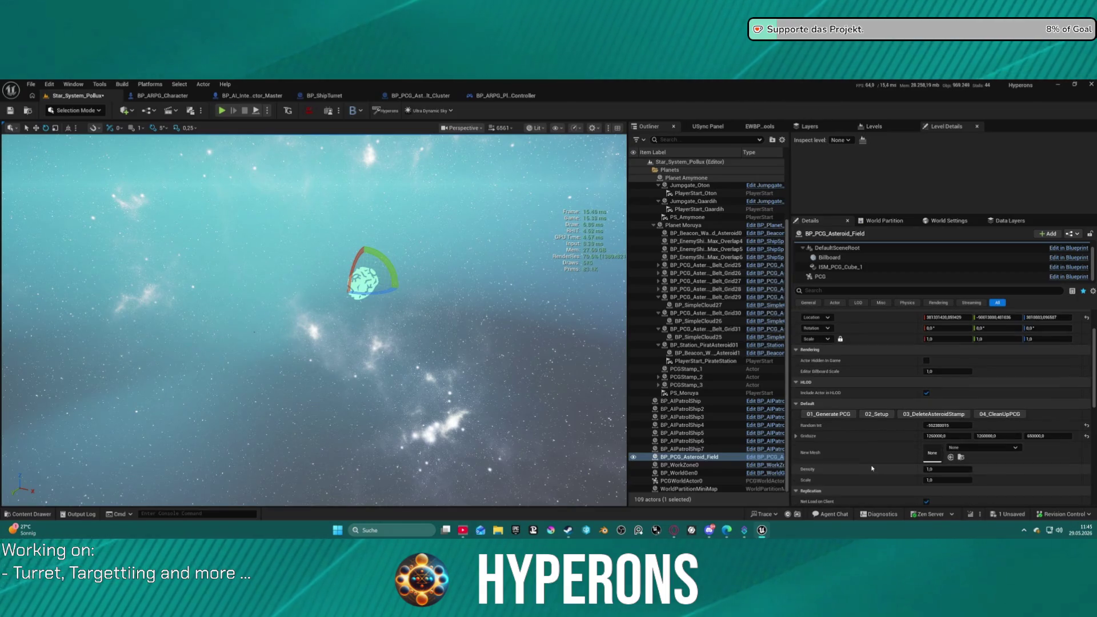
left_click(851, 268)
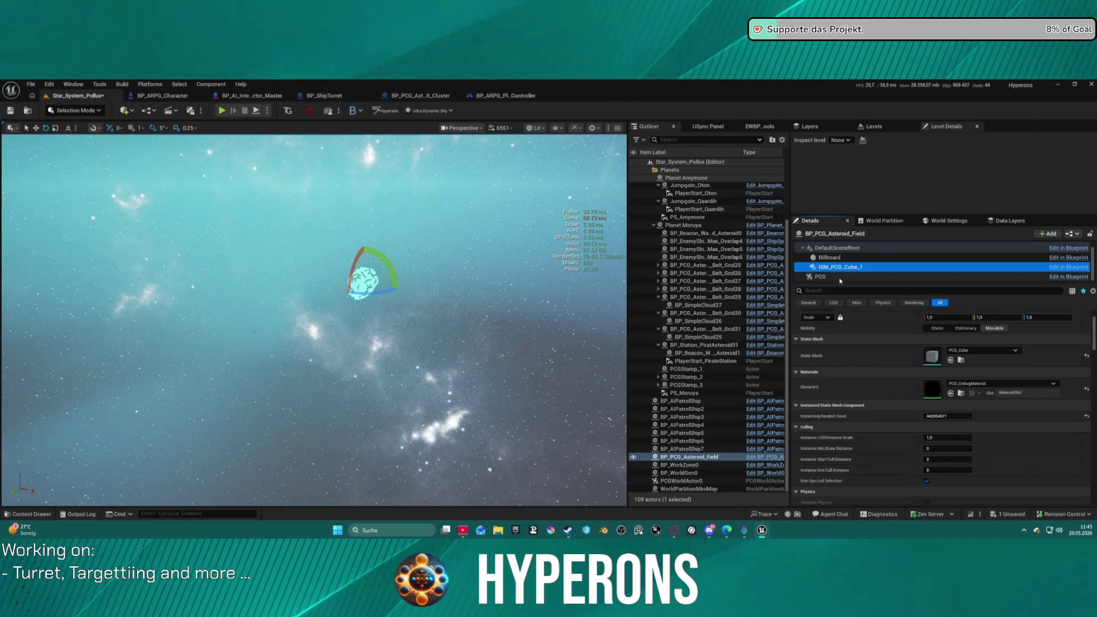
Frame the cube instance, then open the PCG_AsteroidBelt_Largefield graph from the PCG component.
key("f")
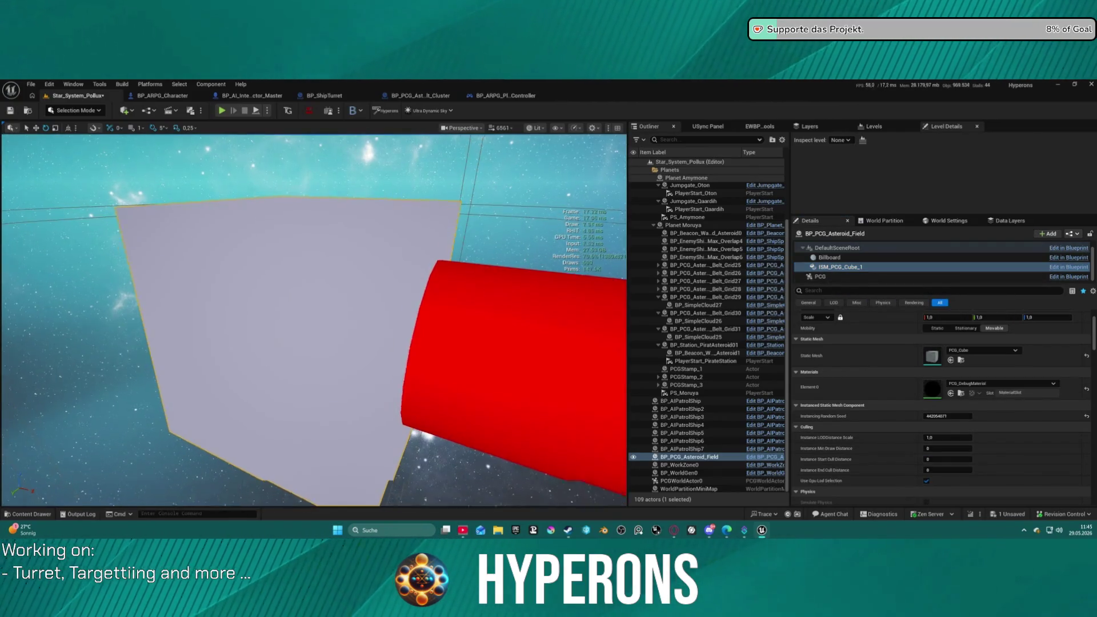
scroll(314, 320, "up", 2)
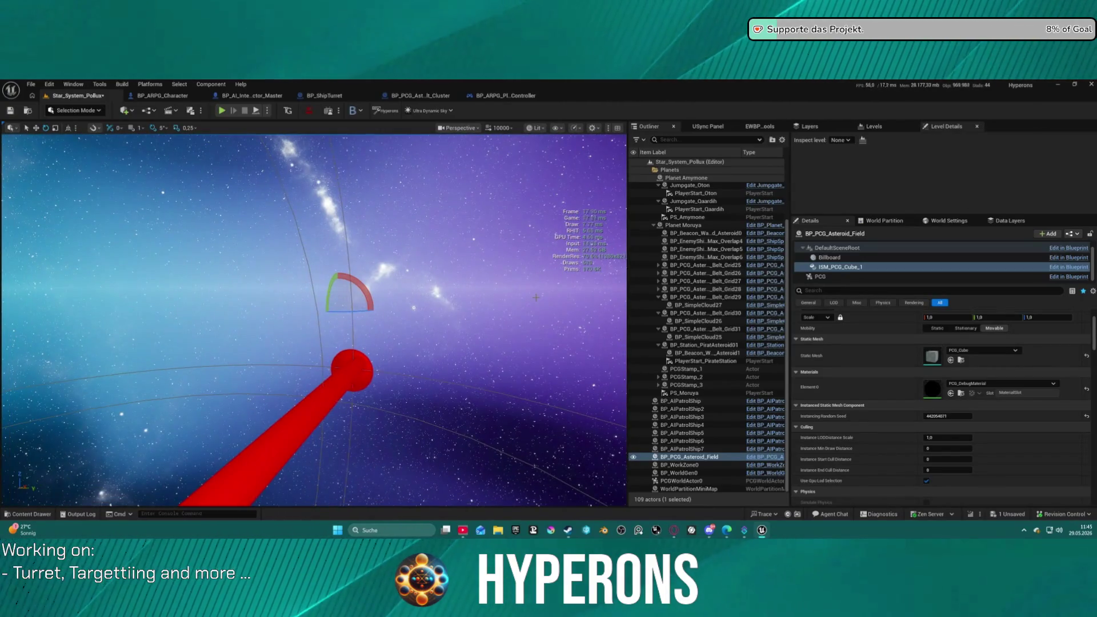
left_click(860, 277)
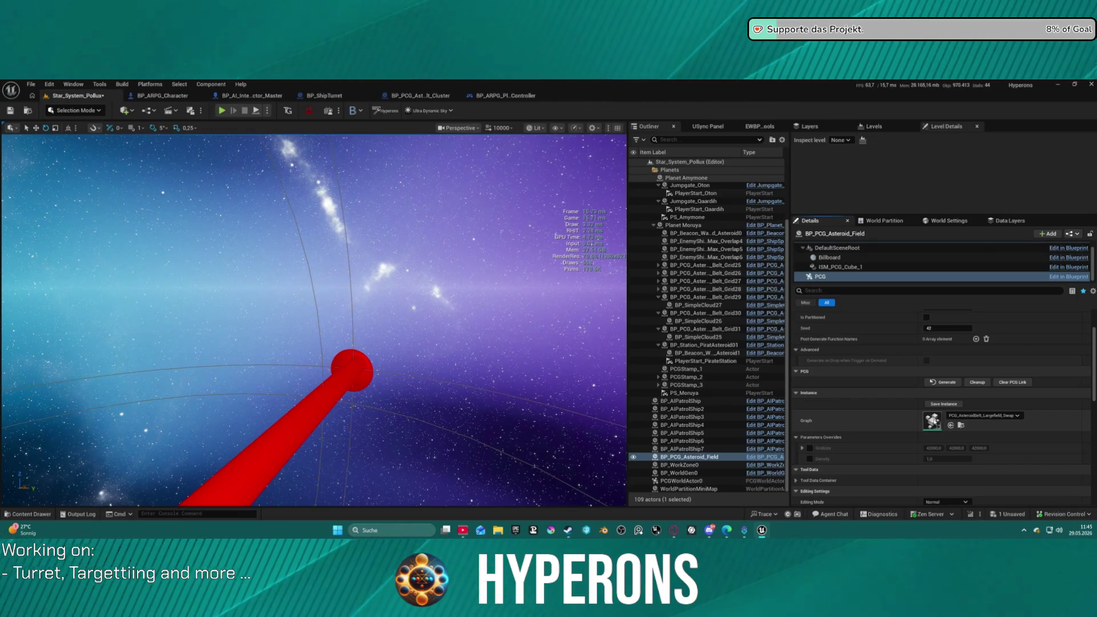
double_click(933, 421)
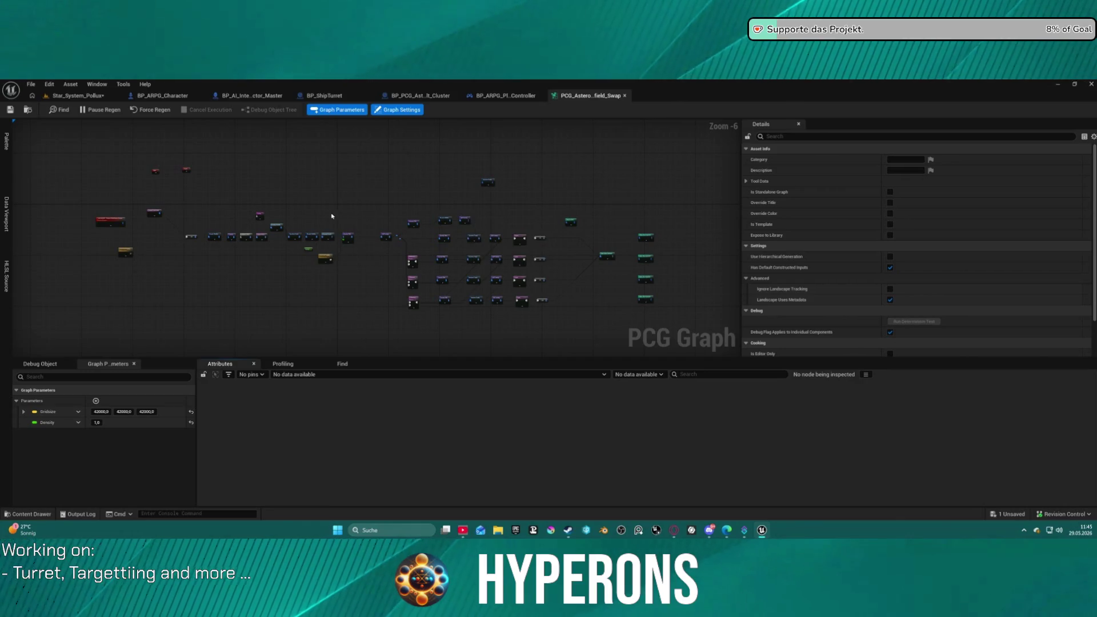
Expand the Static Mesh Spawner's Mesh Entries > Index [0] > Descriptor settings.
scroll(398, 212, "up", 6)
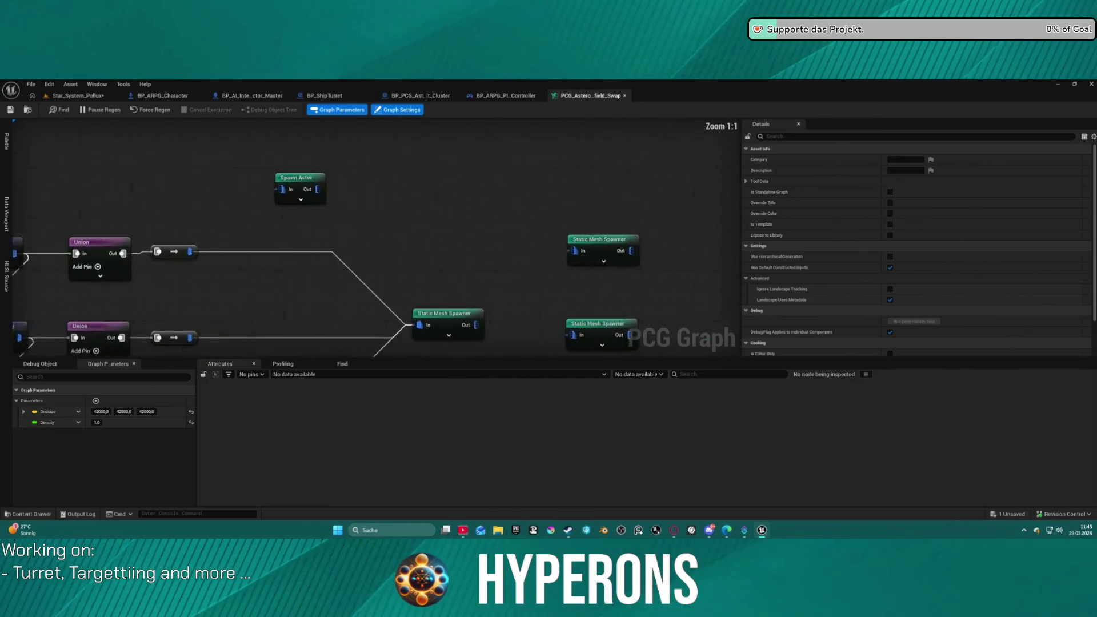
scroll(311, 215, "down", 2)
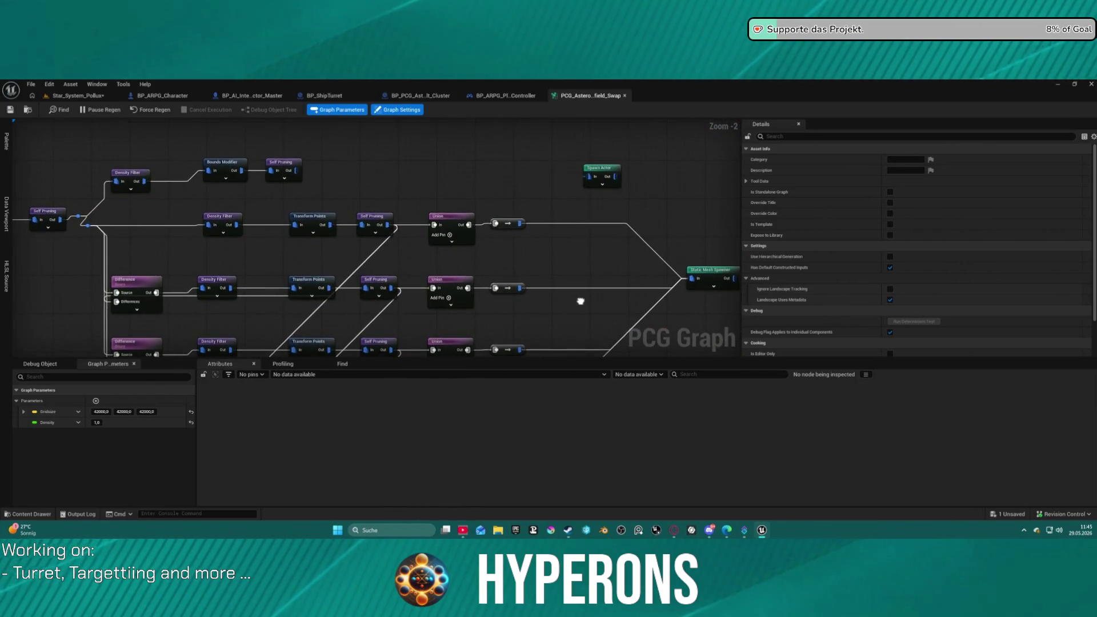
scroll(597, 259, "down", 3)
left_click_drag(423, 193, 462, 216)
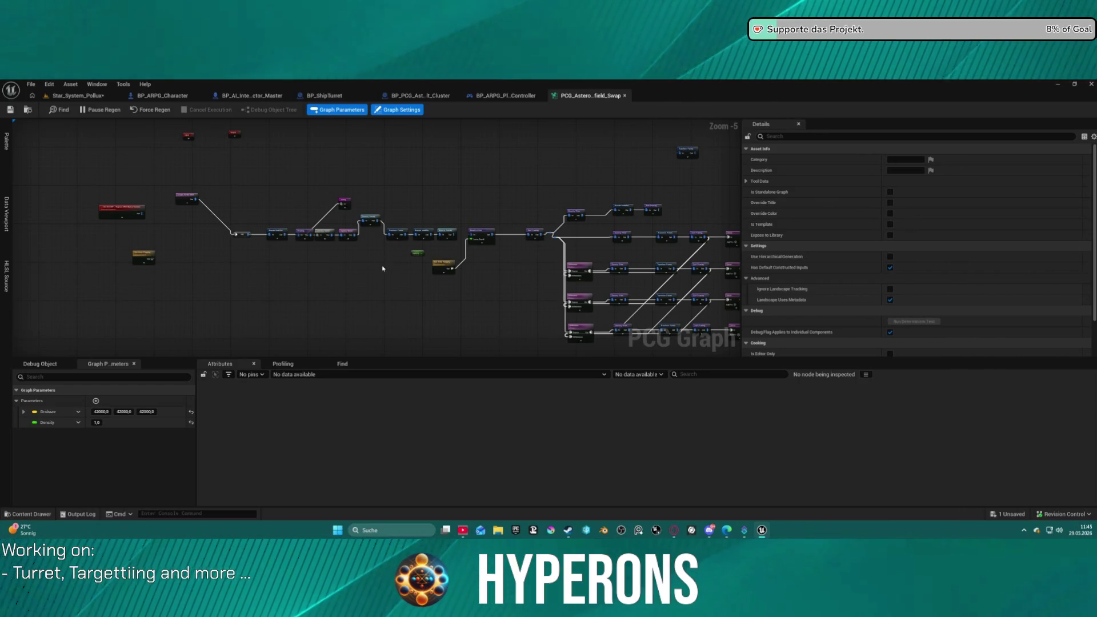
scroll(518, 249, "up", 3)
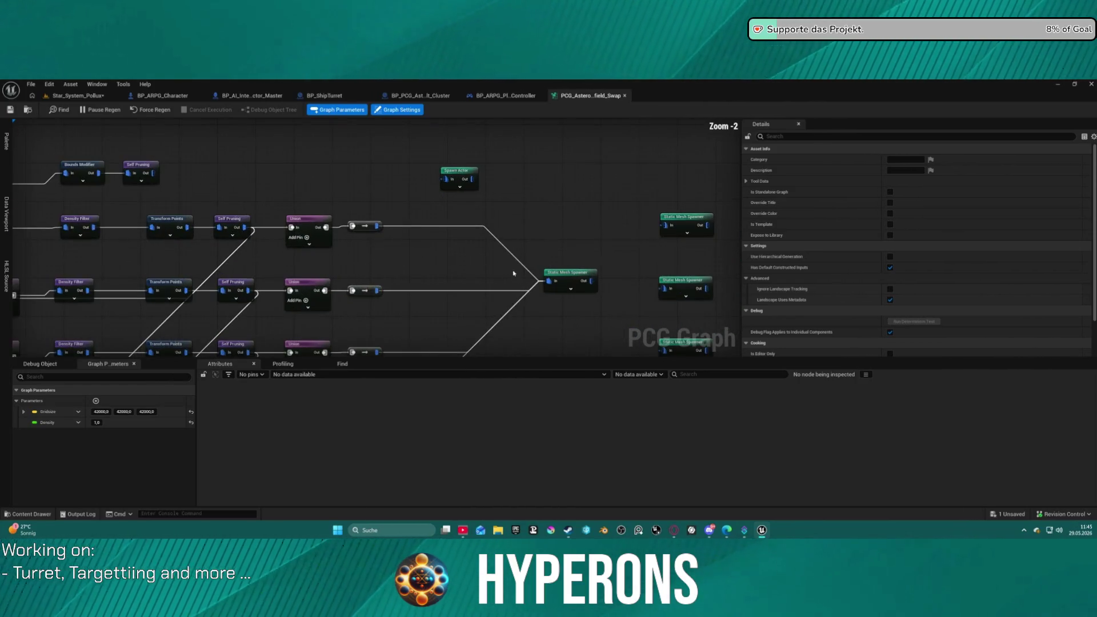
left_click(573, 278)
left_click(746, 278)
left_click(752, 289)
left_click(759, 300)
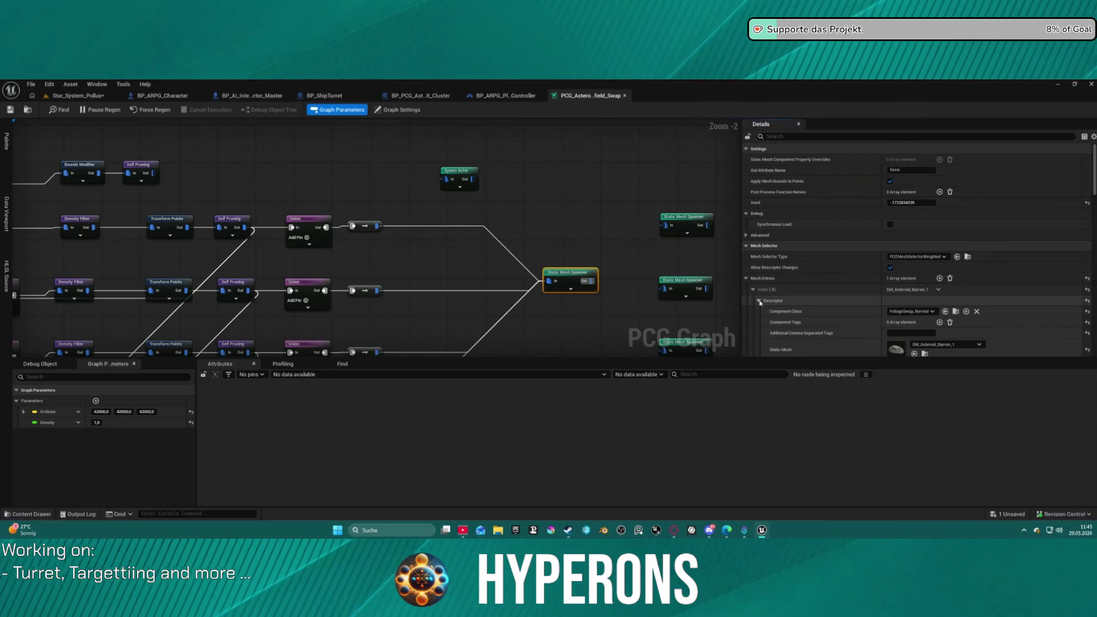
Review the SM_Asteroid_Barren_1 entry, then show Graph Settings and the Asteroids PCG folder.
scroll(786, 298, "down", 1)
scroll(786, 299, "down", 3)
scroll(783, 293, "down", 5)
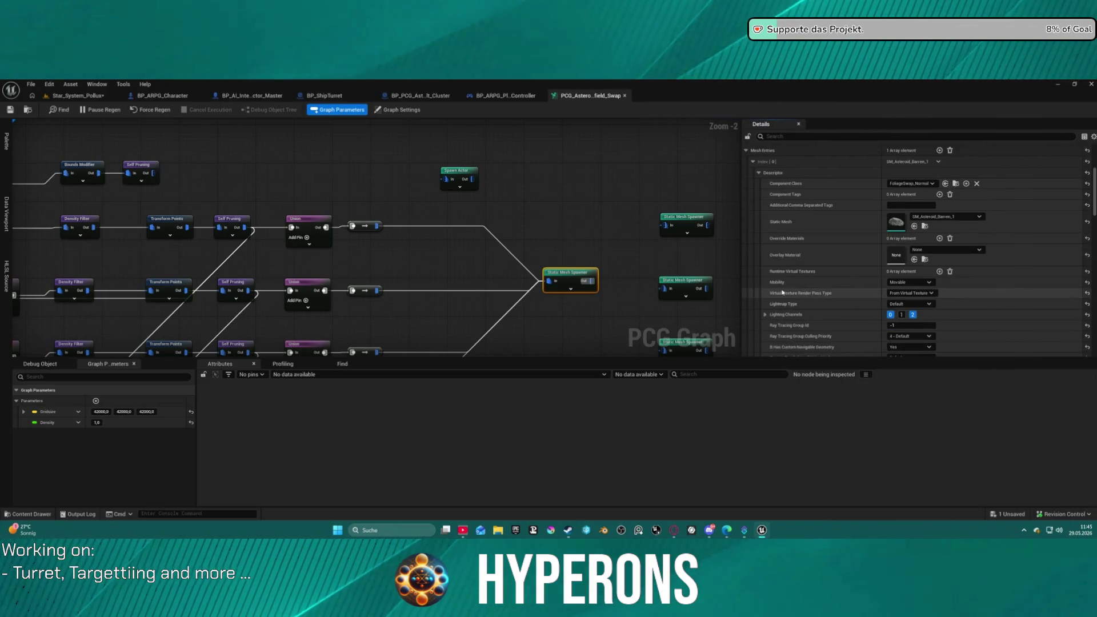
scroll(485, 218, "down", 3)
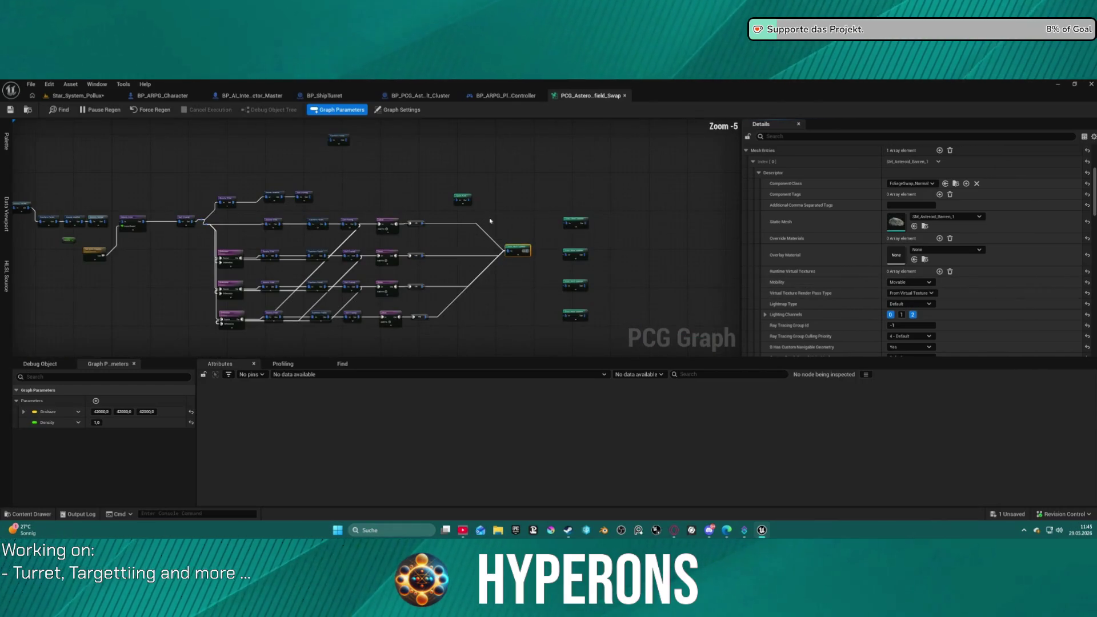
left_click(458, 217)
key("ctrl+space")
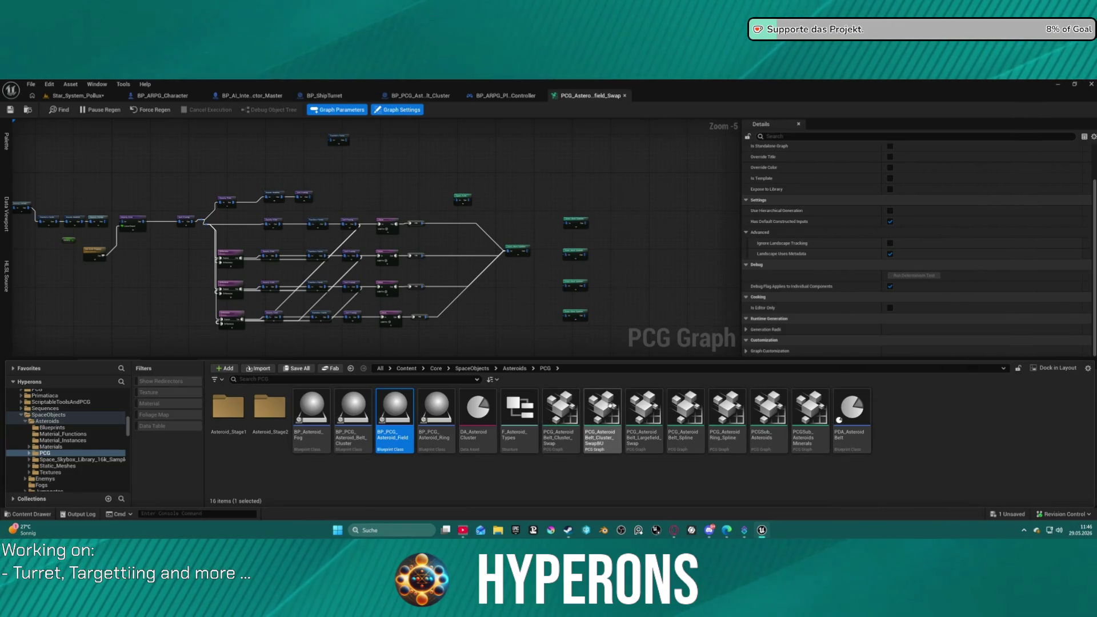
Open the PCG_AsteroidBelt_Cluster_SwapBU graph, then return to Star_System_Pollux with the PCG folder showing.
mouse_move(605, 404)
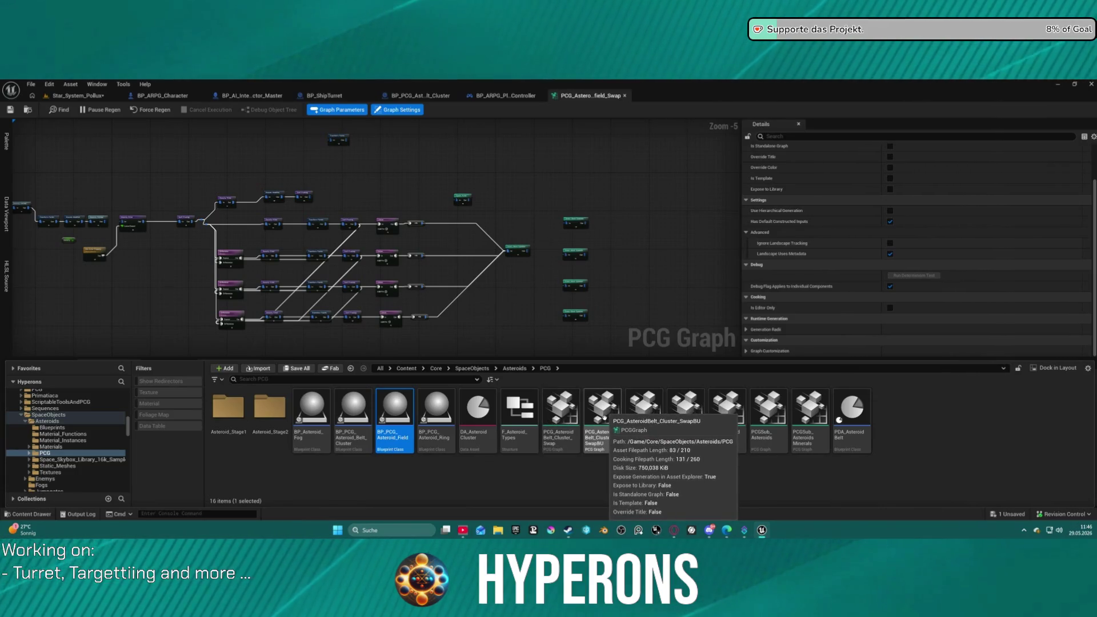
double_click(604, 416)
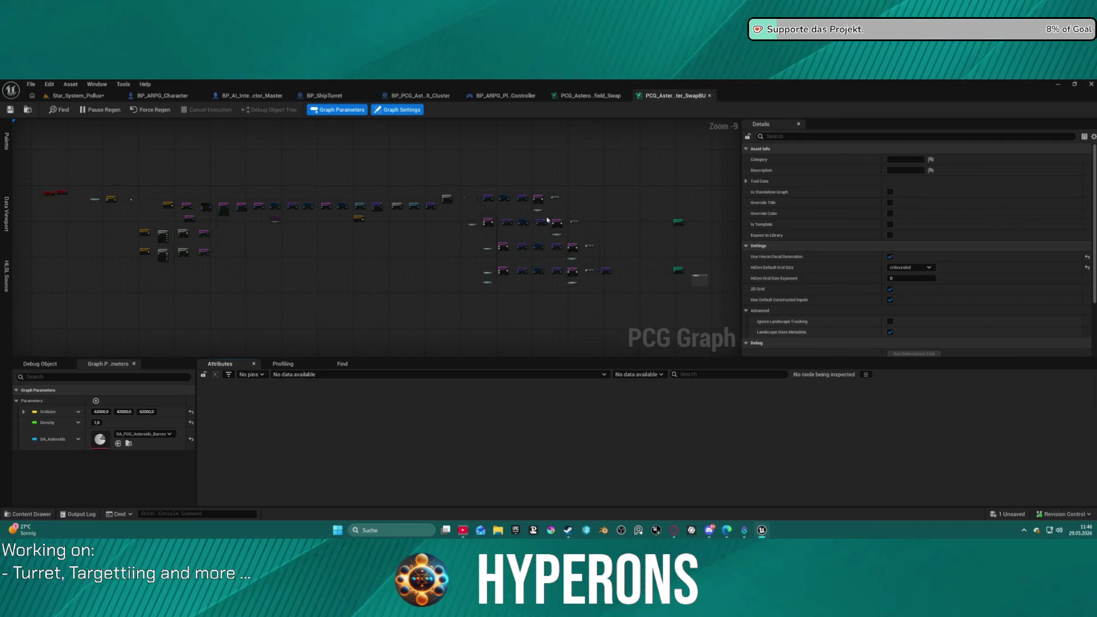
scroll(461, 187, "up", 10)
scroll(461, 187, "down", 10)
scroll(468, 219, "up", 1)
left_click_drag(520, 261, 521, 211)
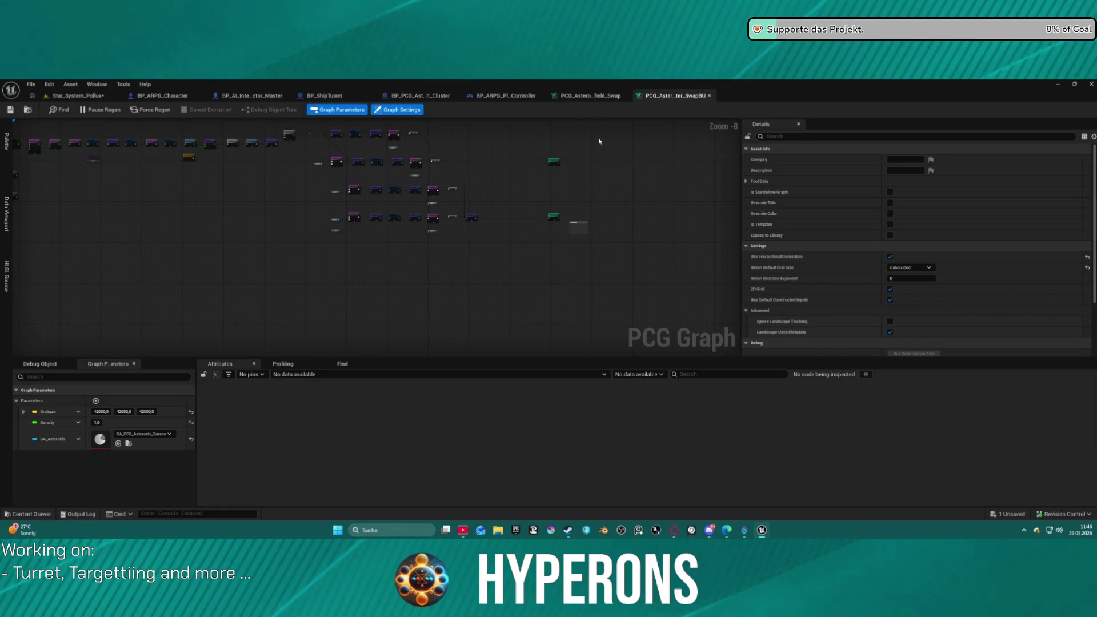
left_click(107, 97)
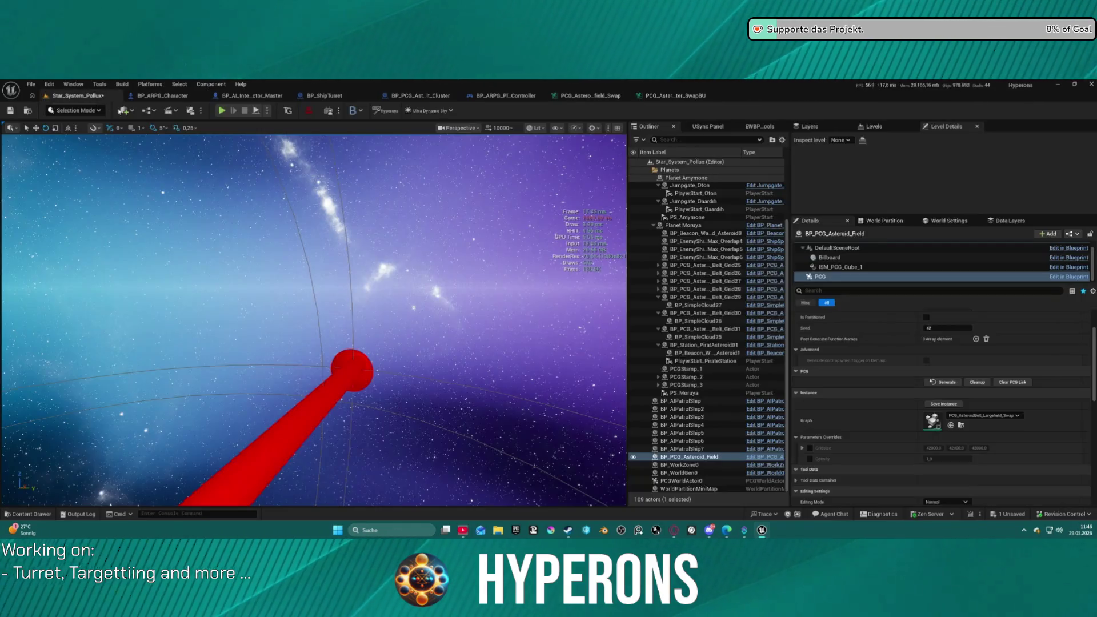
key("ctrl+space")
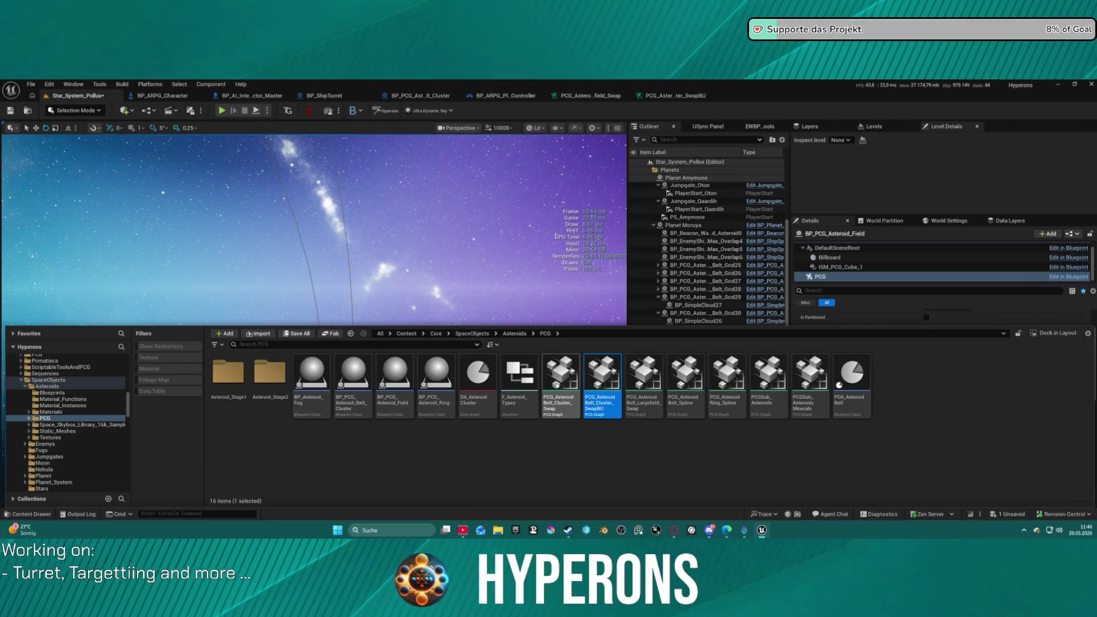
In the SwapBU graph, inspect both Static Mesh Spawner nodes' Template Descriptor settings.
left_click(482, 186)
left_click(672, 96)
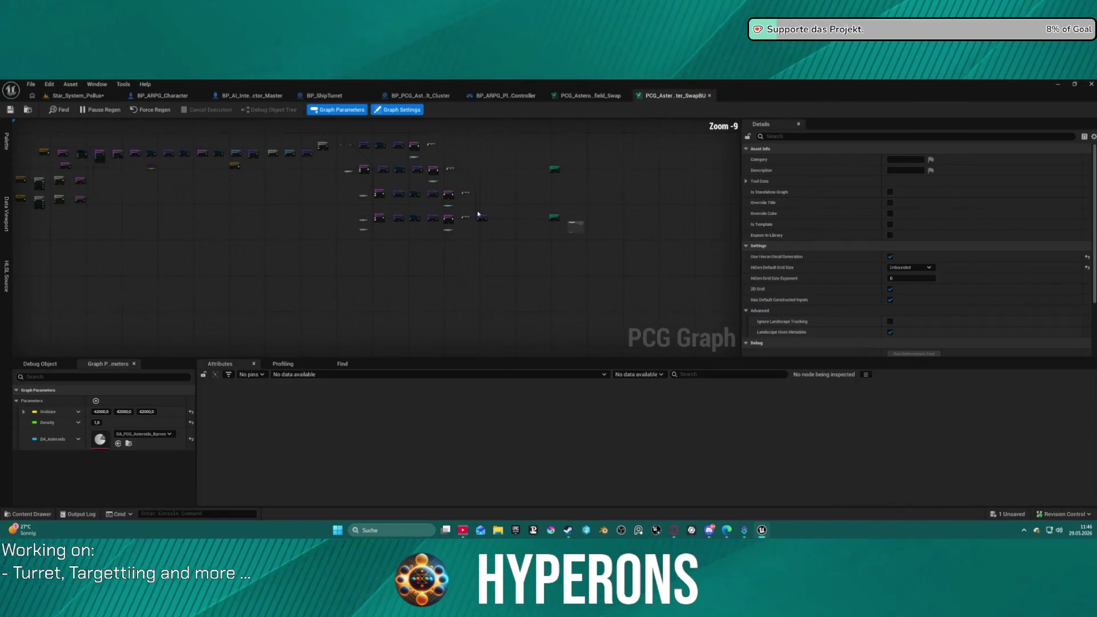
scroll(324, 200, "up", 3)
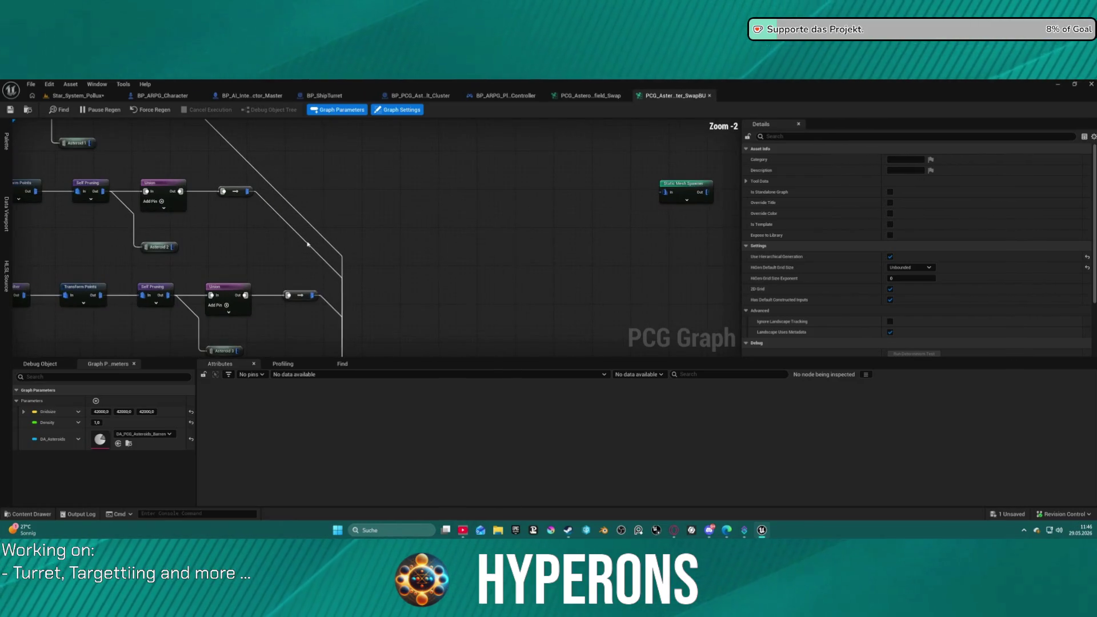
scroll(309, 244, "down", 3)
scroll(392, 274, "up", 2)
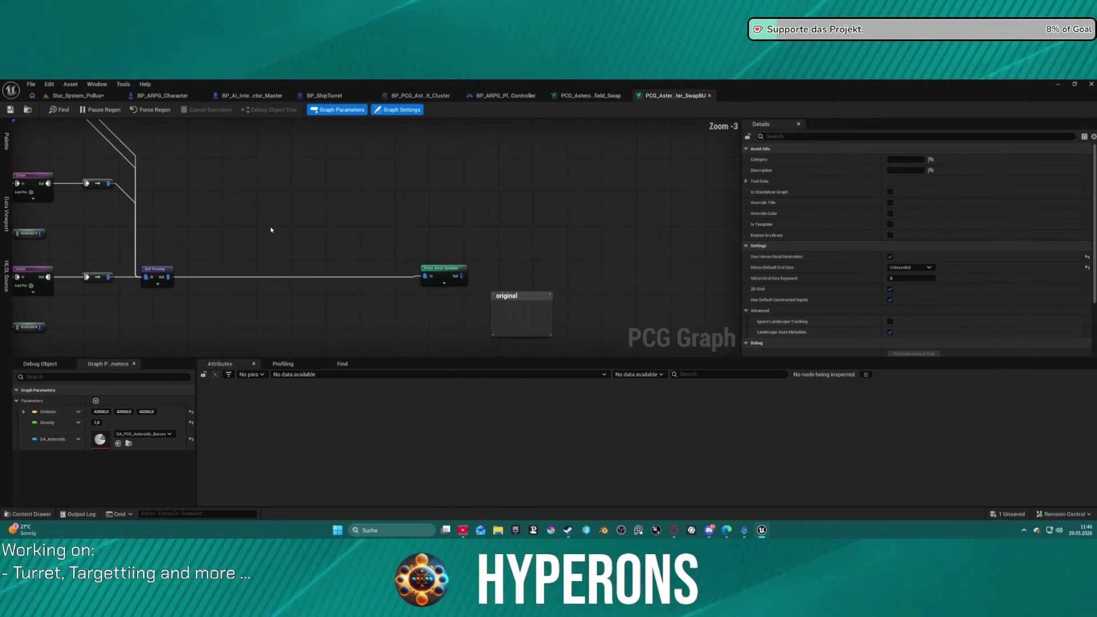
left_click(456, 276)
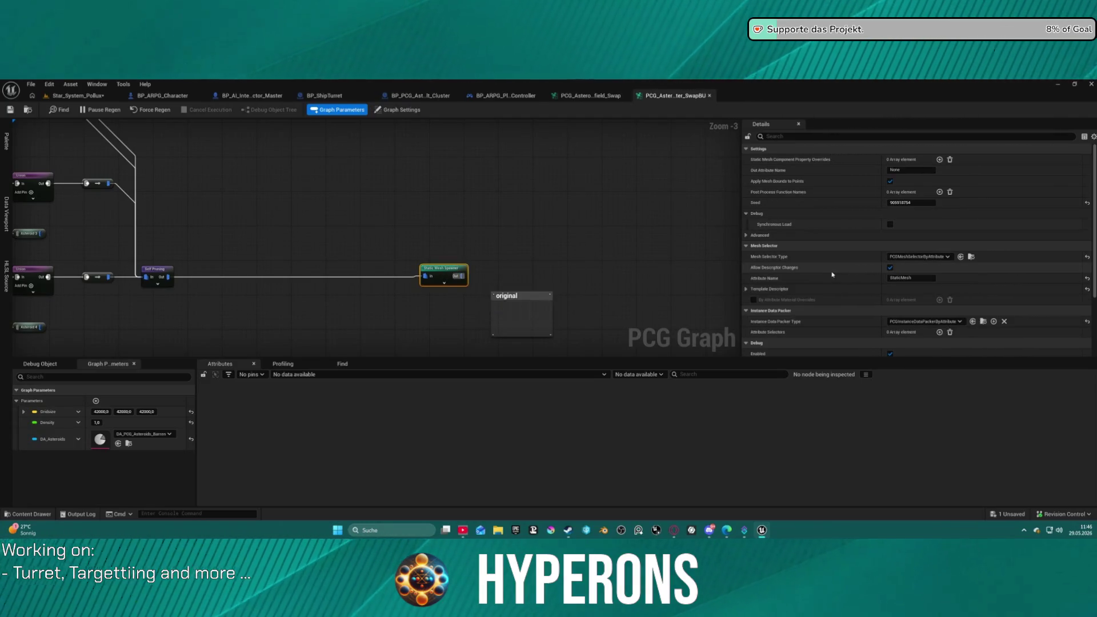
left_click(746, 289)
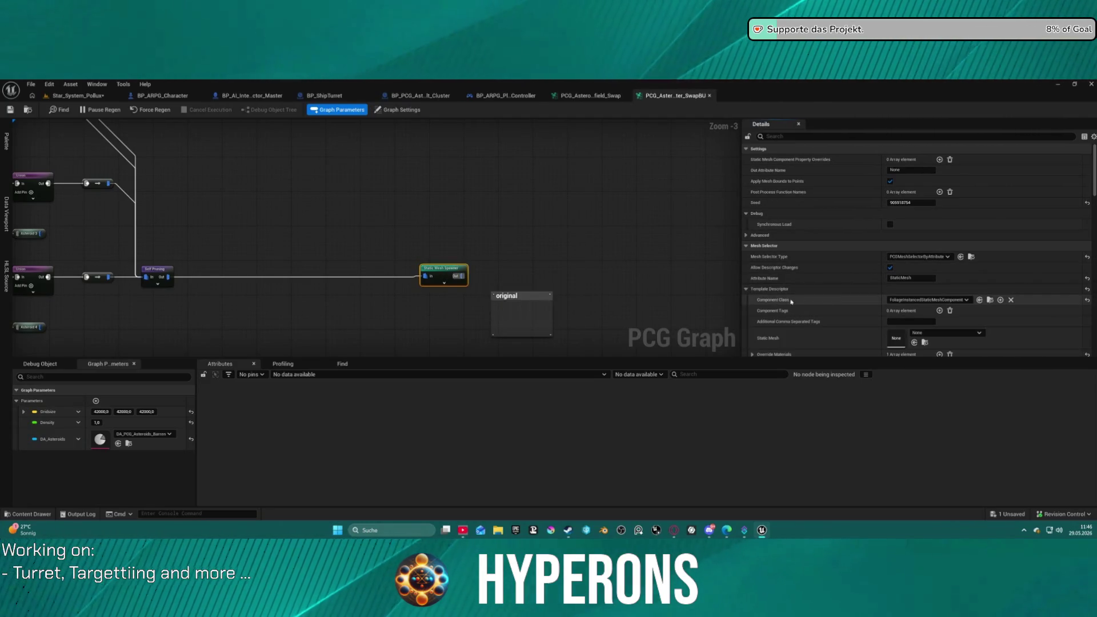
left_click(377, 223)
scroll(377, 222, "down", 5)
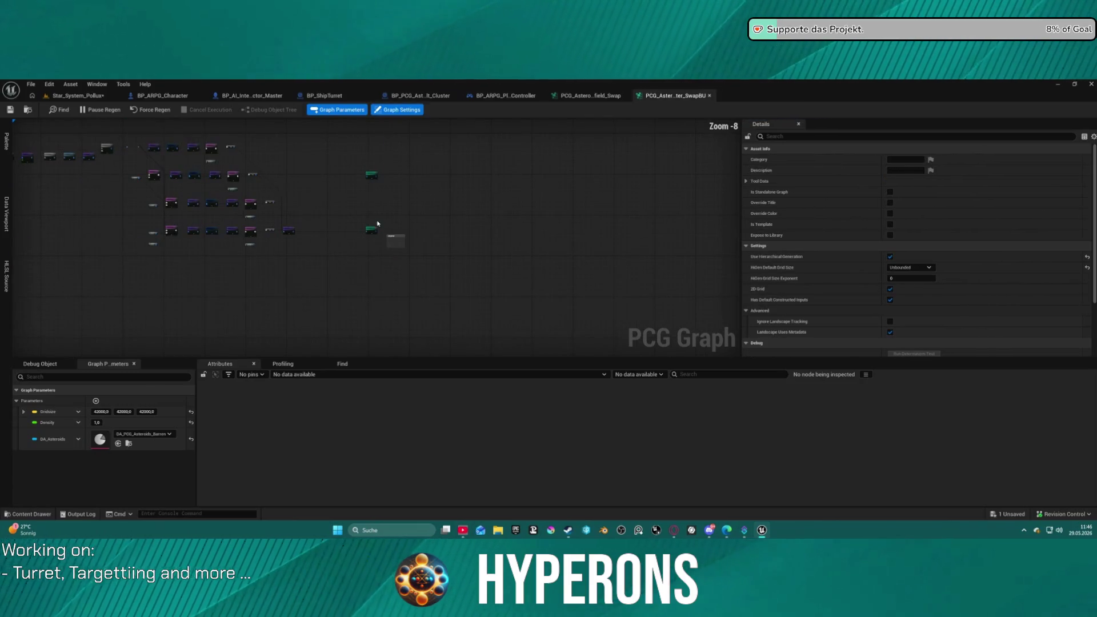
left_click(369, 231)
scroll(366, 223, "down", 3)
scroll(457, 170, "up", 1)
scroll(91, 191, "up", 7)
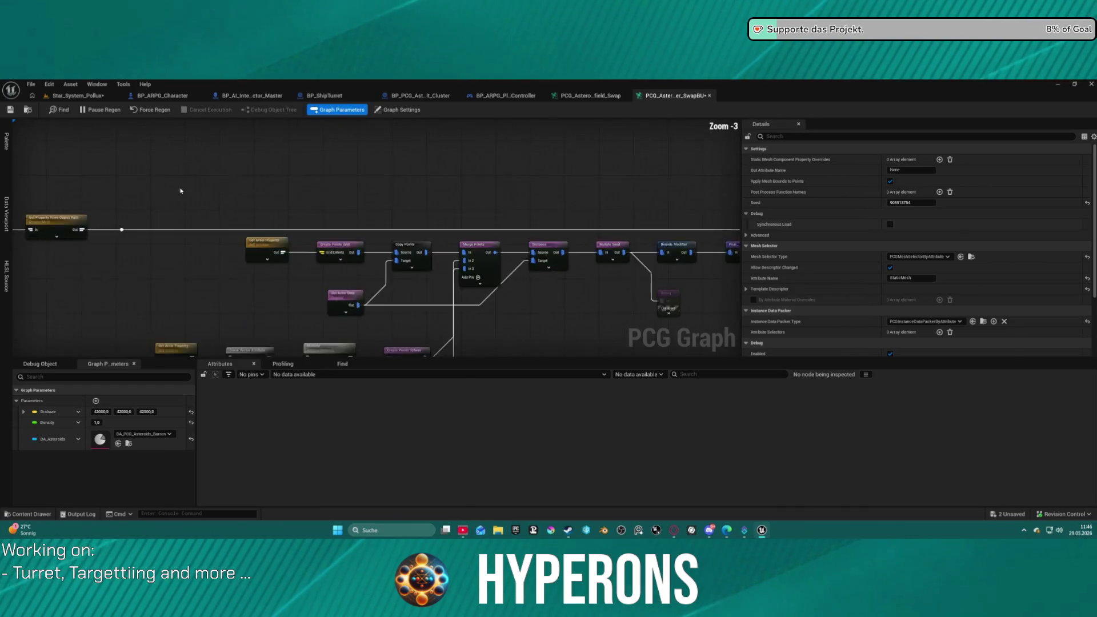
Move the DA_Asteroids, Get Property and reroute nodes right, then close the SwapBU graph.
left_click_drag(166, 188, 431, 184)
left_click_drag(312, 231, 268, 205)
mouse_move(366, 220)
left_mouse_down()
mouse_move(400, 217)
mouse_move(491, 162)
mouse_move(573, 200)
mouse_move(595, 190)
left_mouse_up()
mouse_move(290, 278)
left_mouse_down()
mouse_move(351, 263)
mouse_move(836, 221)
mouse_move(492, 212)
mouse_move(629, 208)
left_mouse_up()
scroll(426, 193, "down", 4)
scroll(325, 189, "up", 2)
mouse_move(303, 188)
left_mouse_down()
mouse_move(558, 181)
mouse_move(465, 190)
left_mouse_up()
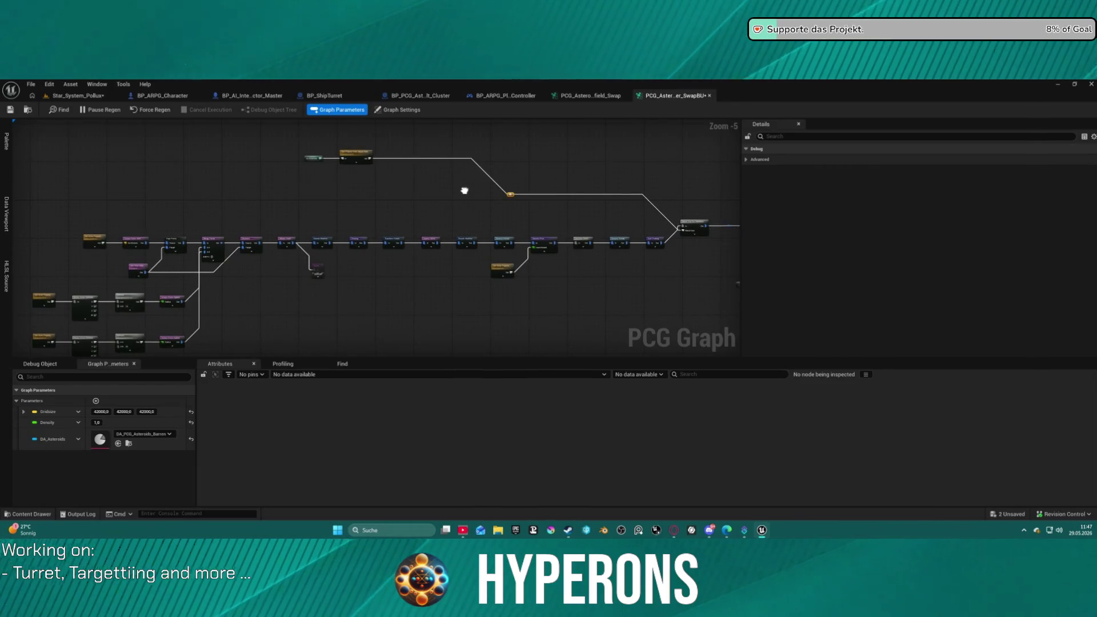
left_click(709, 95)
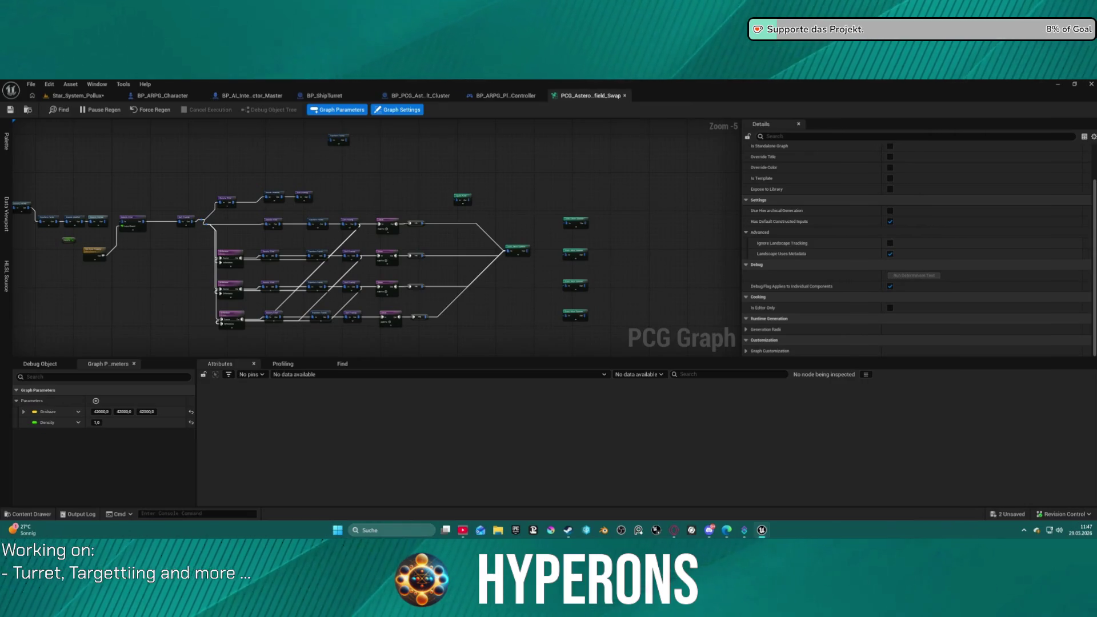
scroll(479, 266, "down", 2)
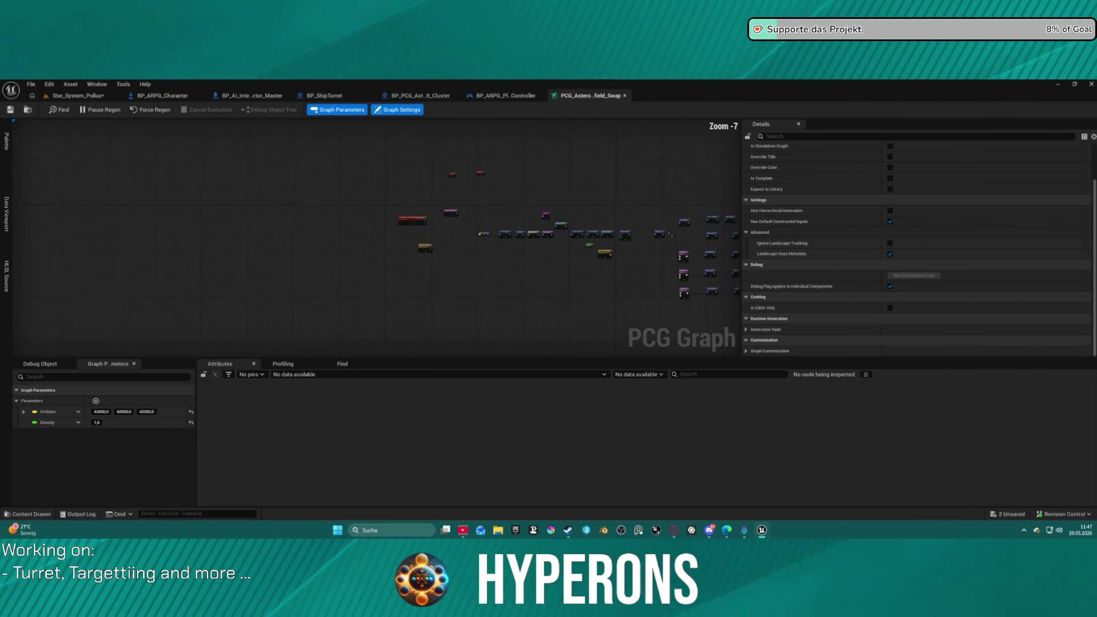
Move the Create Points Grid node down in the Largefield_Swap graph.
scroll(479, 265, "up", 3)
scroll(174, 167, "up", 3)
left_click_drag(128, 159, 178, 244)
mouse_move(125, 193)
left_mouse_down()
mouse_move(394, 184)
mouse_move(18, 179)
left_mouse_up()
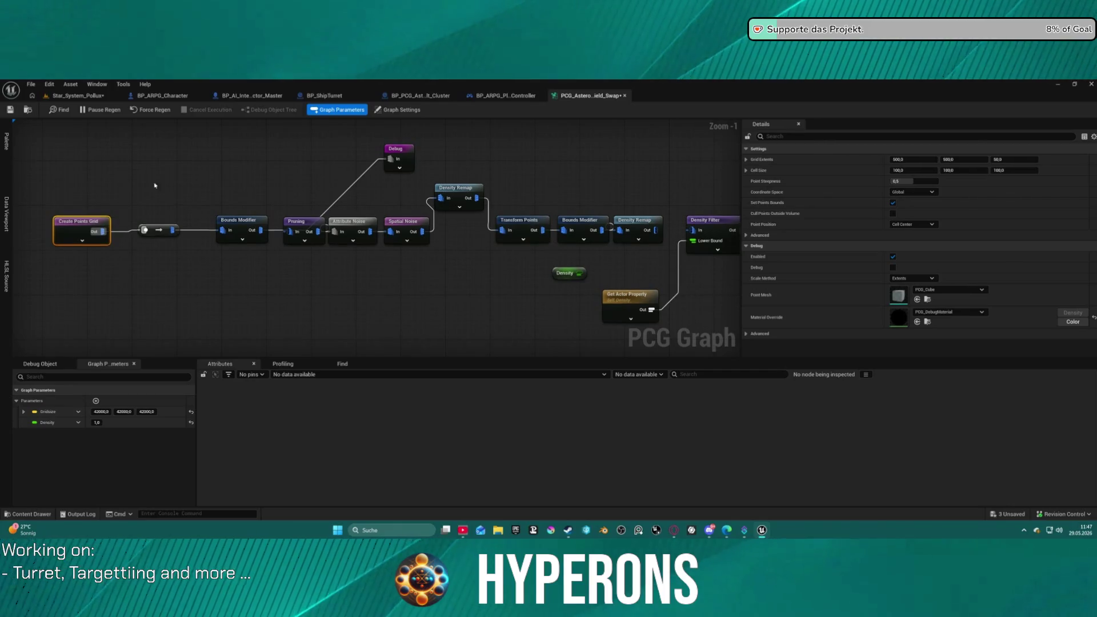
Move the Density Remap node down into the main node chain.
mouse_move(447, 189)
left_mouse_down()
mouse_move(463, 217)
mouse_move(279, 186)
mouse_move(128, 204)
mouse_move(98, 159)
mouse_move(63, 155)
mouse_move(360, 174)
left_mouse_up()
scroll(80, 157, "down", 1)
scroll(80, 158, "down", 2)
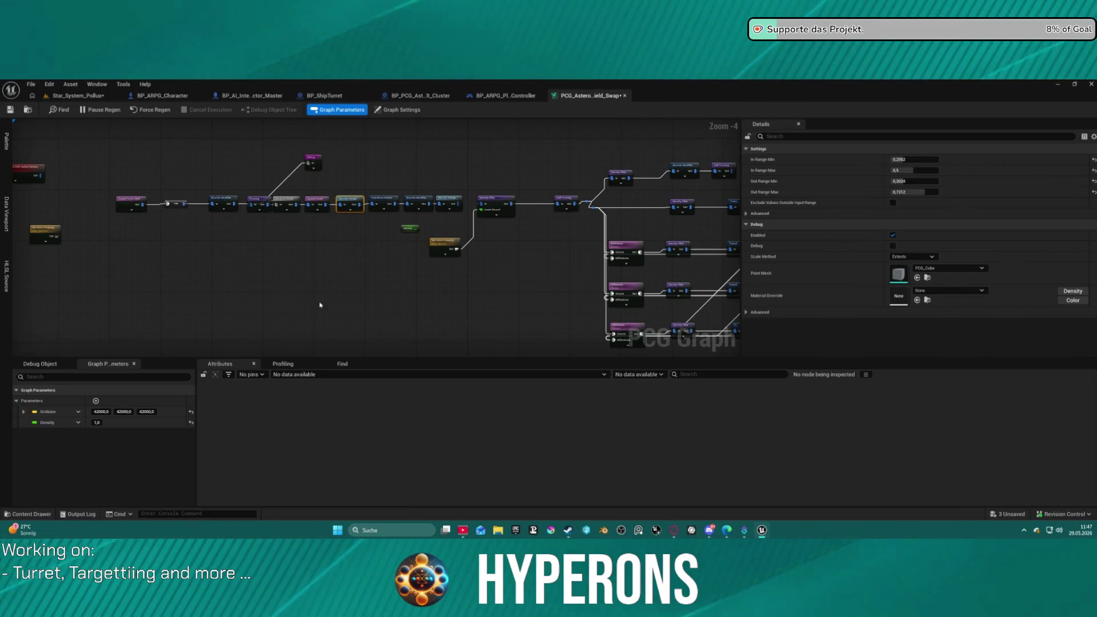
scroll(323, 298, "up", 3)
Move the Debug node off the Bounds Modifier output to the left.
left_click_drag(429, 238, 447, 249)
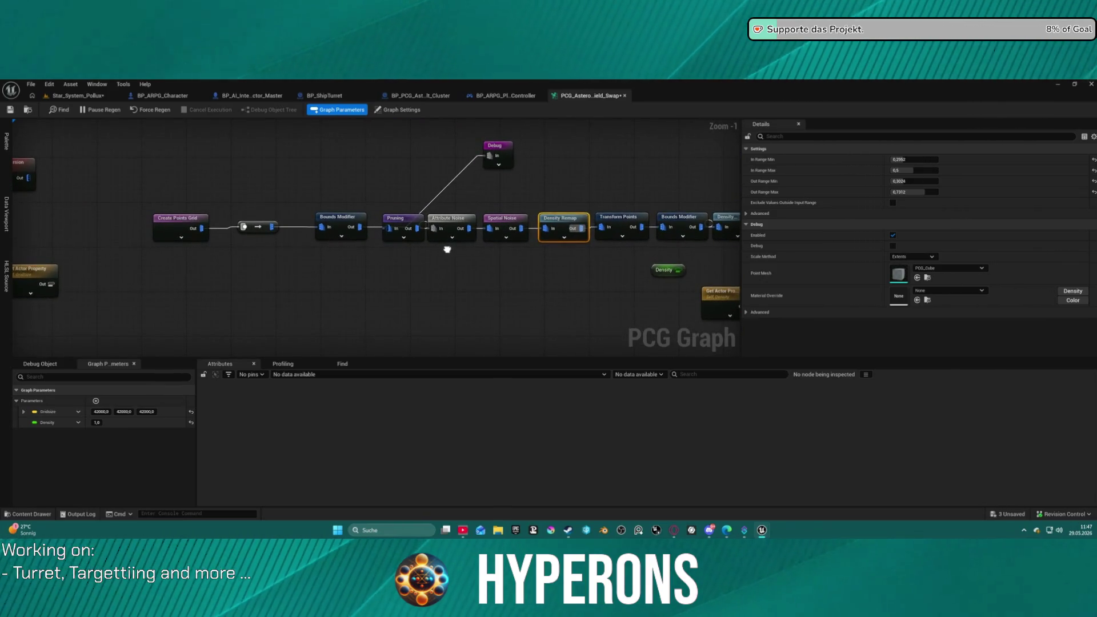
left_click_drag(498, 150, 394, 143)
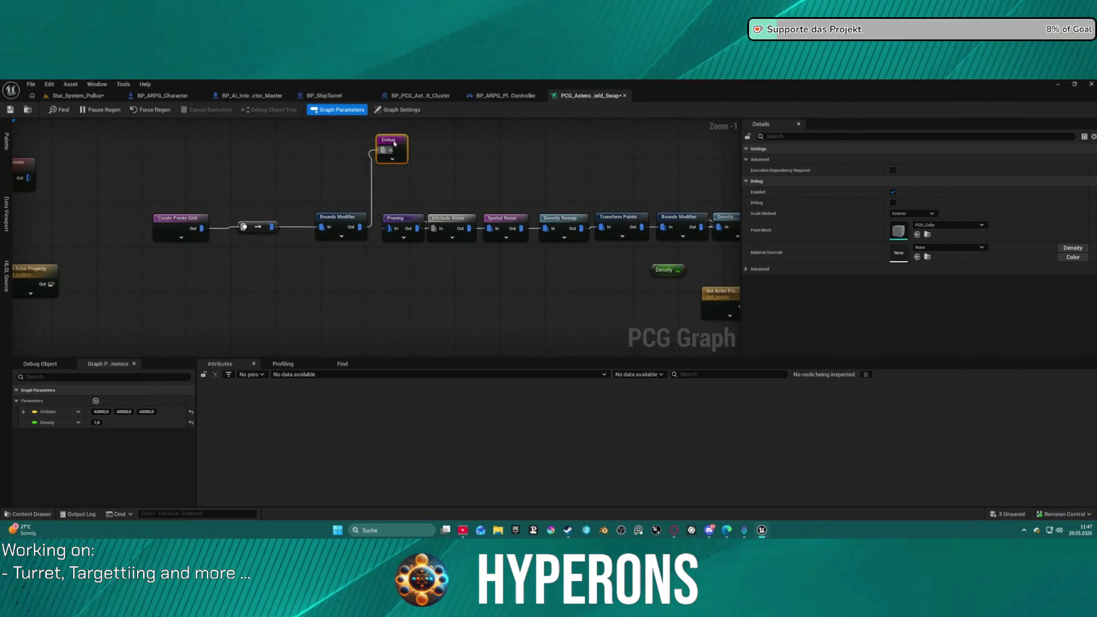
left_click_drag(392, 195, 86, 181)
scroll(322, 228, "down", 2)
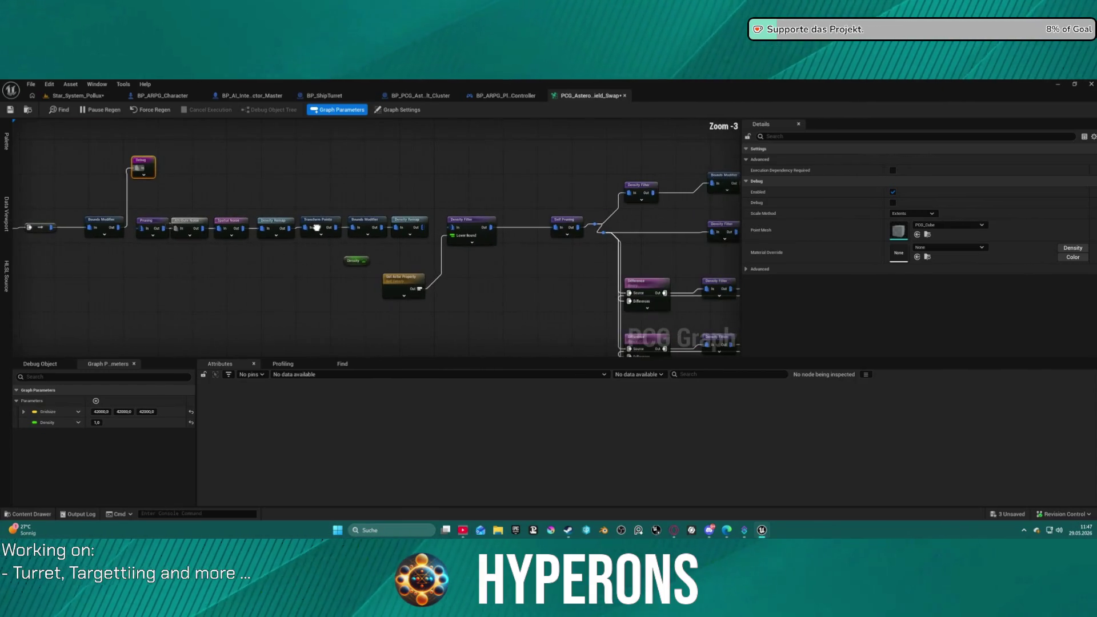
left_click_drag(322, 227, 513, 228)
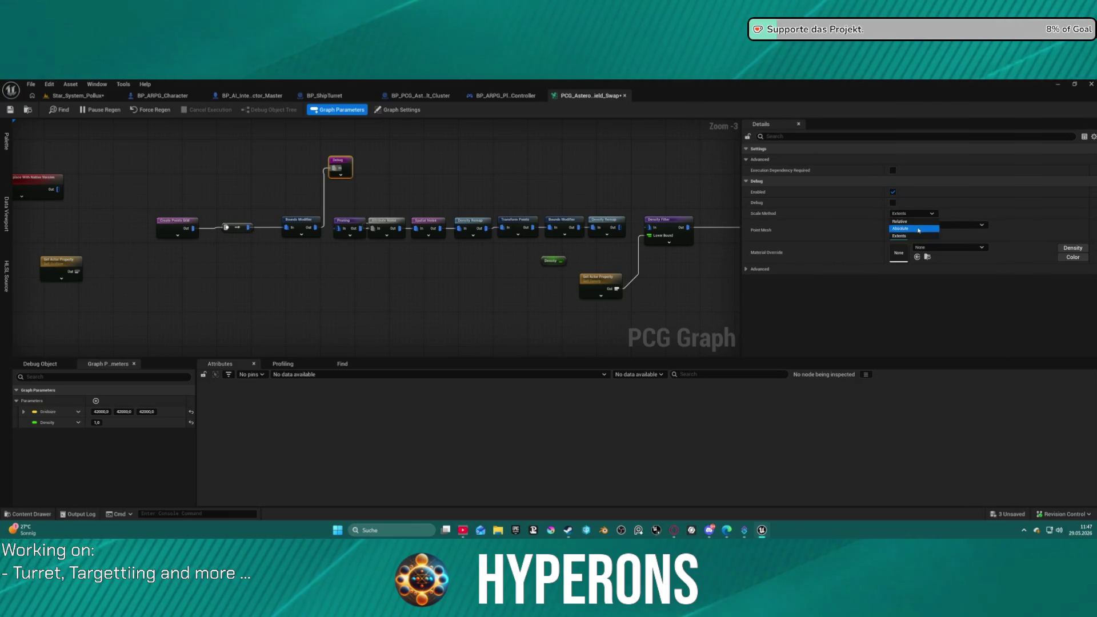
Set the Debug node to Absolute scale at Point Scale 100 and save the checked-out graph.
left_click(900, 228)
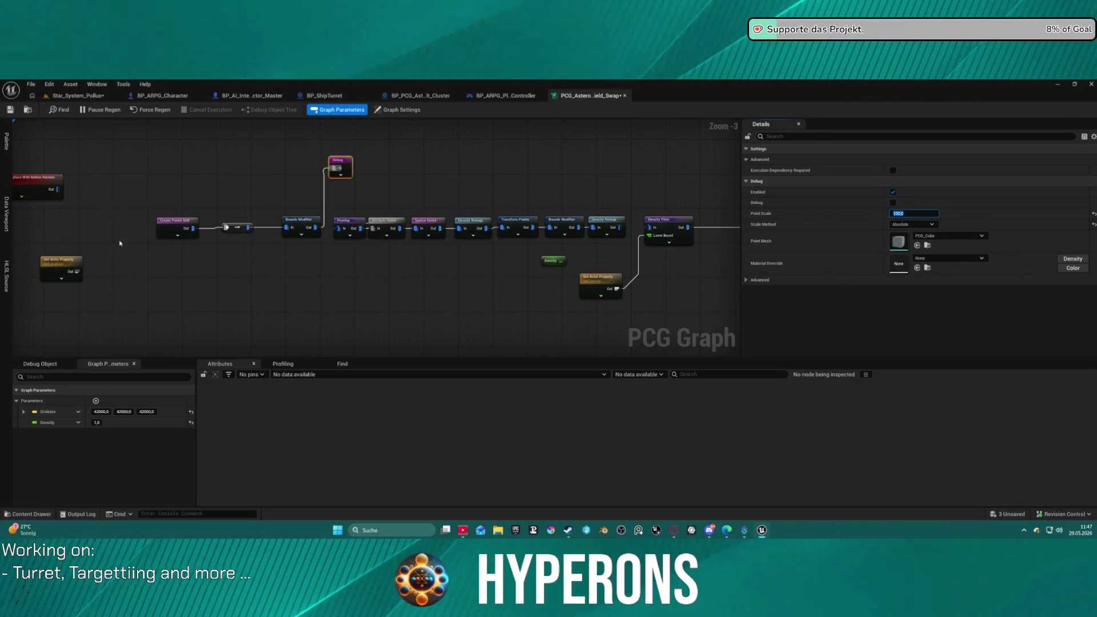
left_click(9, 111)
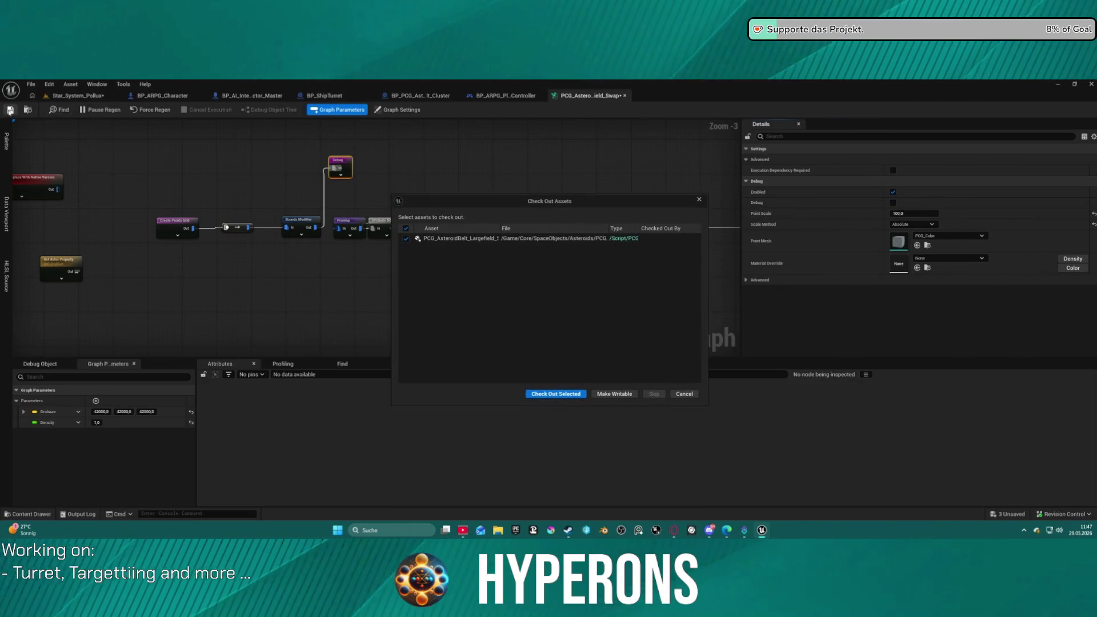
left_click(552, 394)
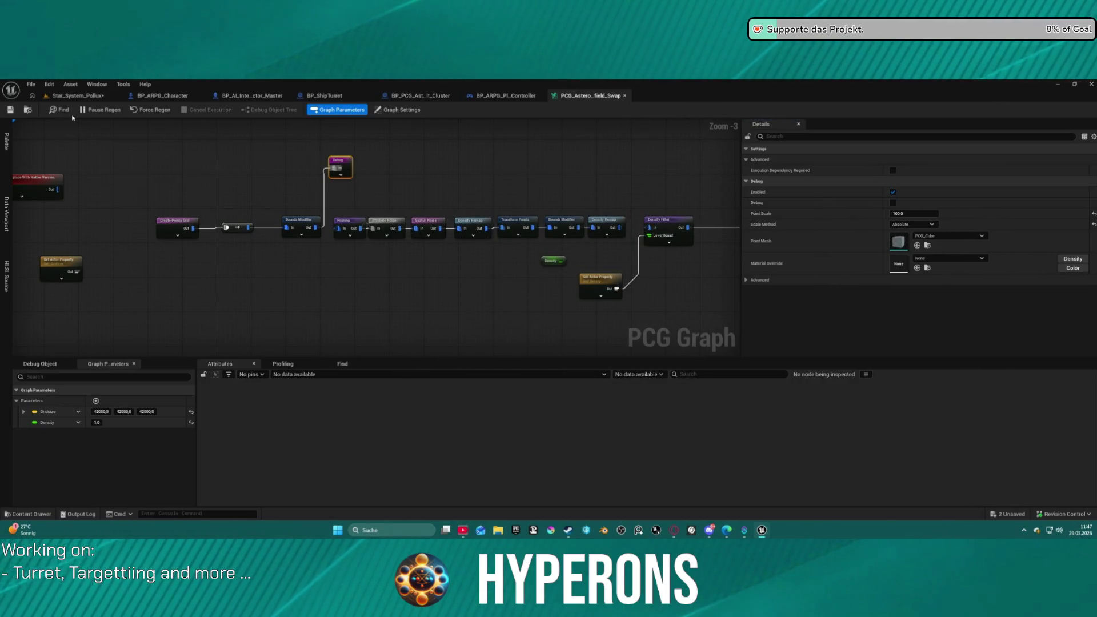
left_click(78, 95)
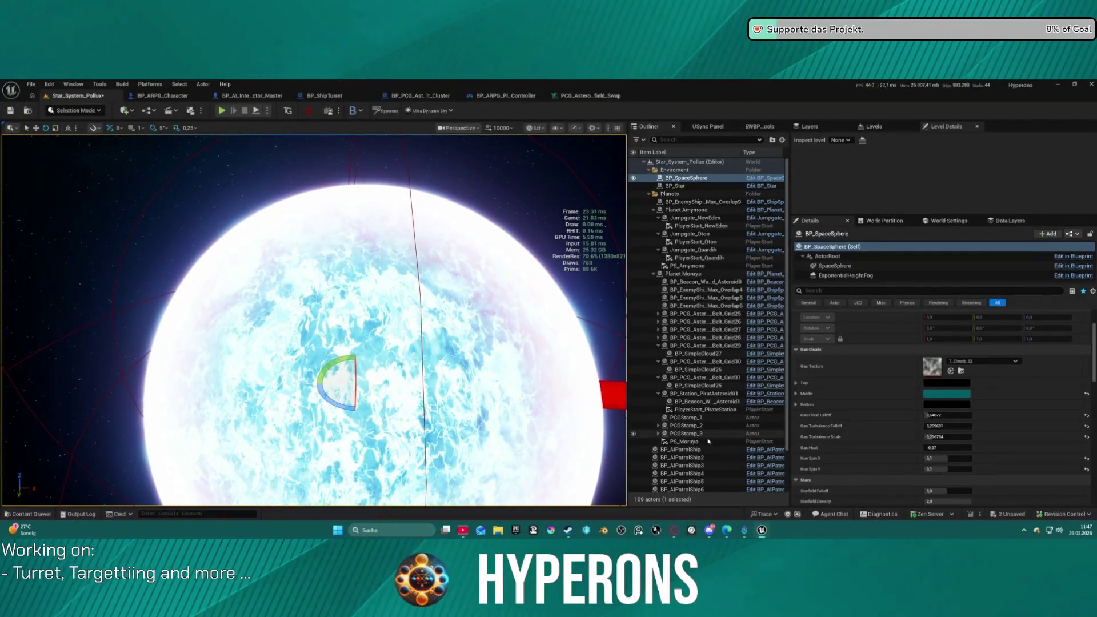
Parent BP_PCG_Asteroid_Field under Planet Moruya in the Outliner.
scroll(713, 441, "down", 2)
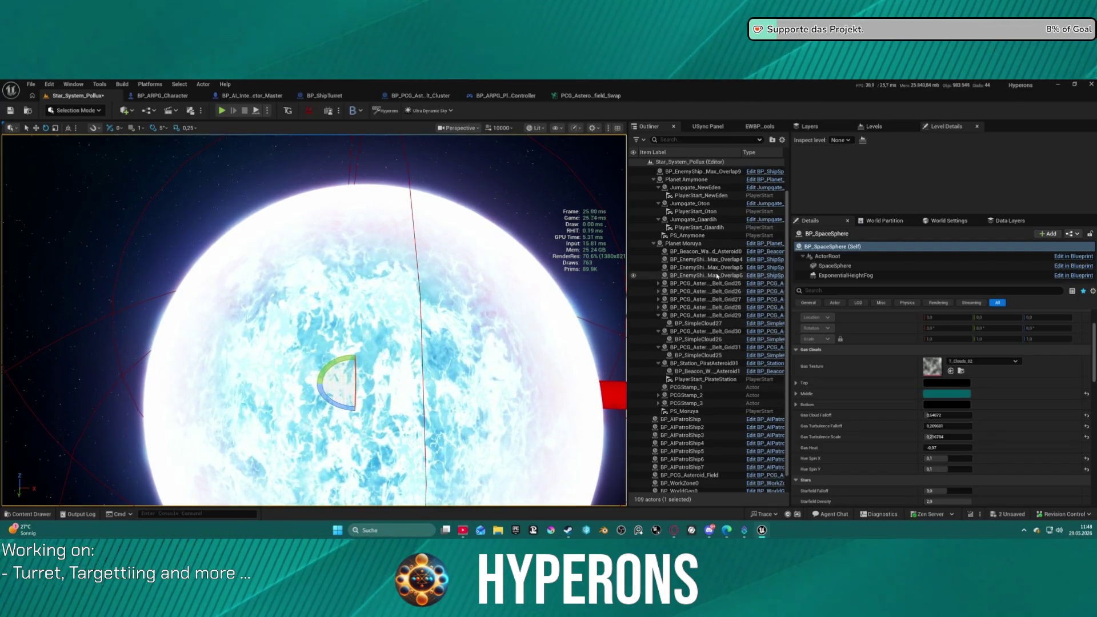
scroll(705, 415, "down", 1)
left_click(701, 457)
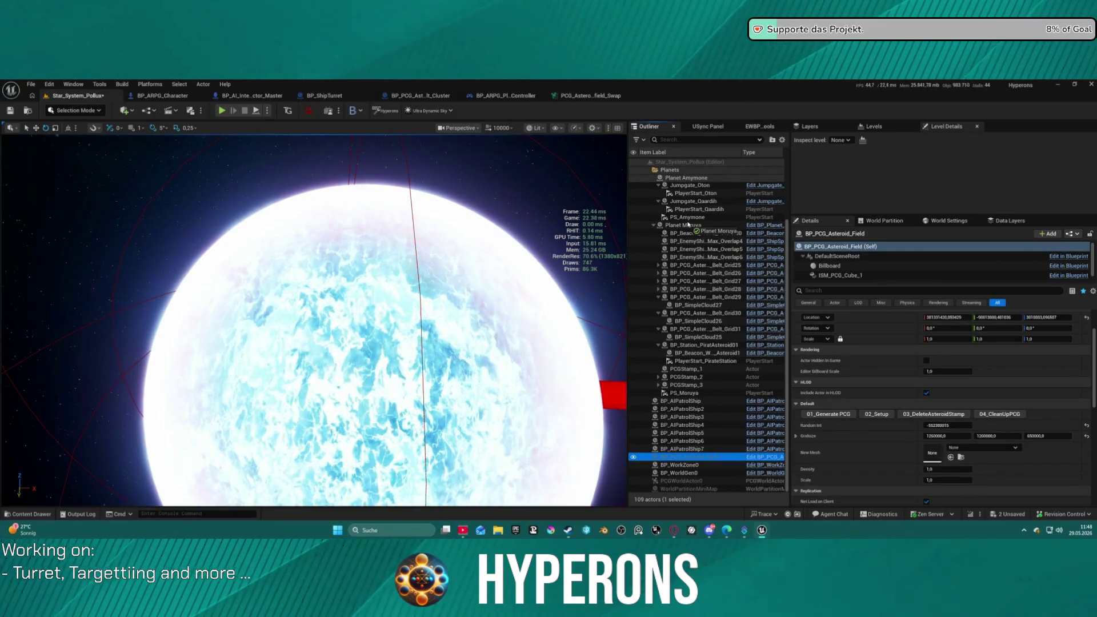
left_click_drag(688, 226, 688, 226)
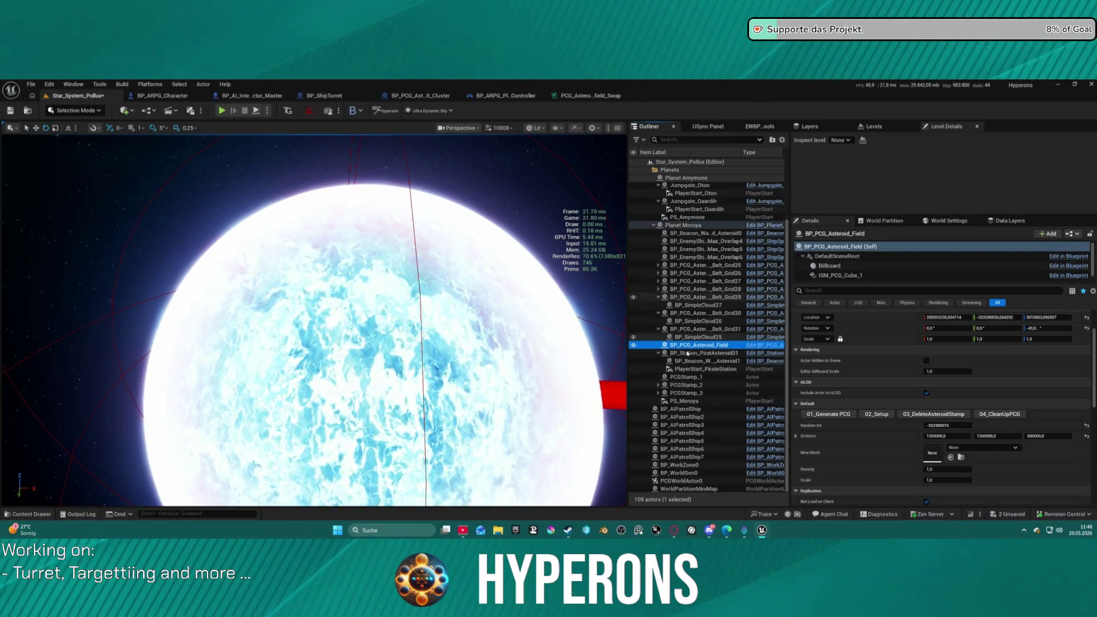
Focus and orbit the viewport around the asteroid field, then return to the Largefield_Swap graph.
double_click(681, 346)
mouse_move(400, 334)
left_mouse_down()
mouse_move(377, 337)
mouse_move(400, 340)
mouse_move(400, 399)
mouse_move(420, 407)
left_mouse_up()
key("f")
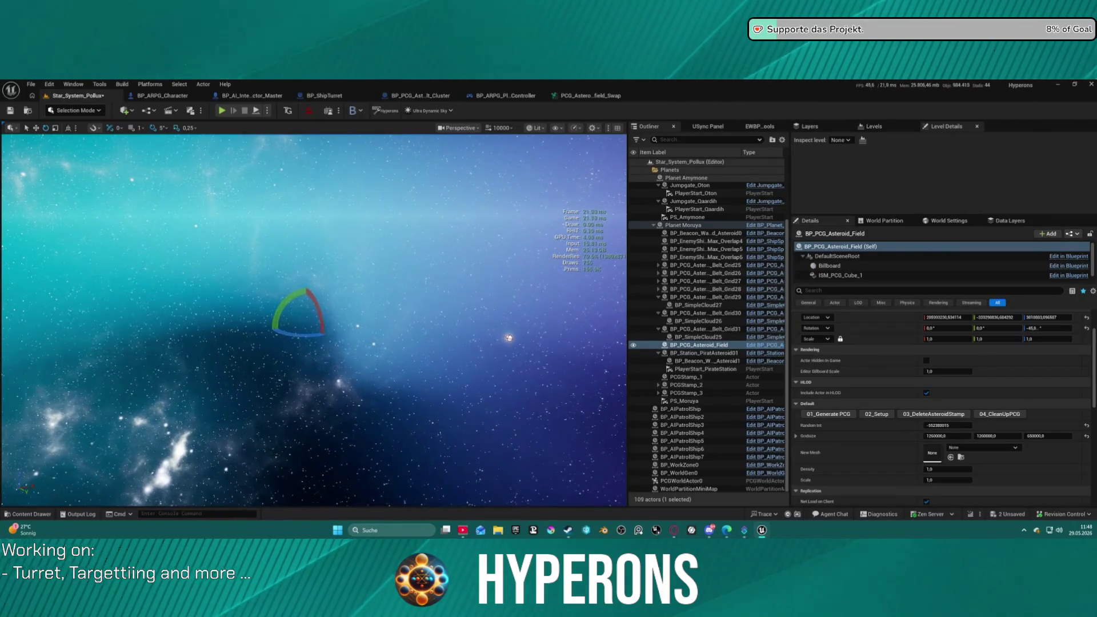
mouse_move(531, 340)
left_mouse_down()
mouse_move(488, 317)
mouse_move(523, 408)
mouse_move(518, 335)
mouse_move(518, 364)
left_mouse_up()
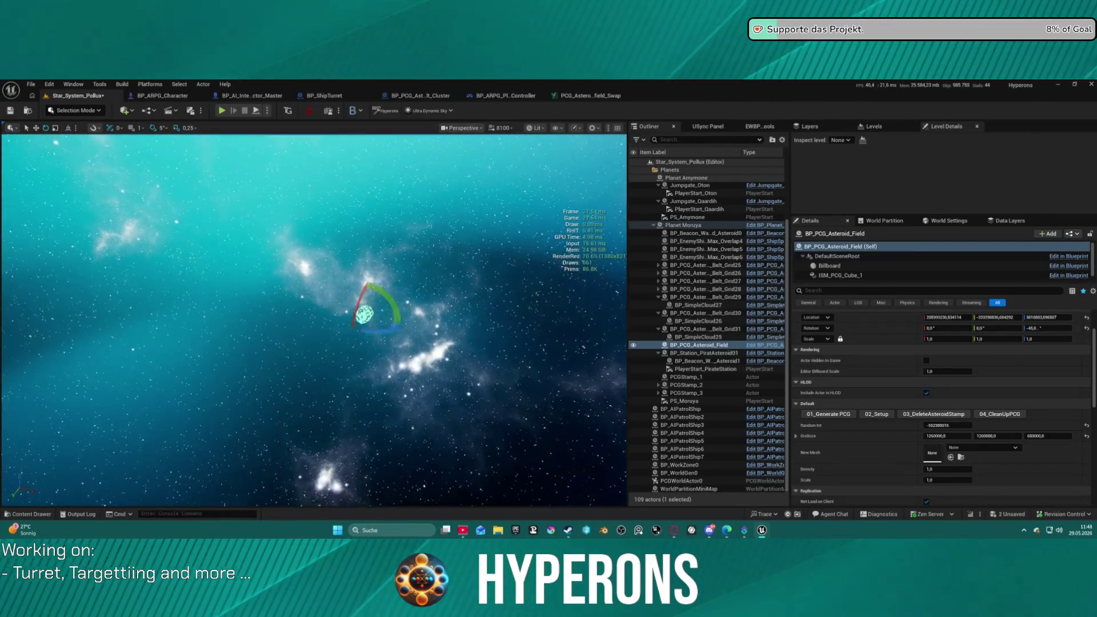
scroll(314, 320, "down", 3)
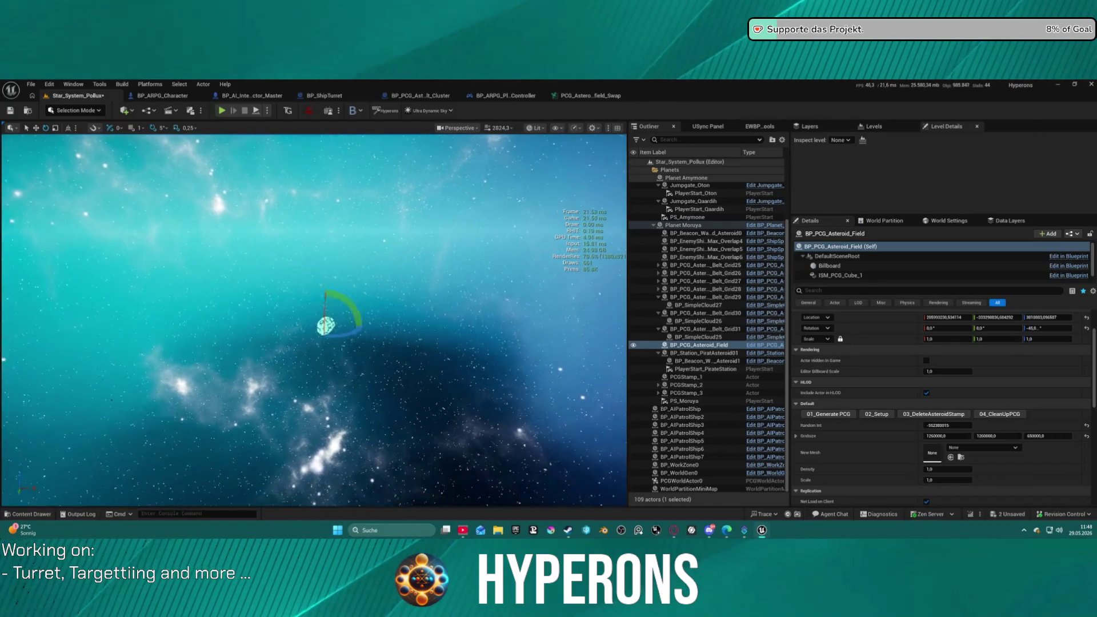
left_click(594, 97)
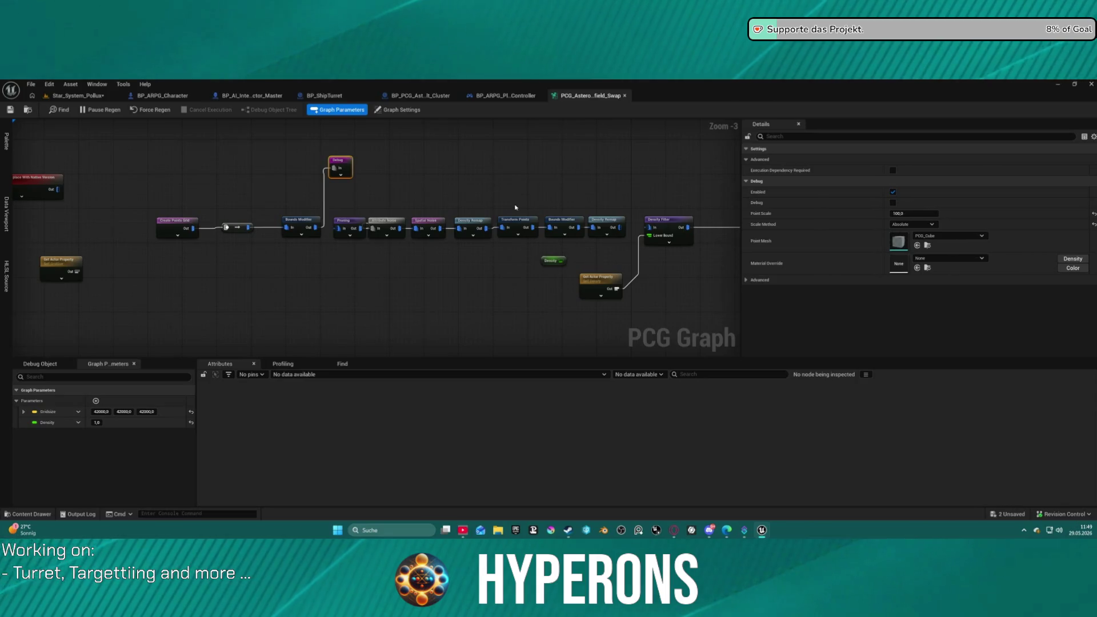
Delete the old grid of nodes from the Largefield_Swap graph.
mouse_move(537, 199)
left_mouse_down()
mouse_move(17, 220)
mouse_move(12, 188)
left_mouse_up()
scroll(228, 188, "down", 10)
scroll(267, 185, "up", 4)
left_click_drag(268, 185, 276, 218)
mouse_move(343, 173)
left_mouse_down()
mouse_move(607, 293)
mouse_move(579, 293)
left_mouse_up()
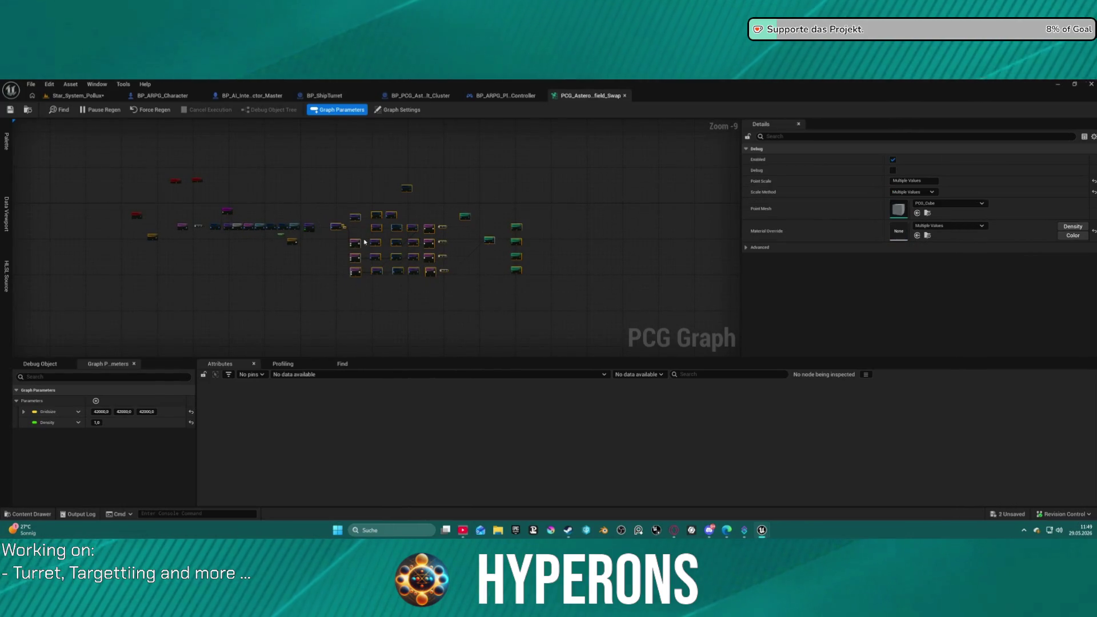
key("Delete")
Paste the copied asteroid-field node chain into the graph.
scroll(477, 213, "up", 2)
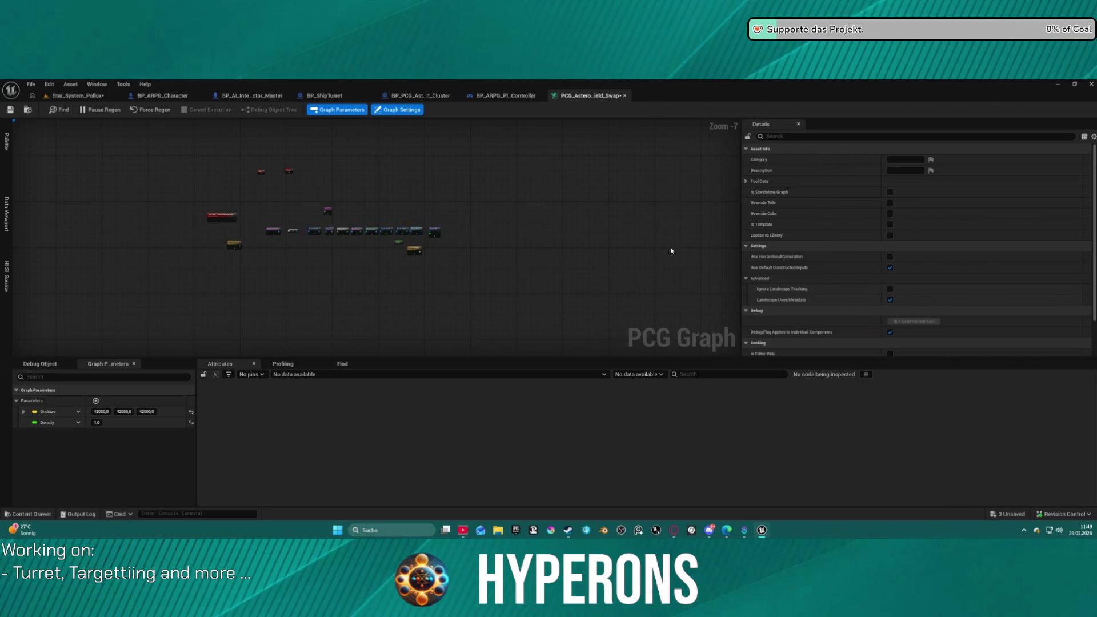
key("ctrl+v")
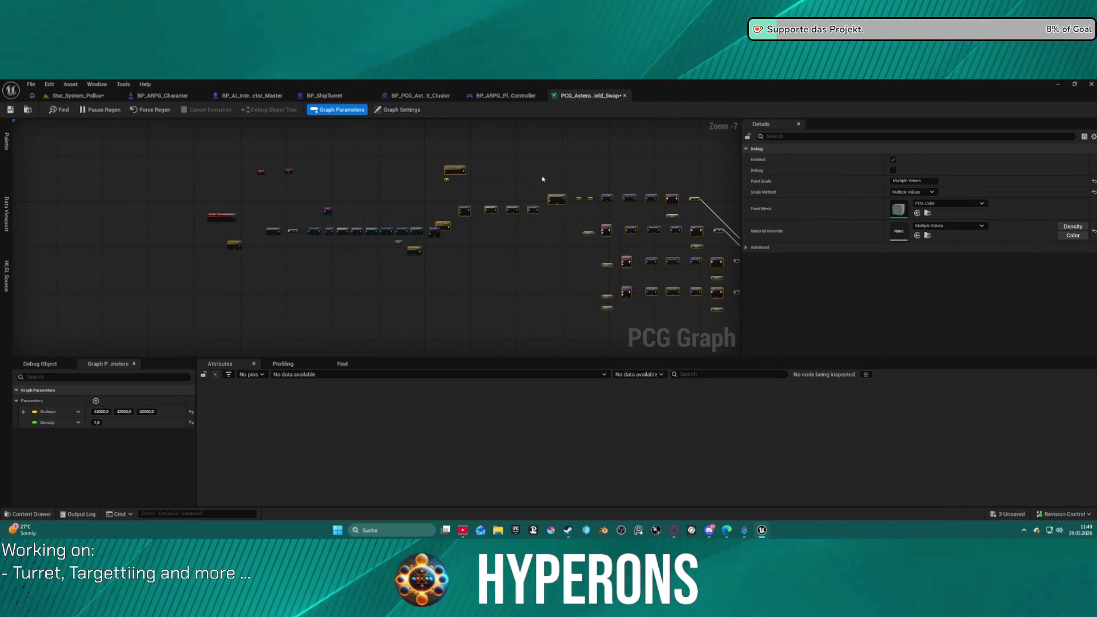
scroll(260, 170, "up", 7)
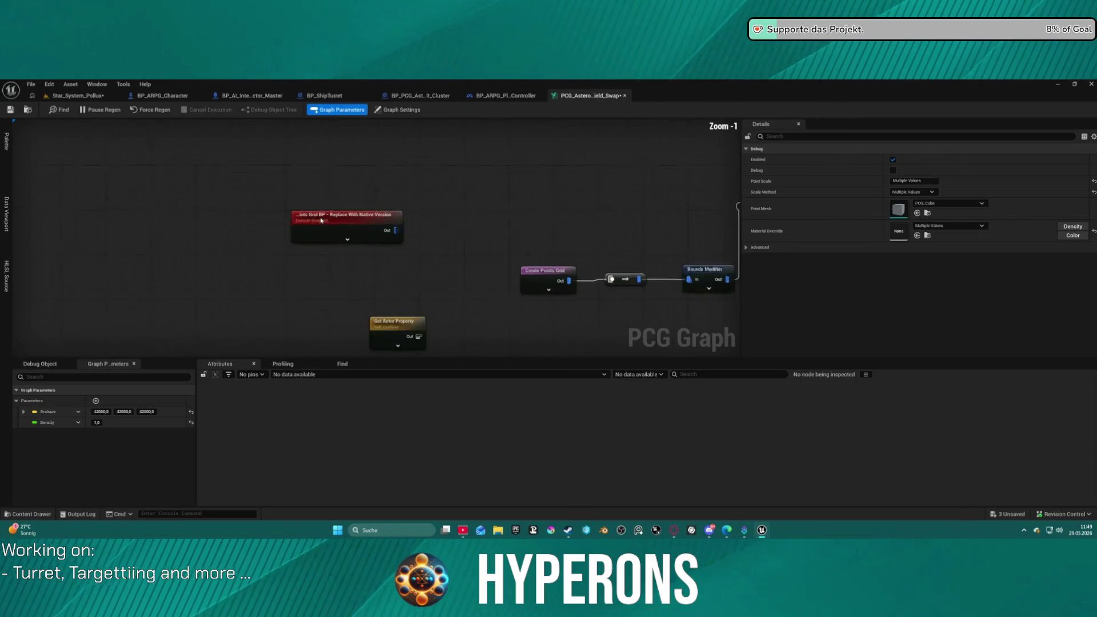
left_click_drag(261, 170, 417, 246)
left_click(245, 260)
scroll(245, 260, "down", 2)
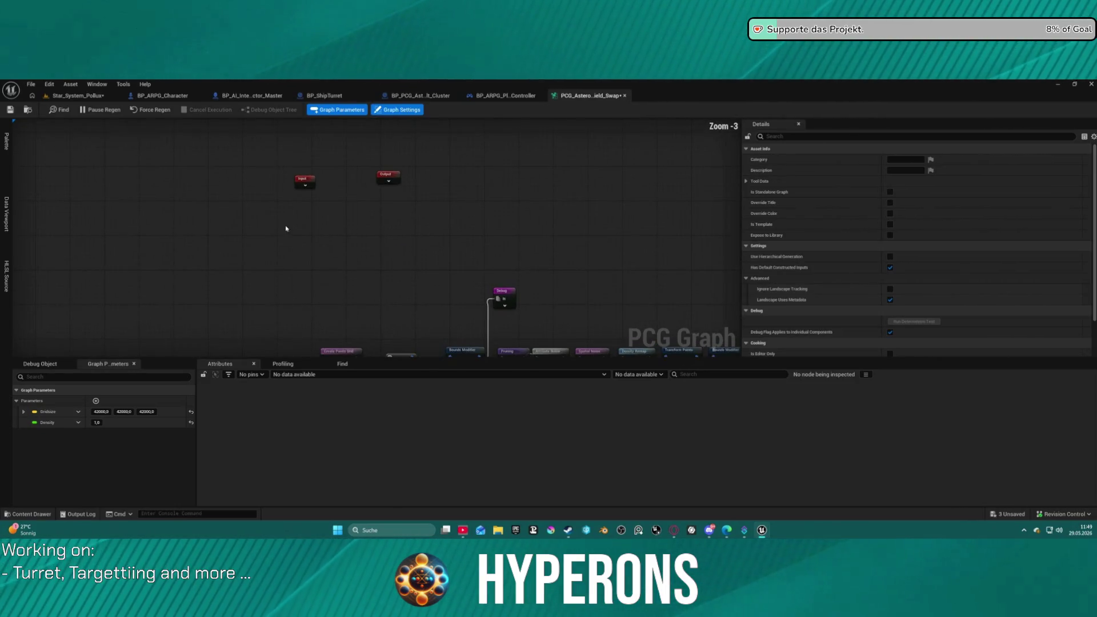
scroll(264, 265, "up", 2)
Remove the surplus Density Filter and Get Actor Property nodes from the pasted chain.
left_click_drag(247, 205, 324, 108)
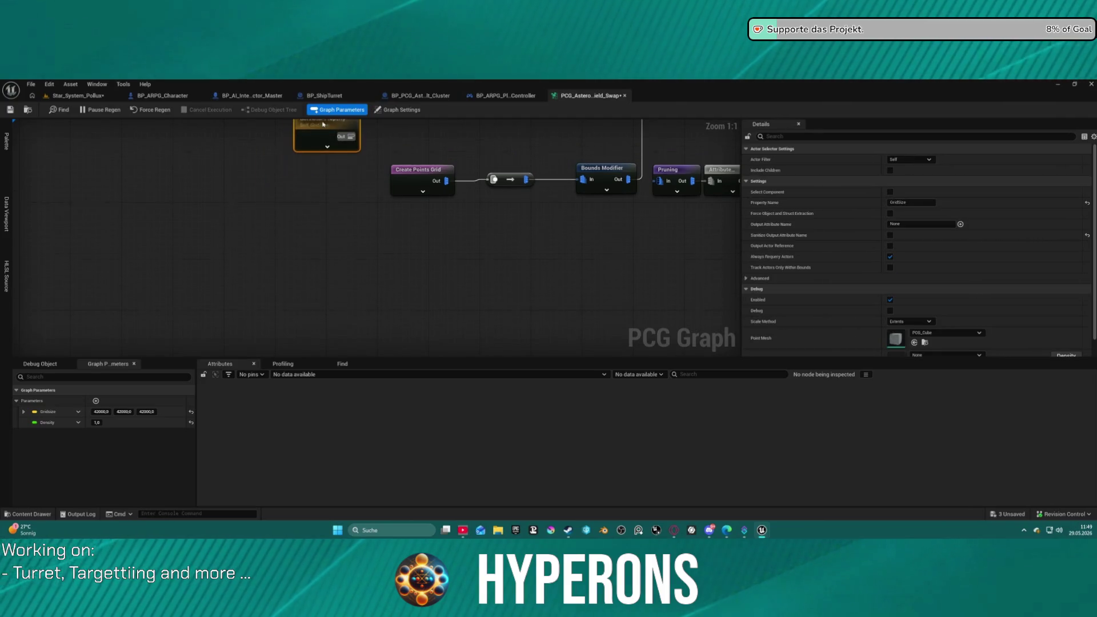
scroll(301, 289, "down", 3)
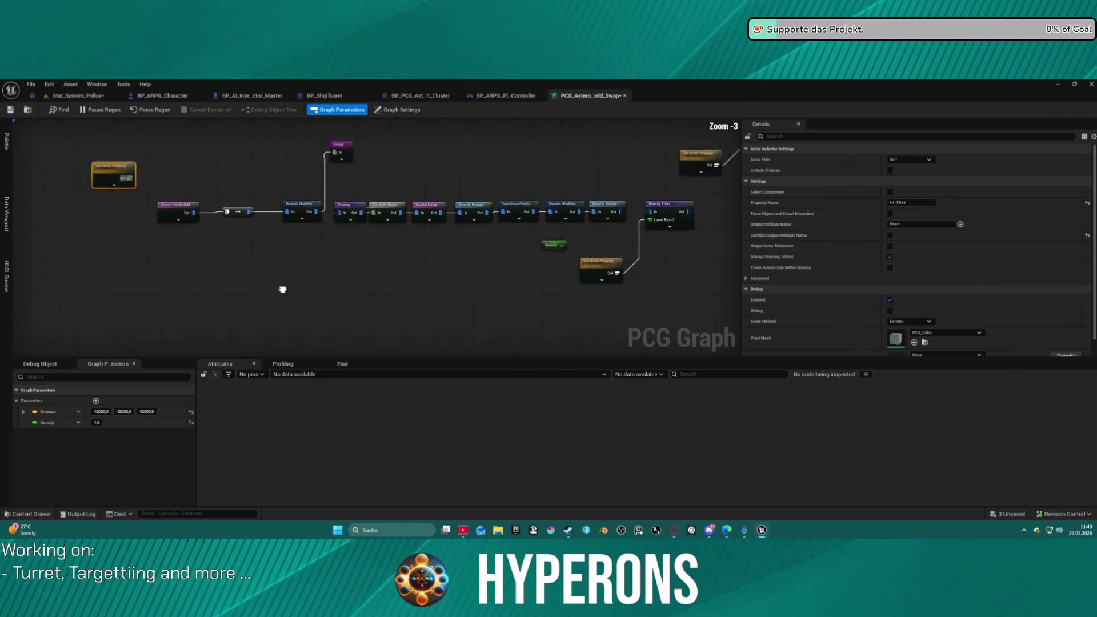
left_click_drag(301, 289, 365, 195)
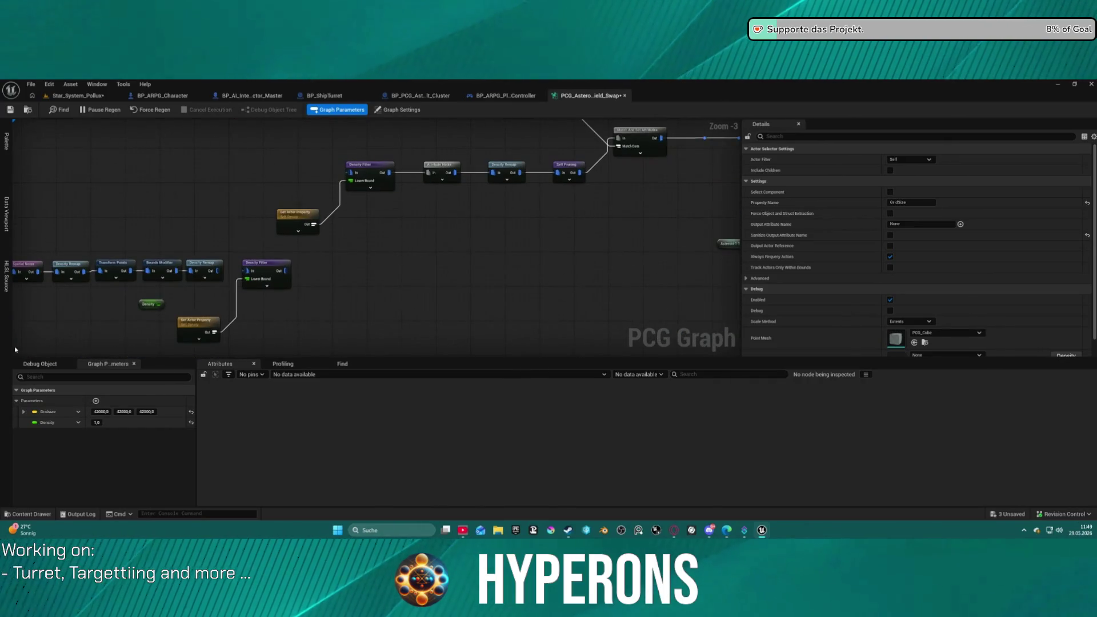
mouse_move(287, 341)
left_mouse_down()
mouse_move(191, 300)
mouse_move(194, 290)
left_mouse_up()
key("Delete")
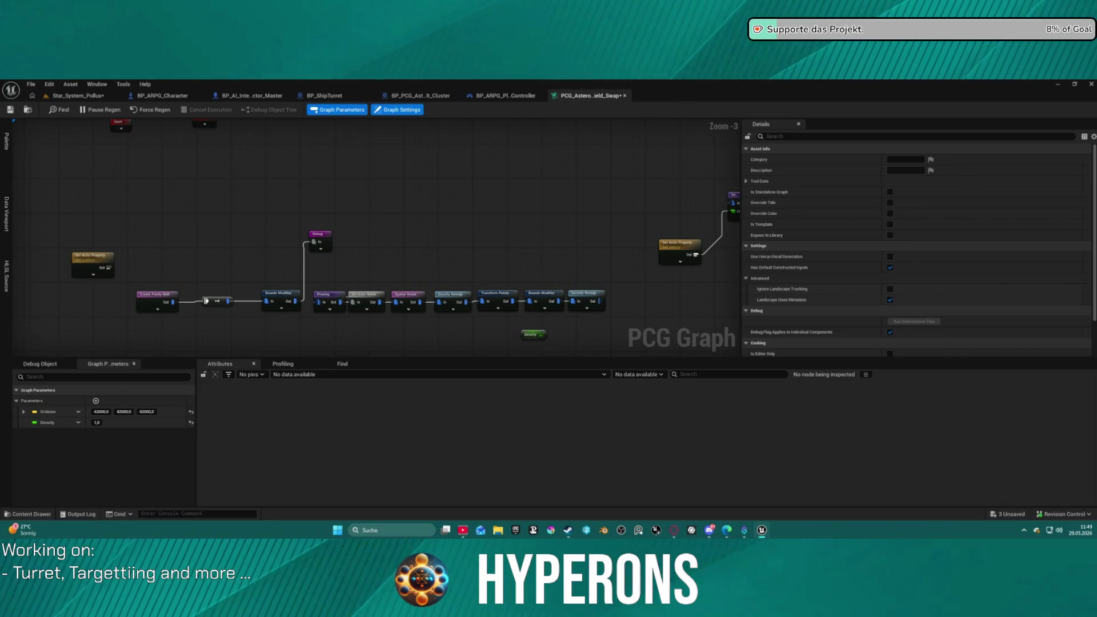
Change options in the graph parameters list showing Gridsize 42000.0 and Density 1.0.
right_click(25, 402)
left_click(60, 457)
right_click(32, 401)
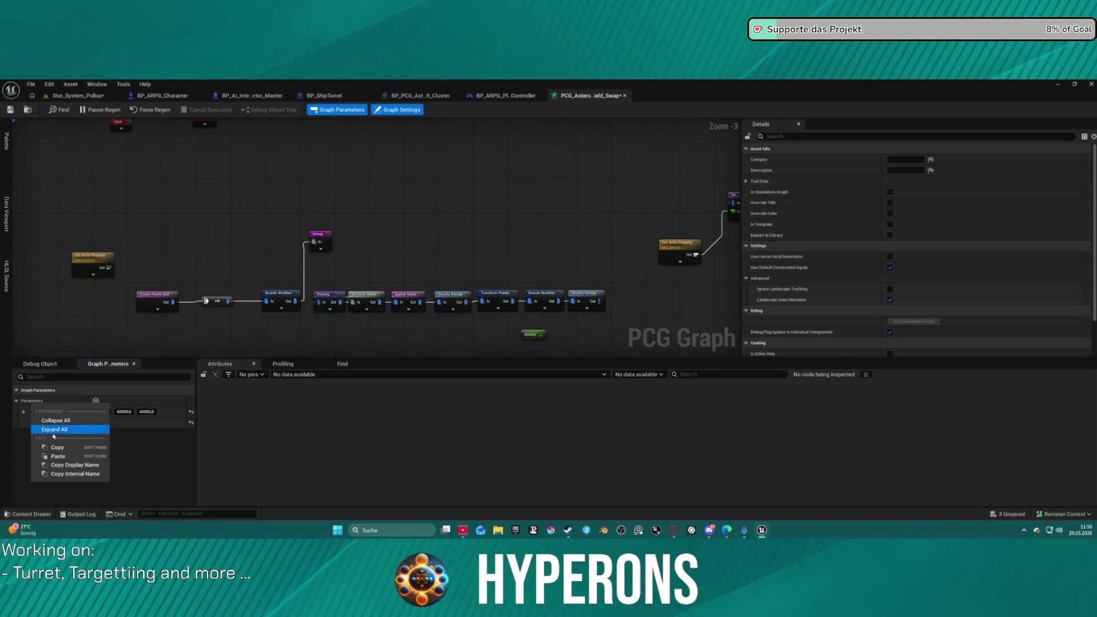
Paste the DA_Asteroids graph parameter and wire its node into Get Property's In pin.
left_click(60, 460)
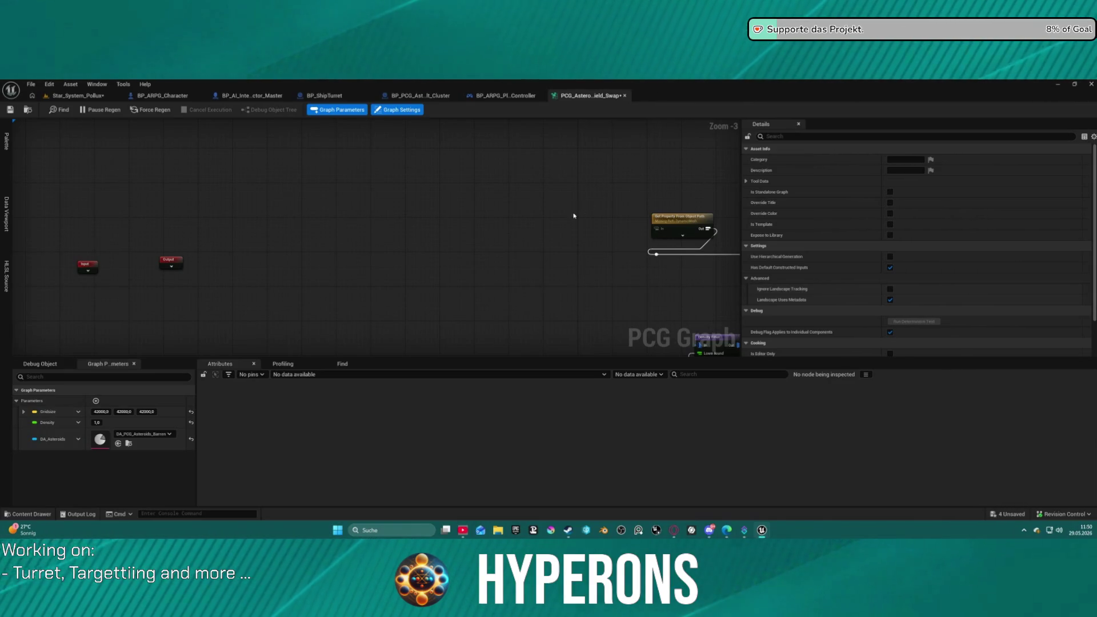
key("ctrl+v")
mouse_move(595, 226)
left_mouse_down()
mouse_move(657, 230)
mouse_move(591, 227)
left_mouse_up()
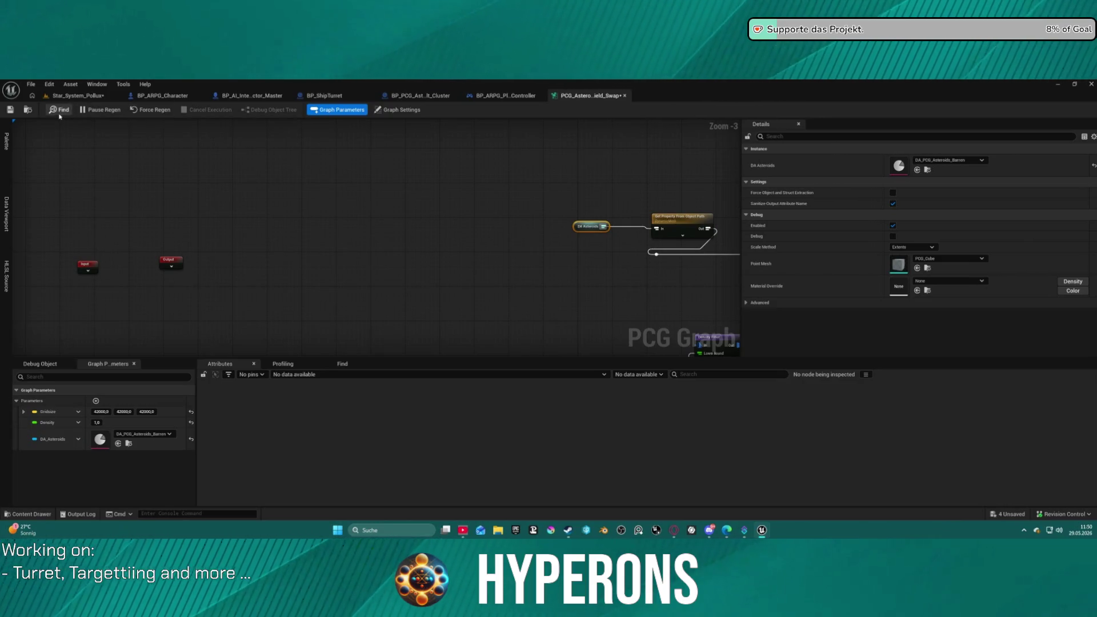
scroll(469, 221, "down", 3)
scroll(448, 220, "up", 5)
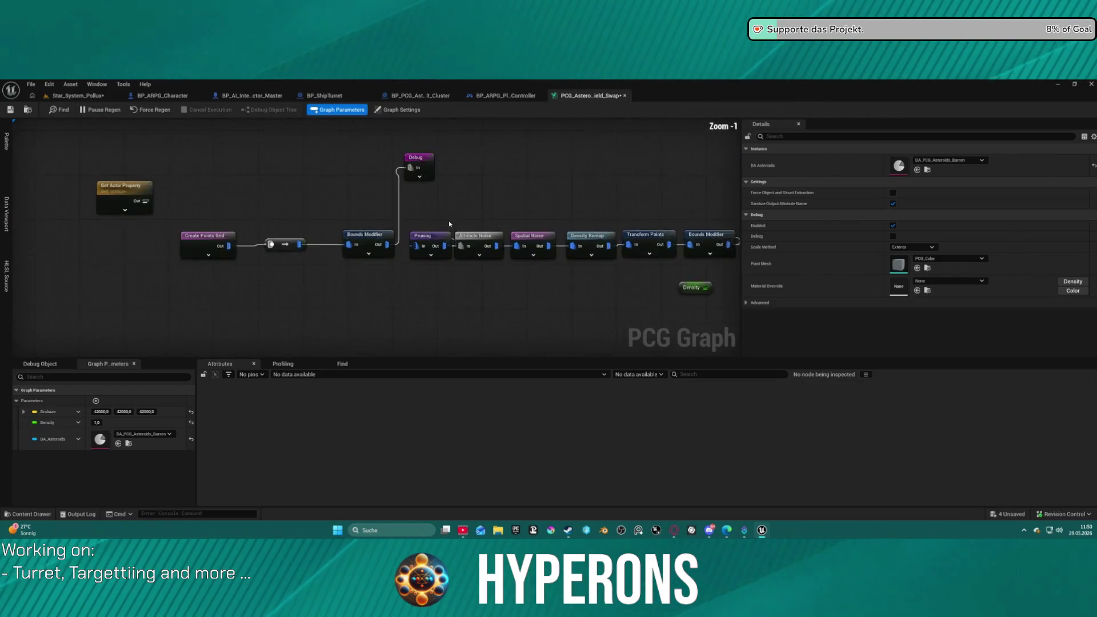
left_click(204, 238)
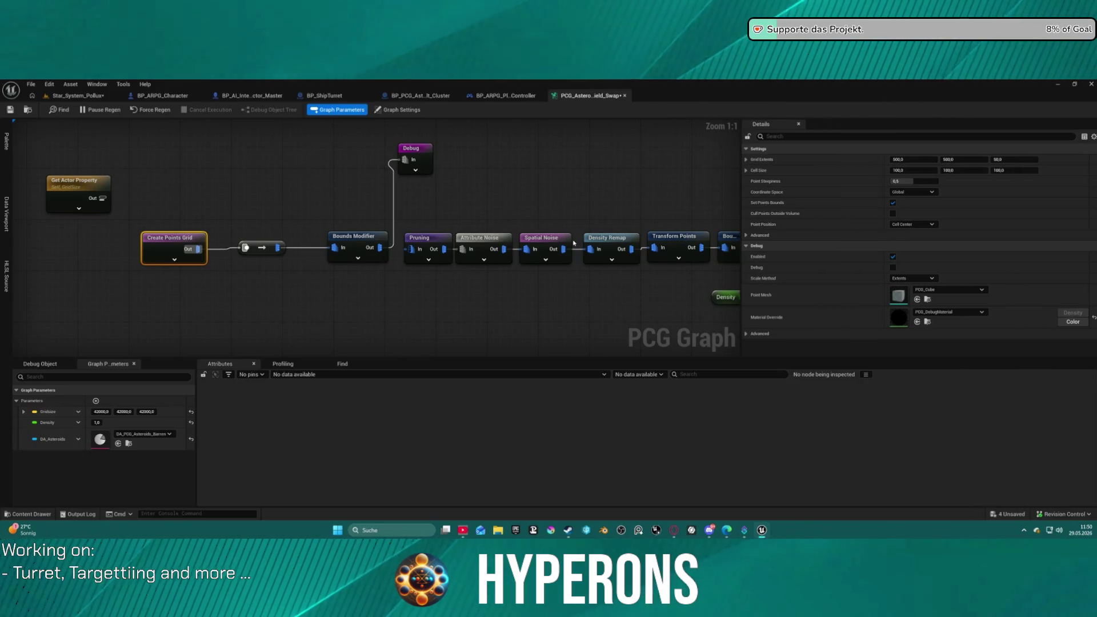
Connect Get Actor Property's Out to Create Points Grid's Grid Extents, then reposition and collapse the nodes.
left_click(174, 261)
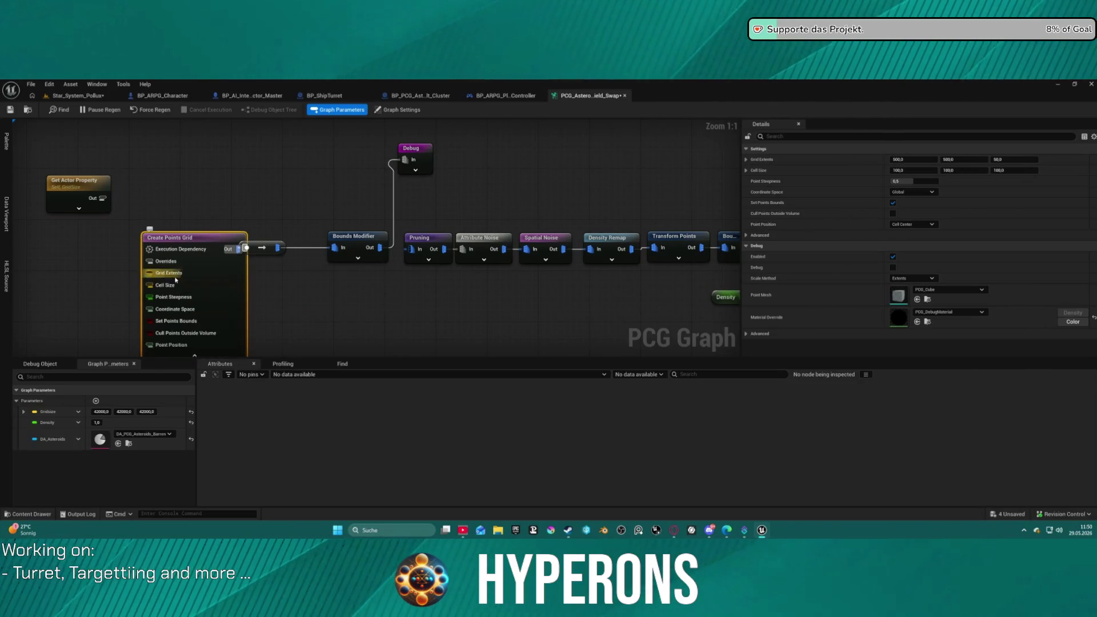
left_click(100, 185)
left_click_drag(102, 198, 149, 273)
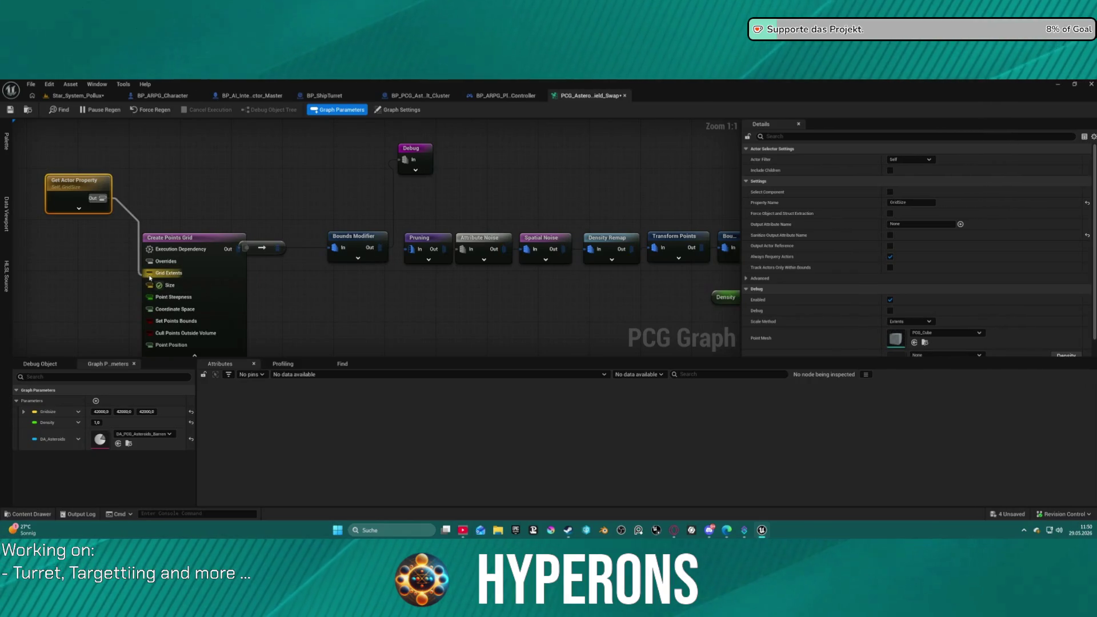
mouse_move(270, 280)
left_mouse_down()
mouse_move(289, 177)
mouse_move(323, 179)
mouse_move(380, 253)
left_mouse_up()
left_click_drag(280, 211, 259, 198)
mouse_move(170, 160)
left_mouse_down()
mouse_move(129, 240)
mouse_move(139, 223)
left_mouse_up()
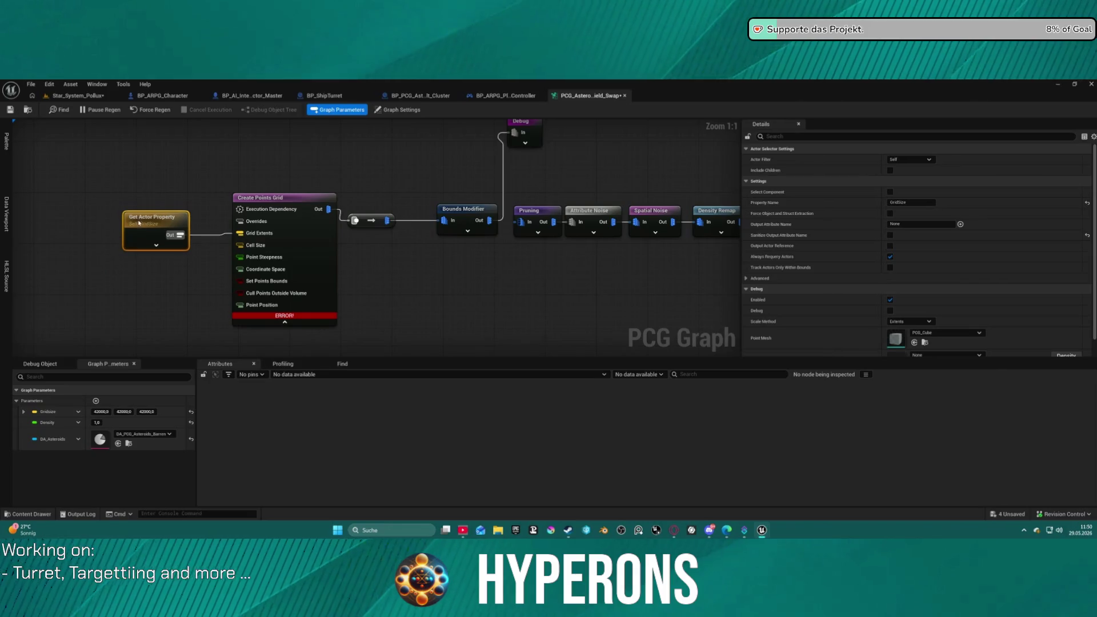
left_click(292, 319)
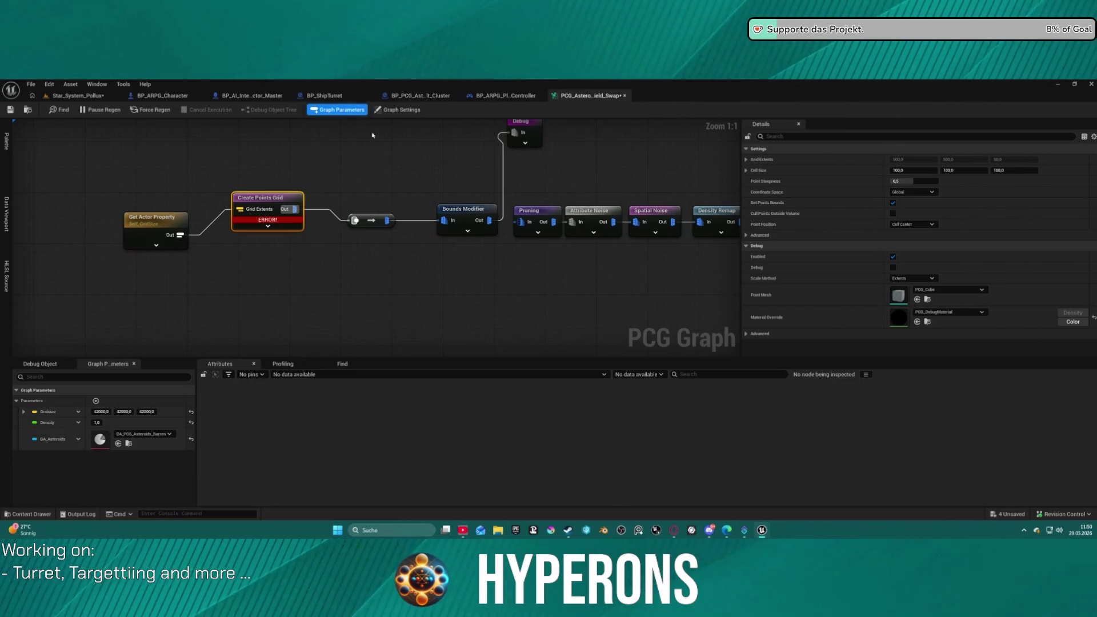
key("ctrl+space")
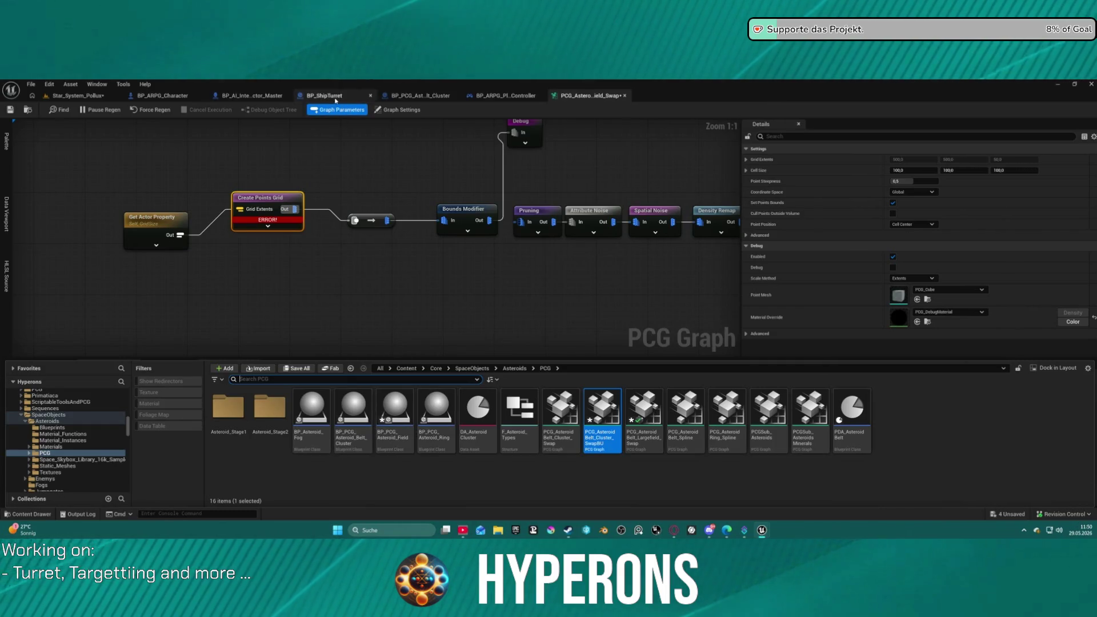
Line up Get Actor Property and Create Points Grid into a straight chain.
right_click(402, 405)
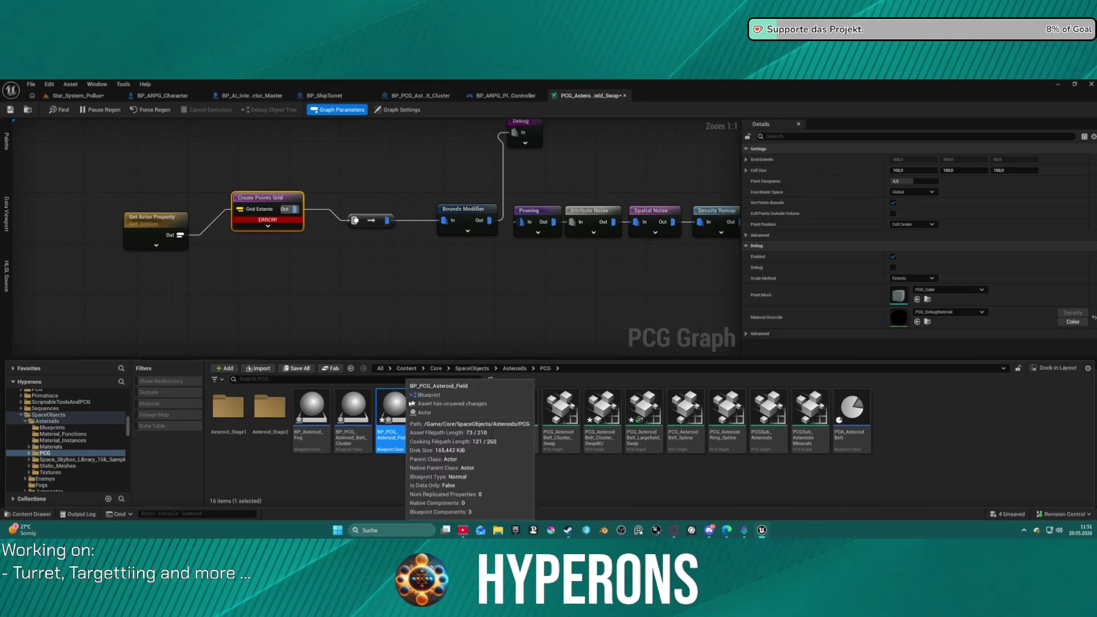
key("Escape")
key("ctrl+space")
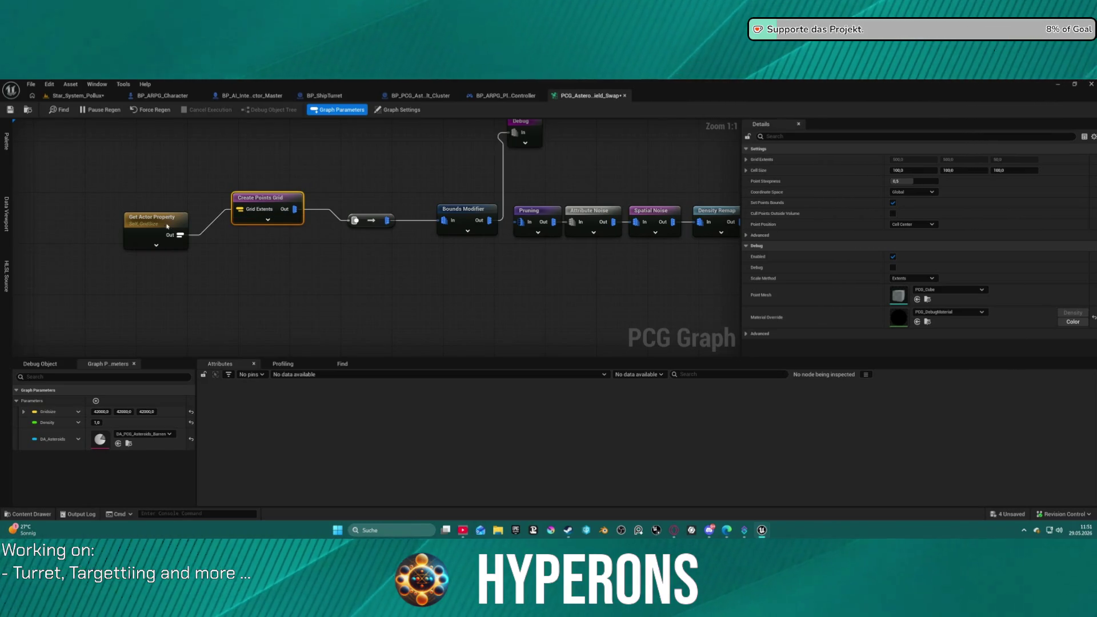
left_click_drag(169, 227, 177, 195)
mouse_move(459, 199)
left_mouse_down()
mouse_move(343, 171)
mouse_move(207, 194)
left_mouse_up()
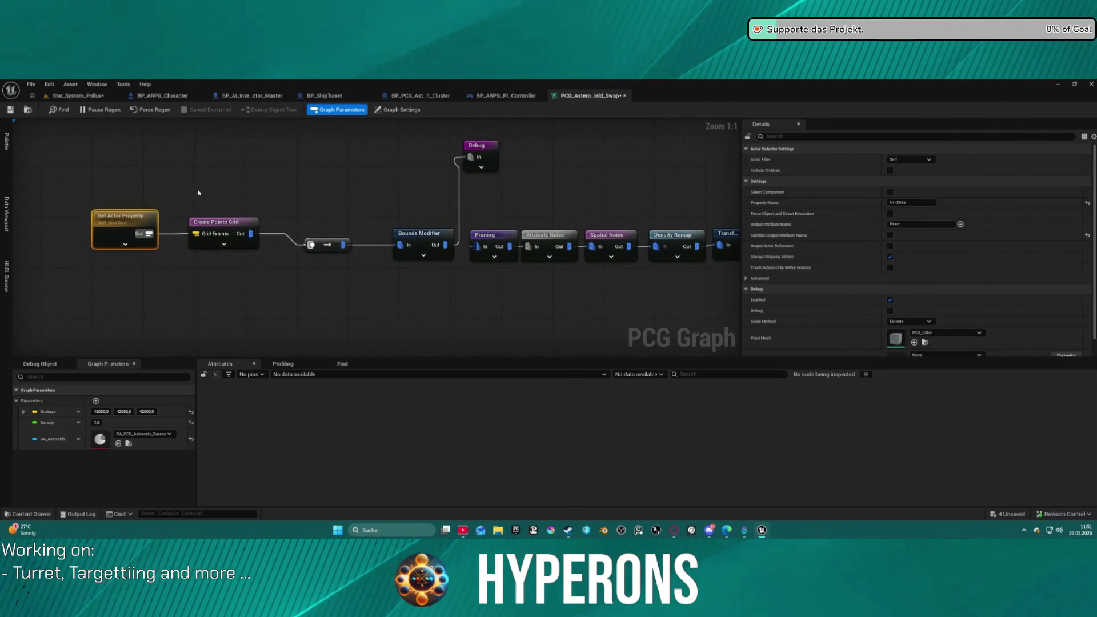
left_click_drag(117, 216, 122, 241)
left_click_drag(224, 232, 236, 251)
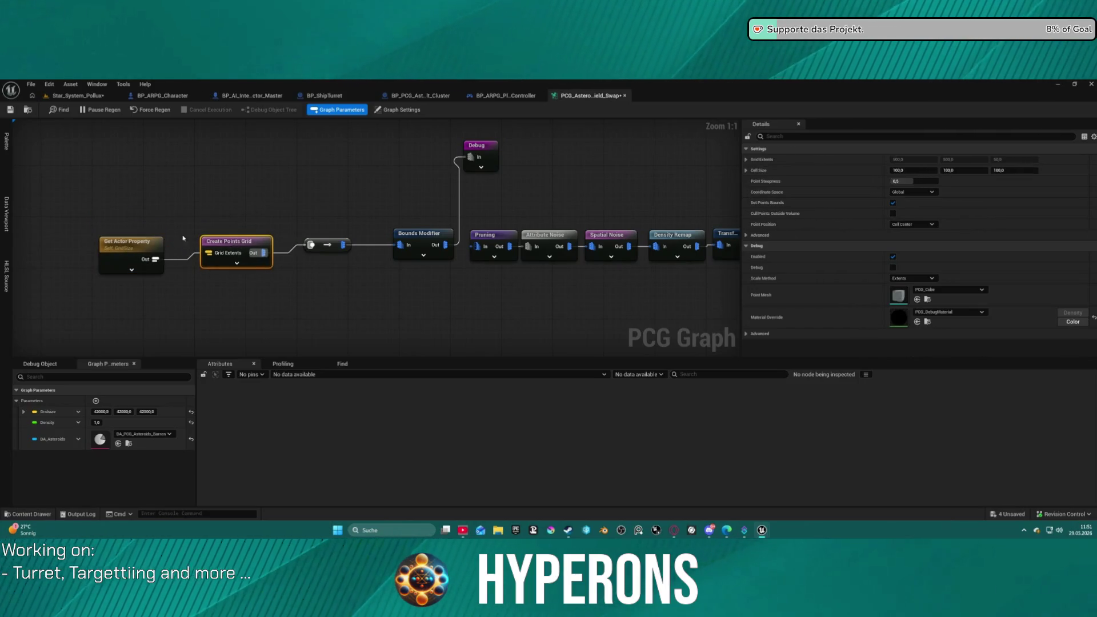
left_click(136, 252)
key("q")
Place the Debug node below Bounds Modifier, then frame the asteroid field in Star_System_Pollux.
mouse_move(525, 264)
left_mouse_down()
mouse_move(531, 298)
mouse_move(509, 328)
left_mouse_up()
left_click(380, 255)
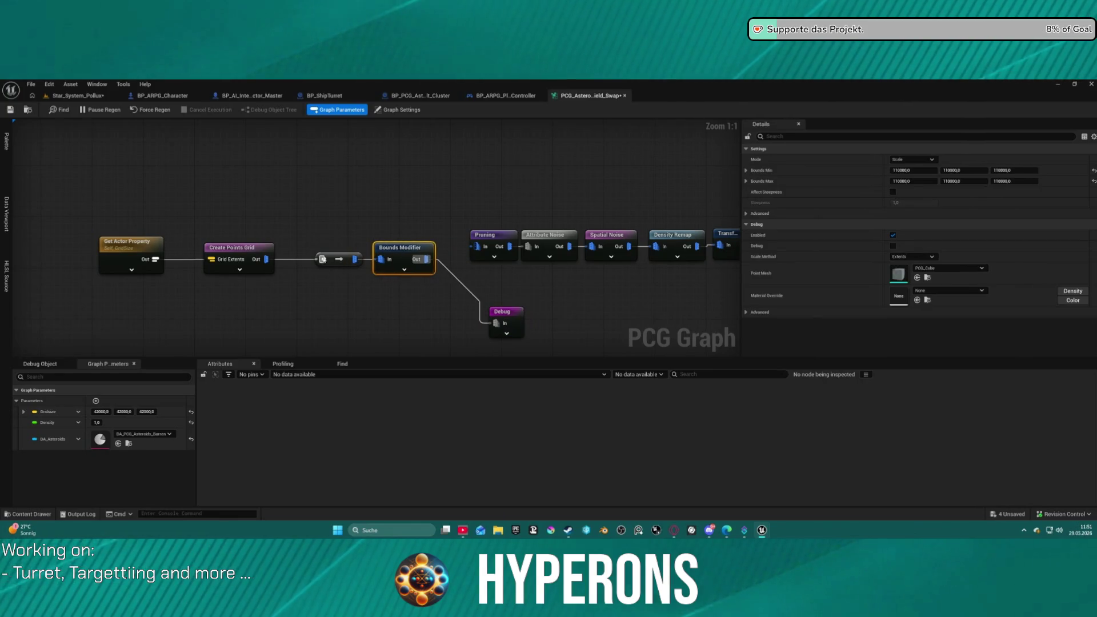
left_click(323, 259)
key("ctrl+z")
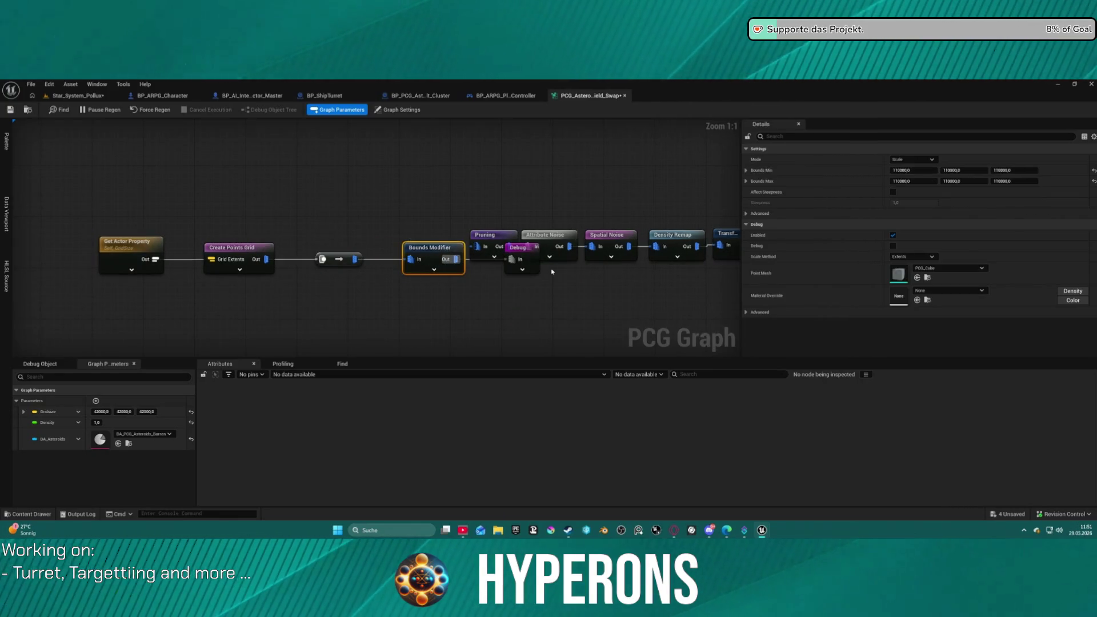
mouse_move(531, 269)
left_mouse_down()
mouse_move(528, 294)
mouse_move(496, 327)
left_mouse_up()
left_click(82, 103)
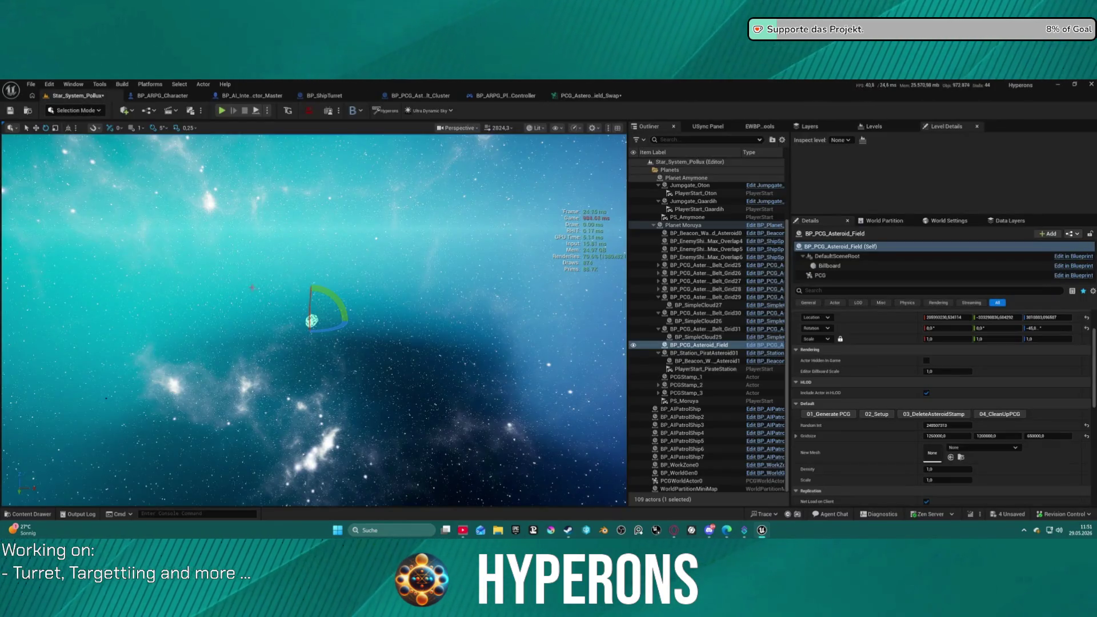
key("f")
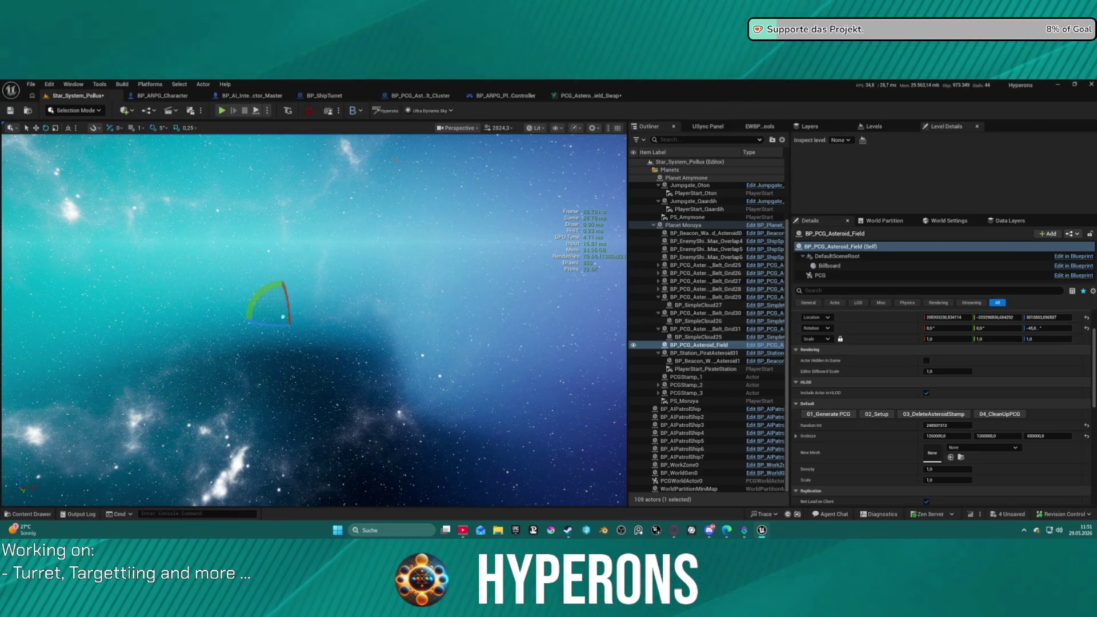
Put PCG_Asteroid_Field_Swap in its own right-half window, with the level editor on the left.
left_click_drag(589, 95, 564, 186)
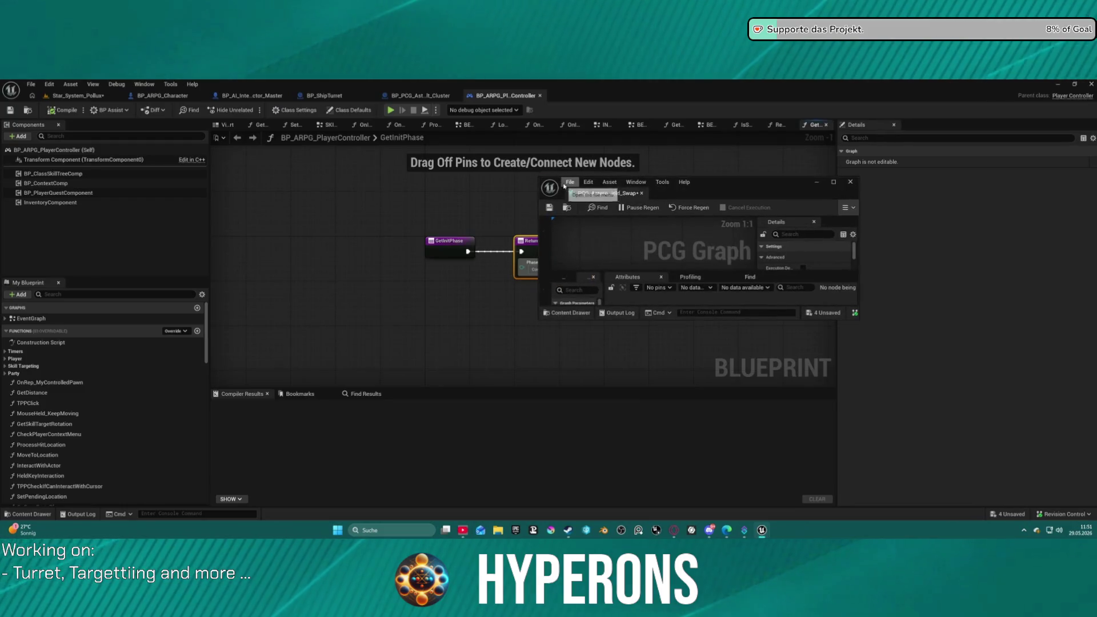
key("super+Right")
left_click(91, 189)
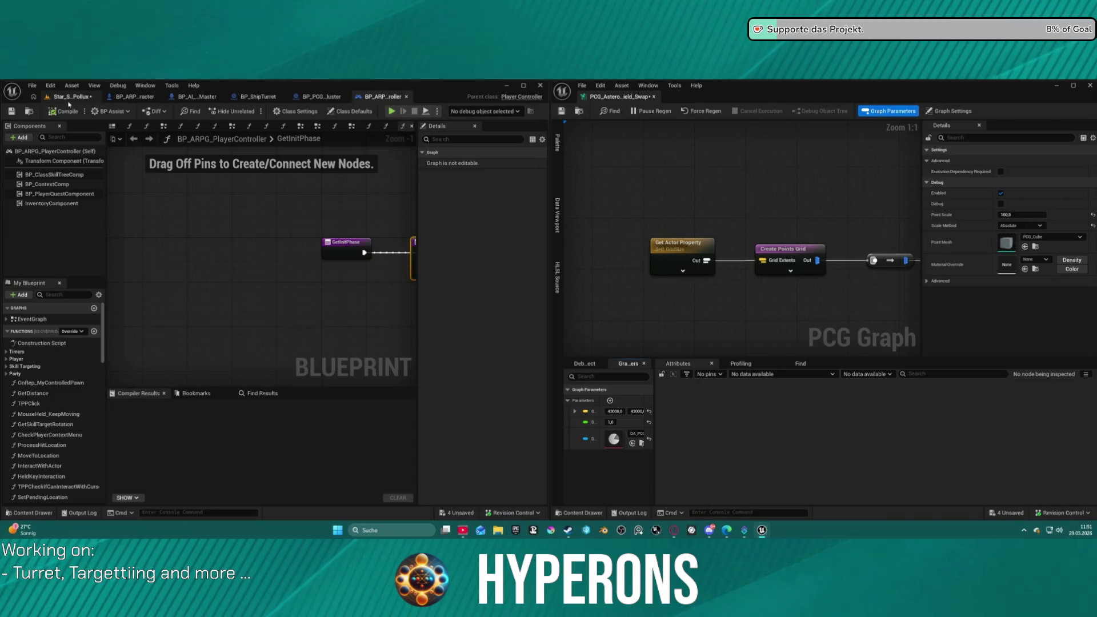
left_click(68, 101)
Reset the PCG component's Generation Trigger to default and enable Is Partitioned.
left_click(424, 276)
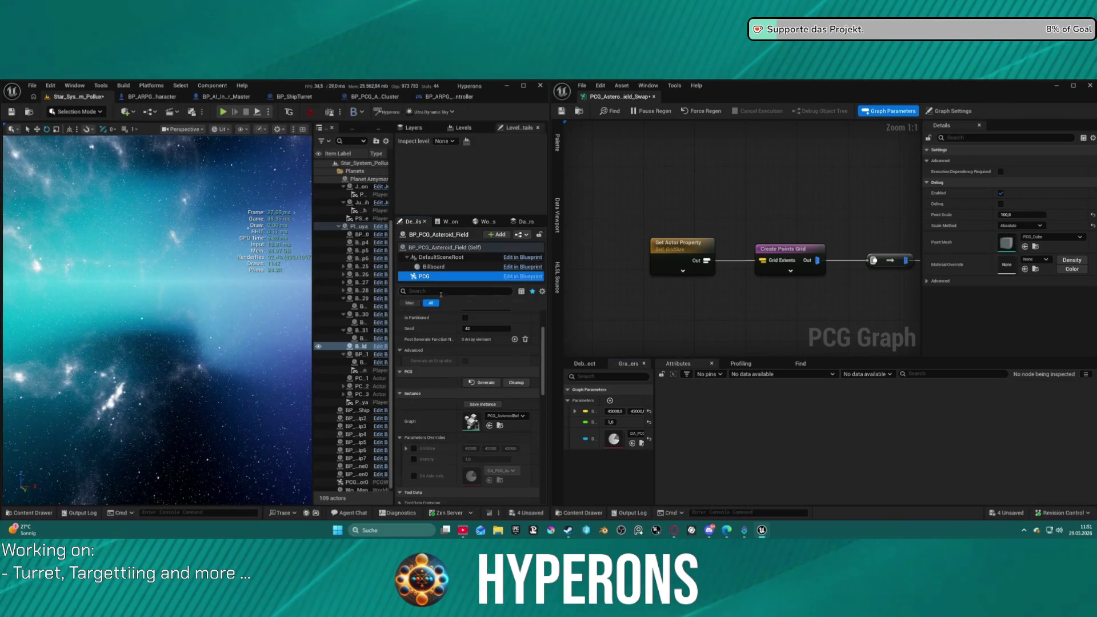
scroll(486, 366, "up", 2)
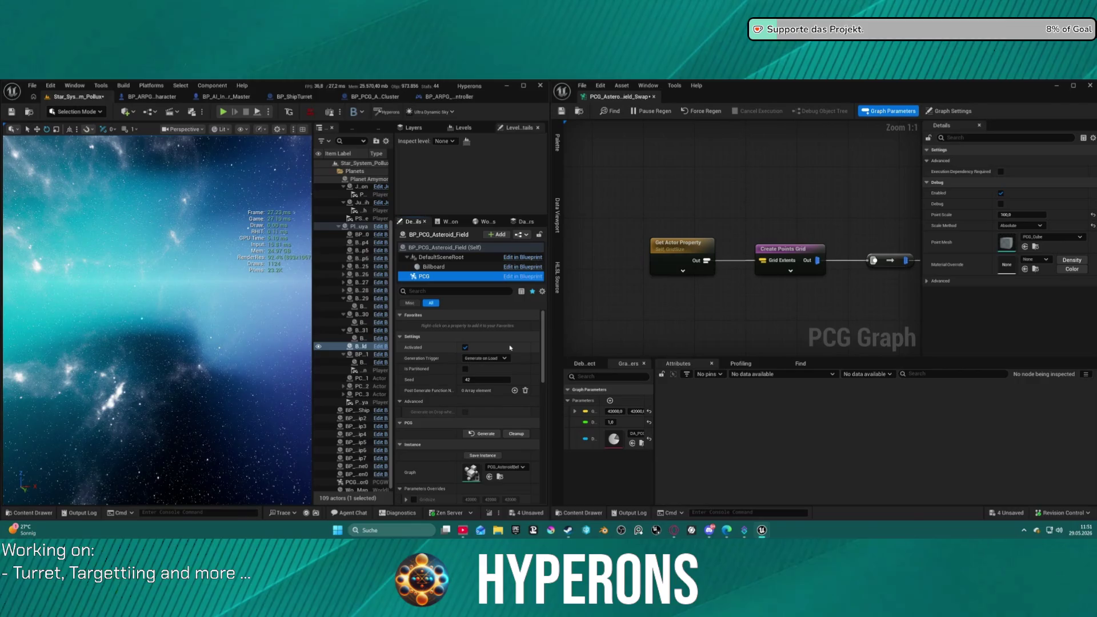
left_click(487, 358)
left_click(483, 373)
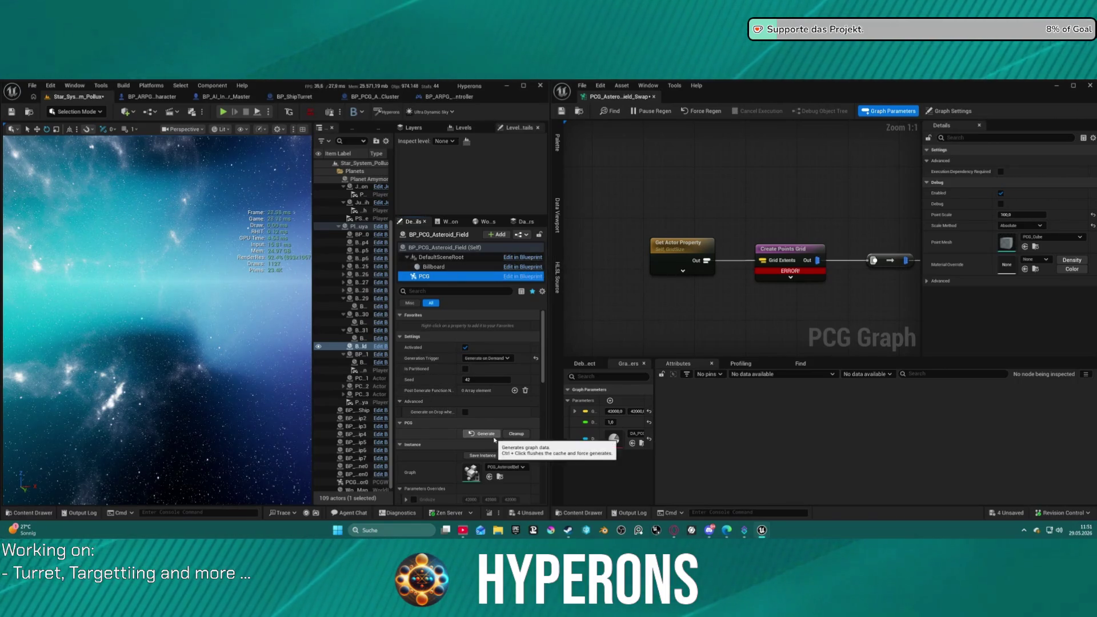
left_click(535, 358)
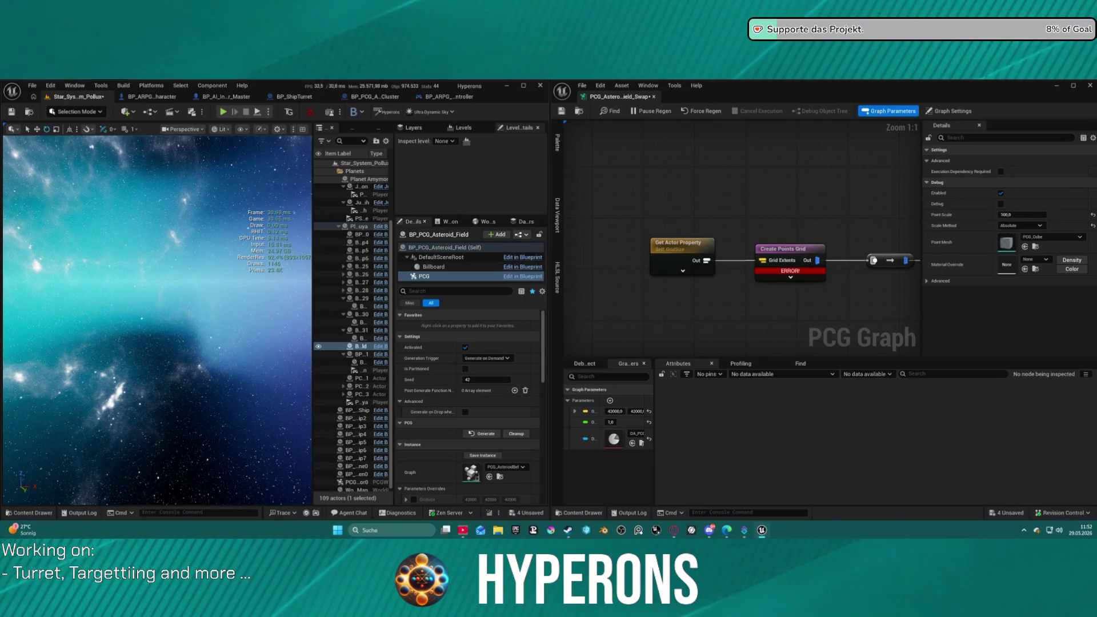
left_click(465, 369)
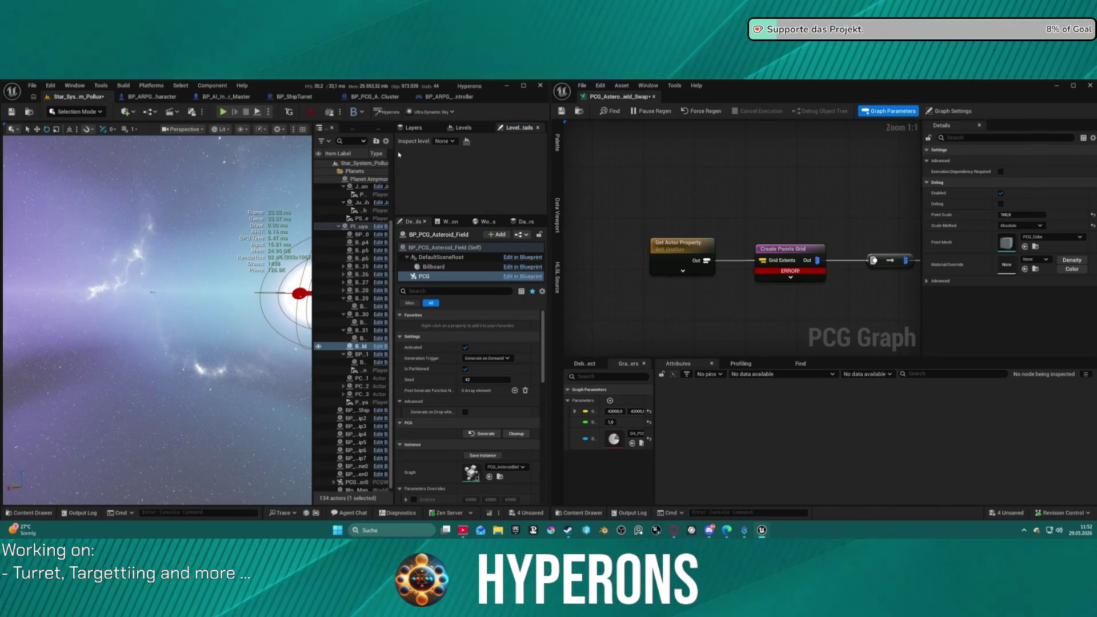
mouse_move(312, 196)
left_mouse_down()
mouse_move(366, 196)
mouse_move(183, 206)
left_mouse_up()
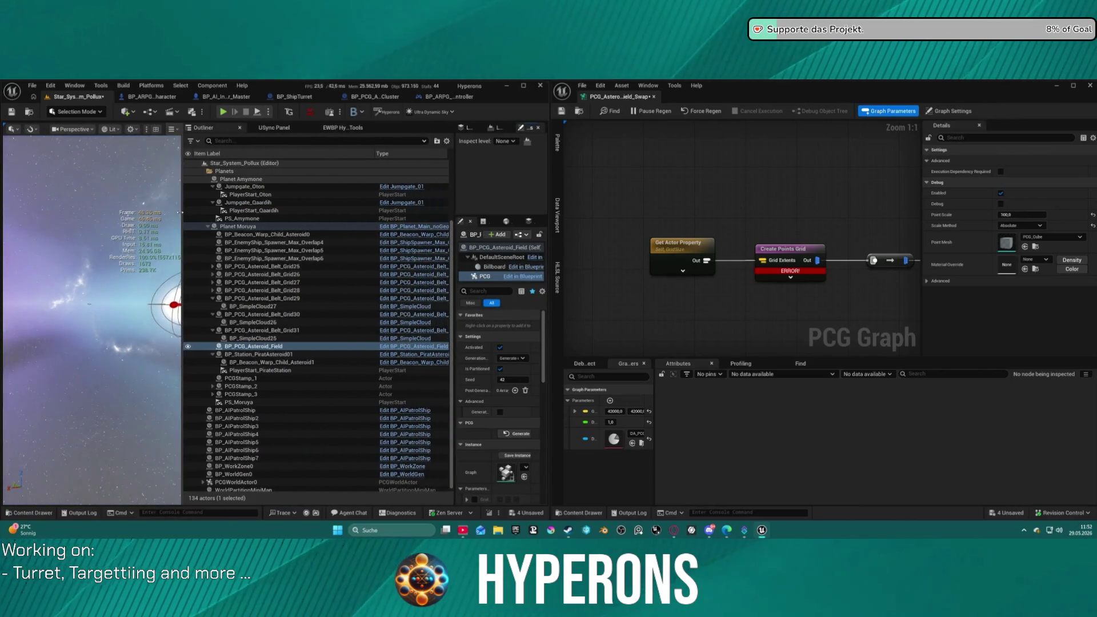
Widen the viewport, select BP_PCG_Asteroid_Field's Self component, and focus the view on it.
left_click(279, 346)
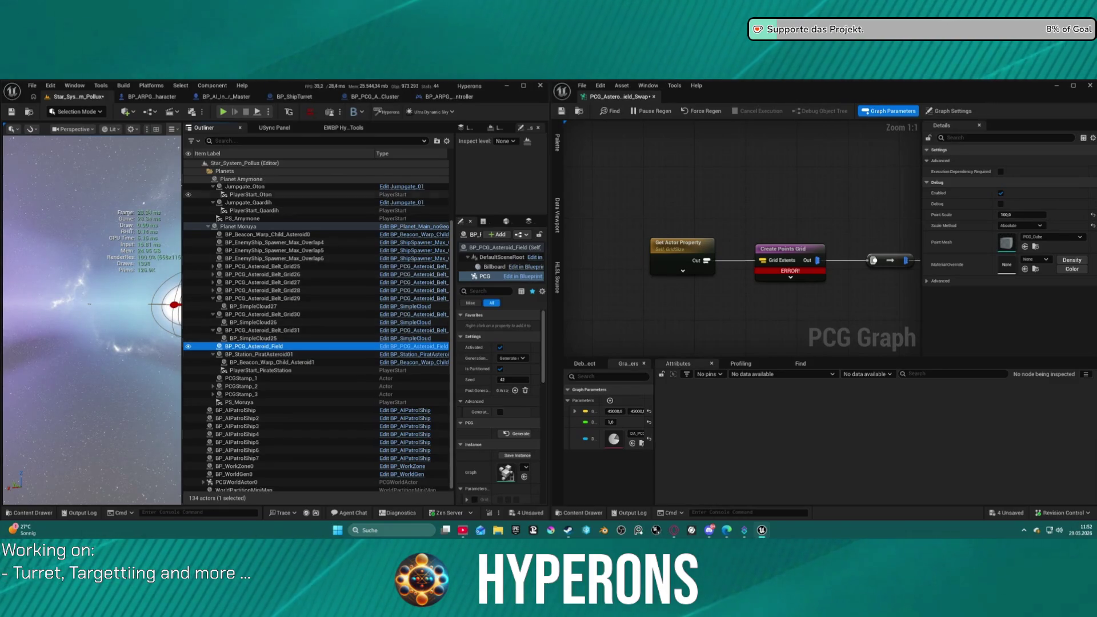
left_click_drag(181, 182, 295, 182)
key("f")
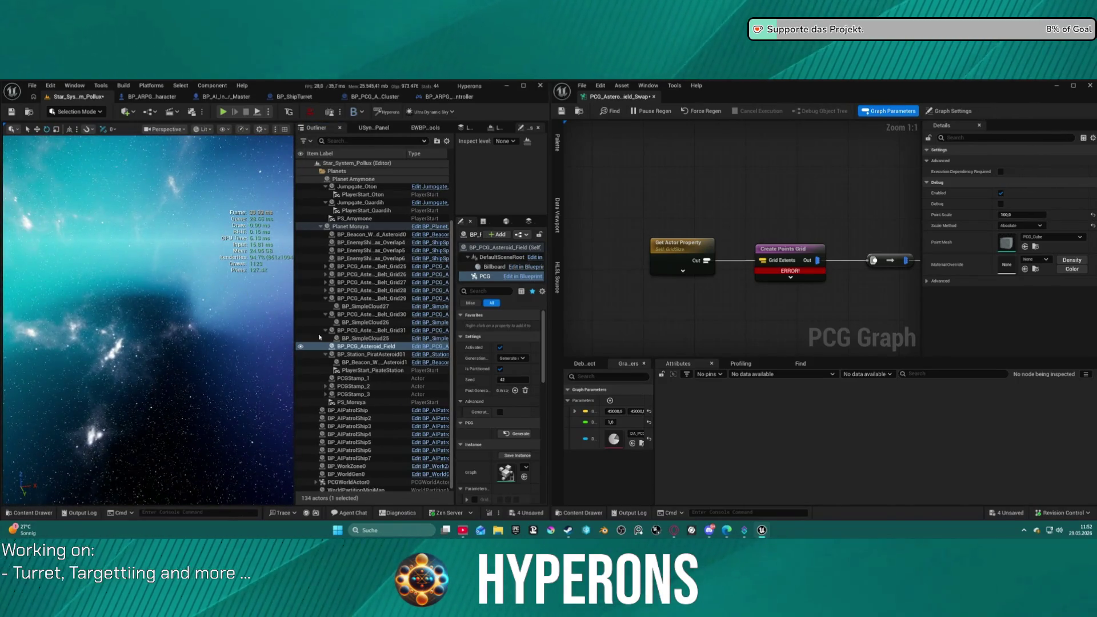
left_click(355, 346)
key("f")
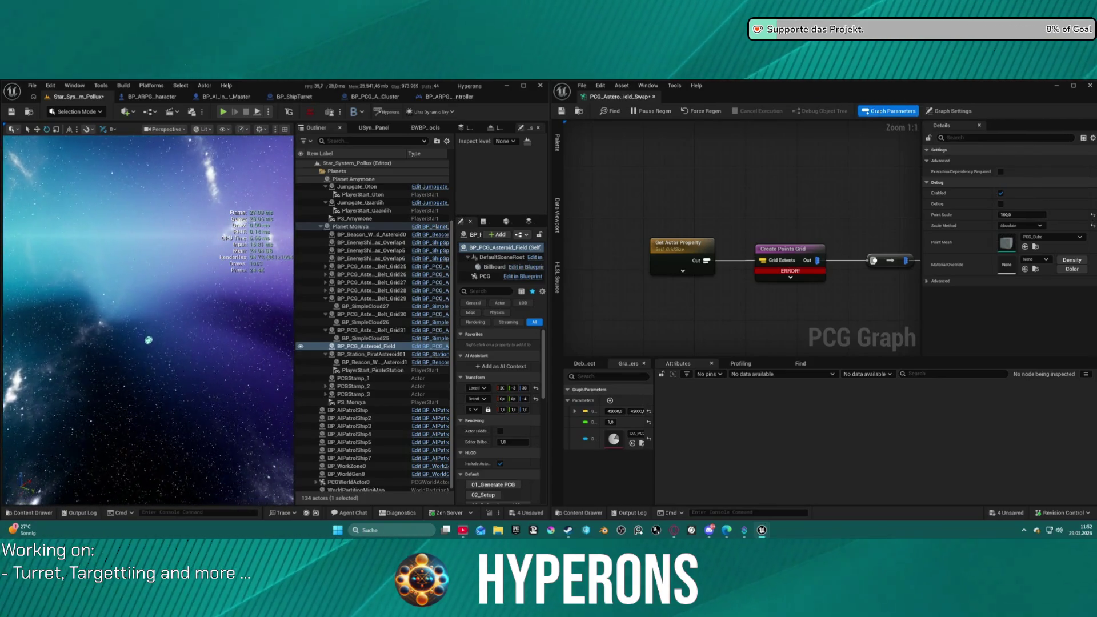
key("f")
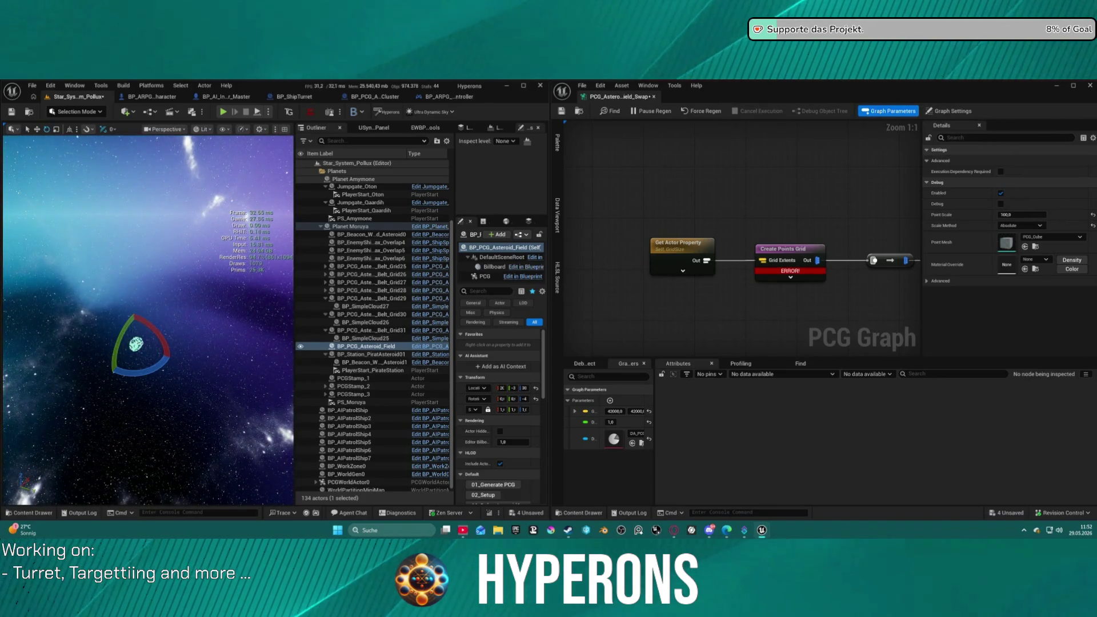
key("ctrl+space")
key("ctrl+space")
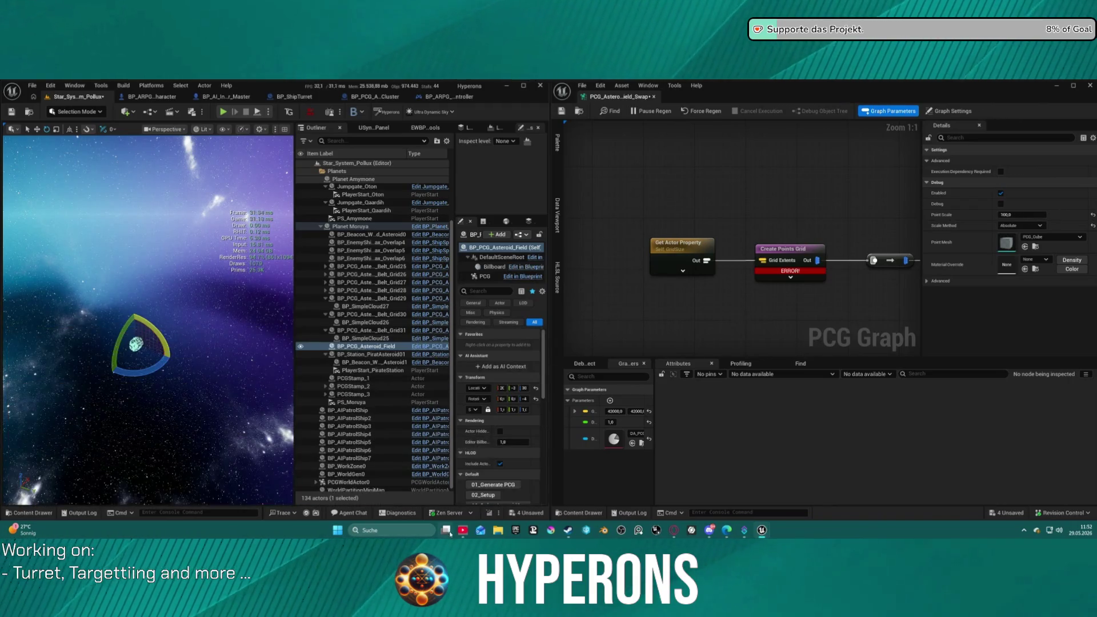
left_click(498, 530)
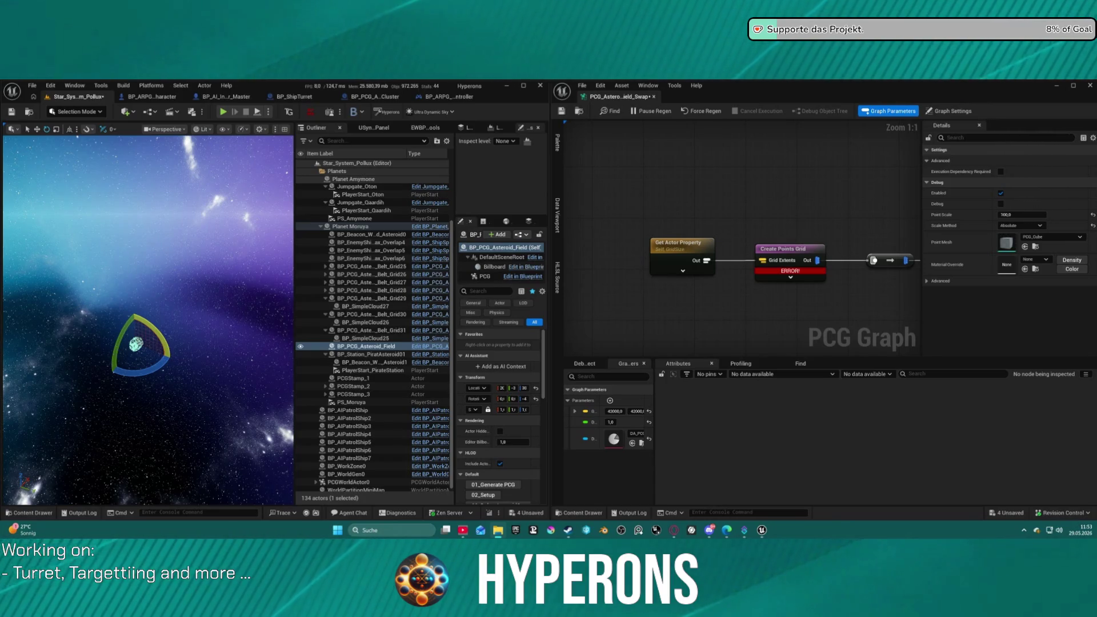
Select Asteroiden Cluster.png in the File Explorer image folder.
left_click(497, 531)
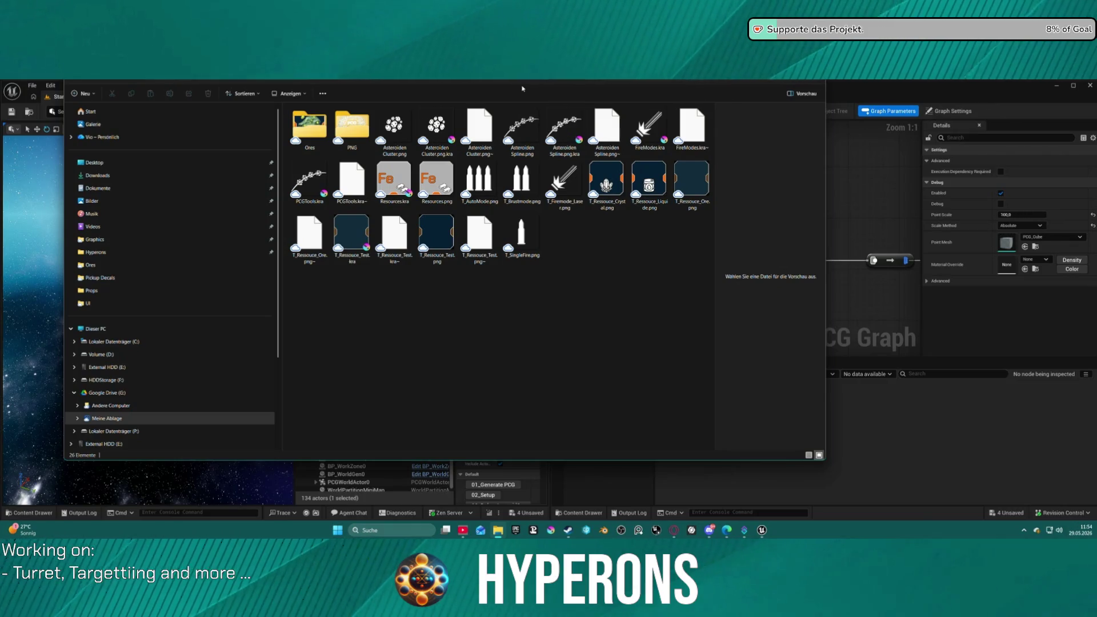
left_click(394, 129)
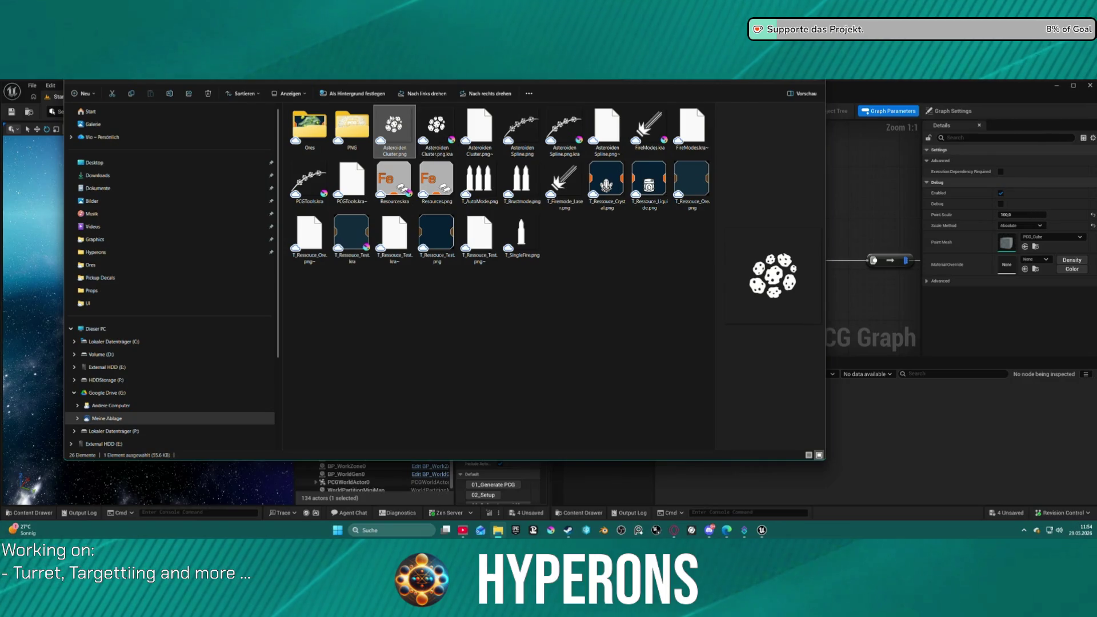
left_click(959, 488)
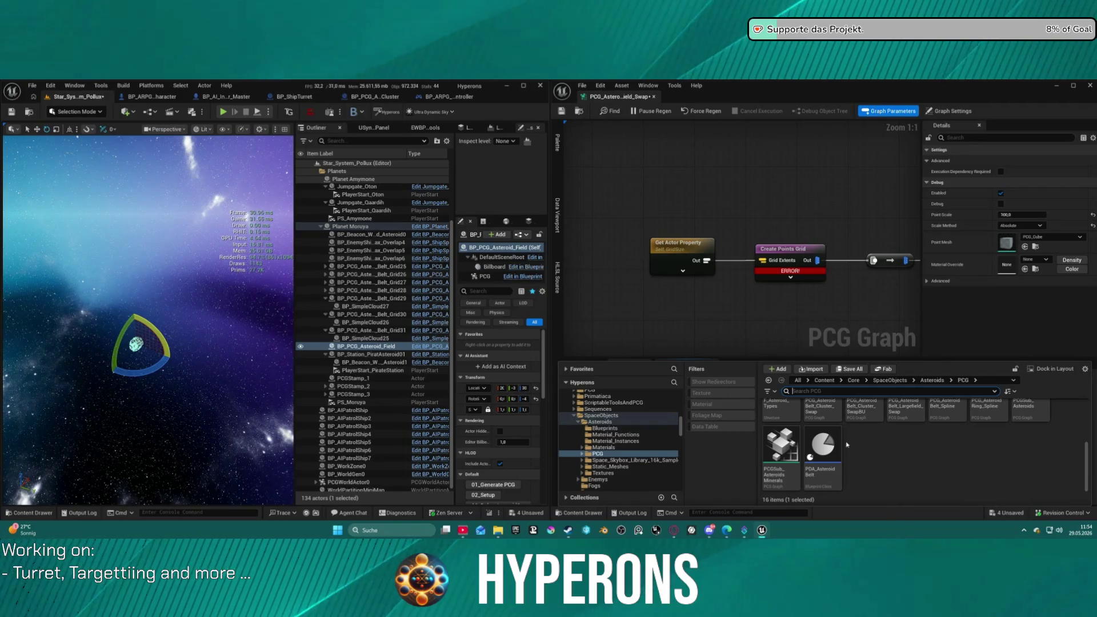
Open the General > Materials > Textures > Icons folder in the Content Drawer.
left_click(820, 311)
key("ctrl+space")
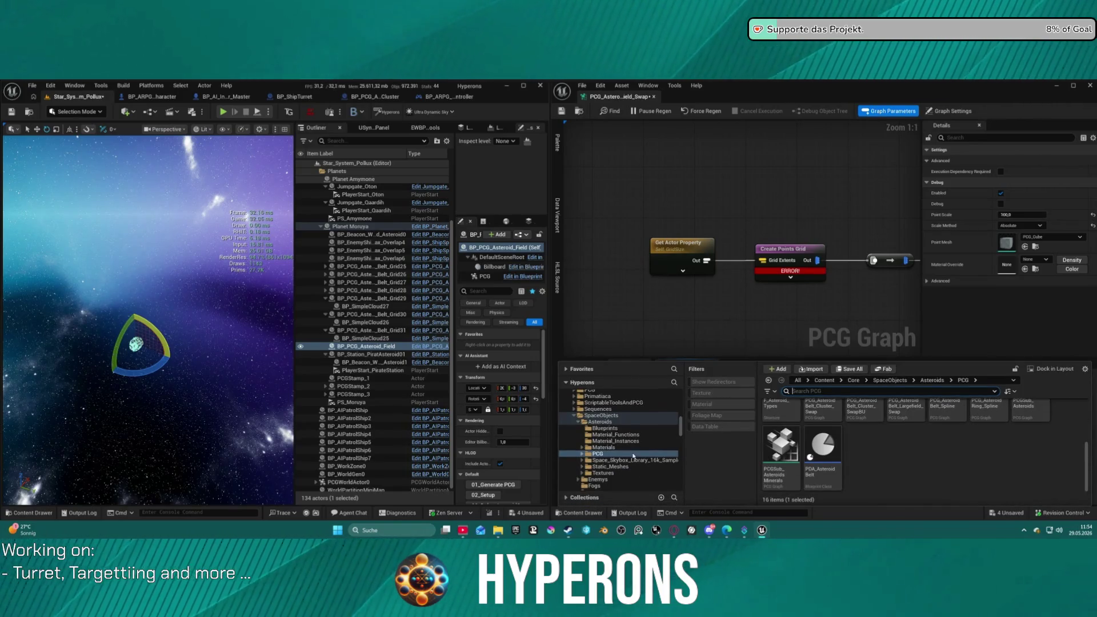
scroll(623, 435, "up", 5)
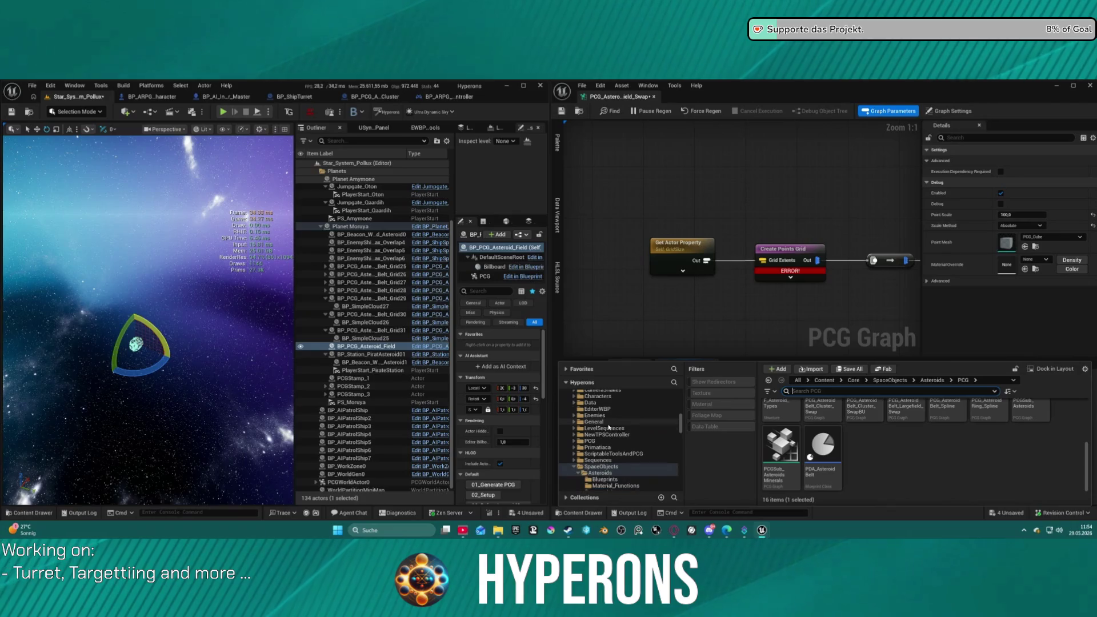
scroll(594, 423, "down", 6)
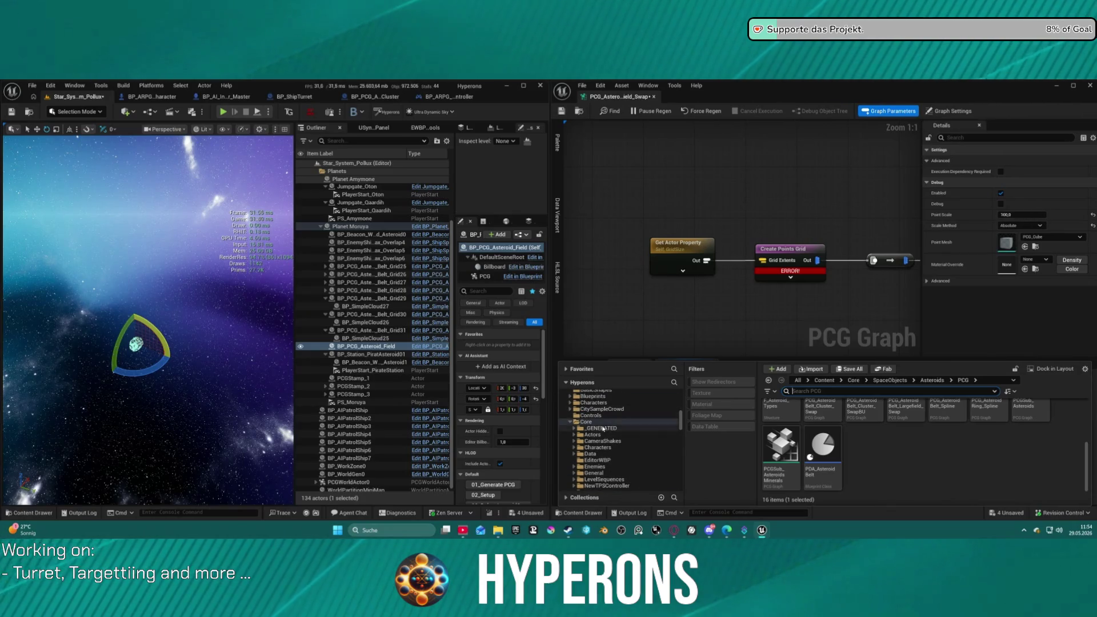
scroll(597, 433, "up", 5)
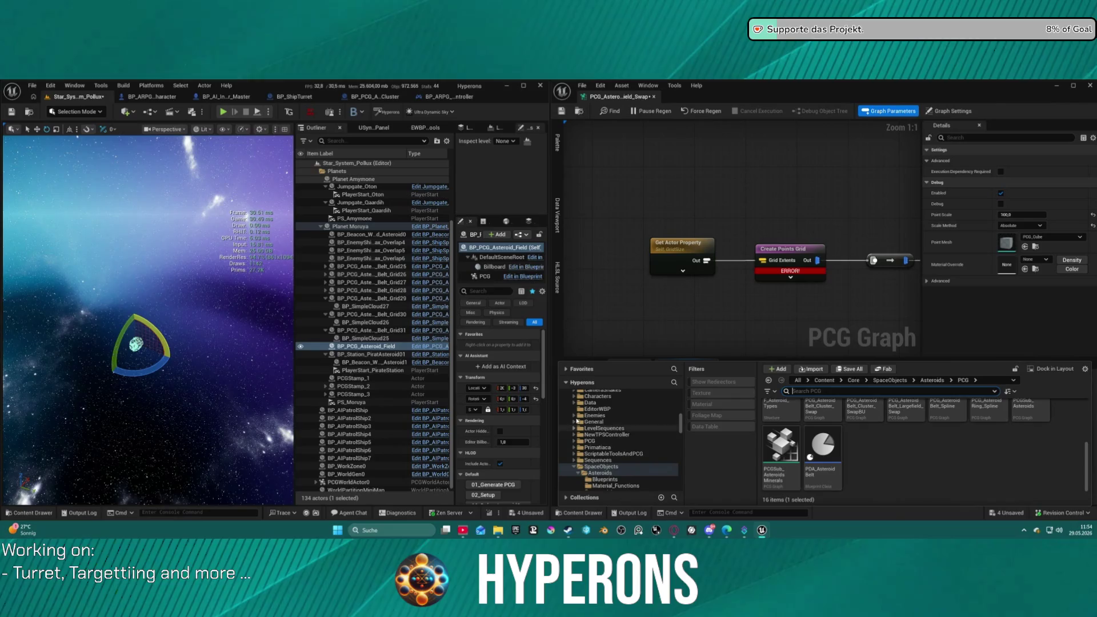
left_click(574, 421)
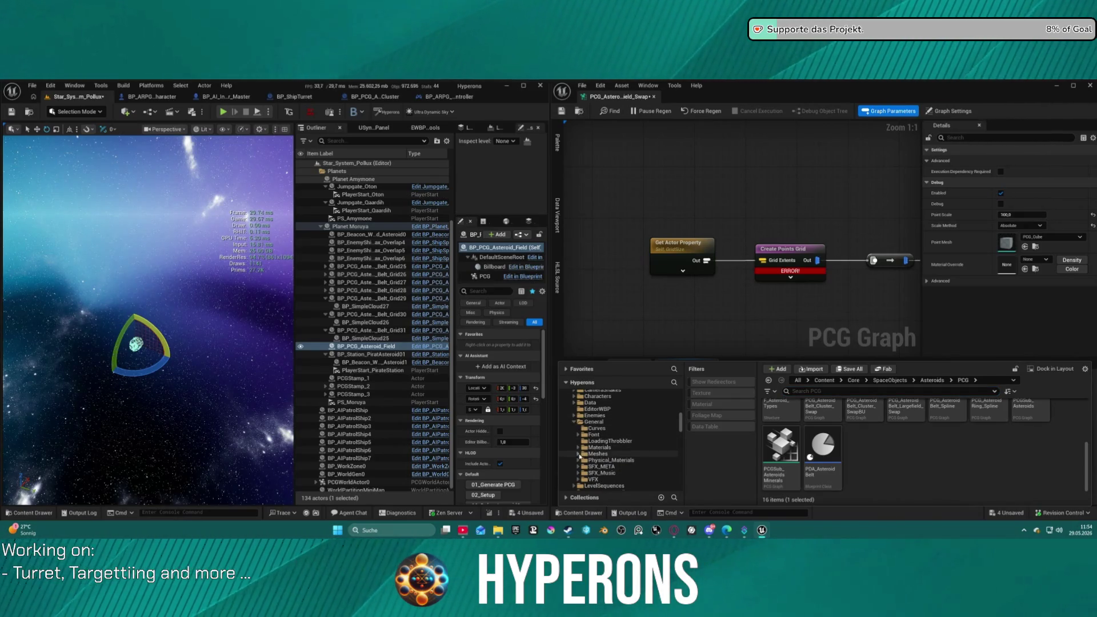
left_click(579, 448)
scroll(592, 458, "down", 5)
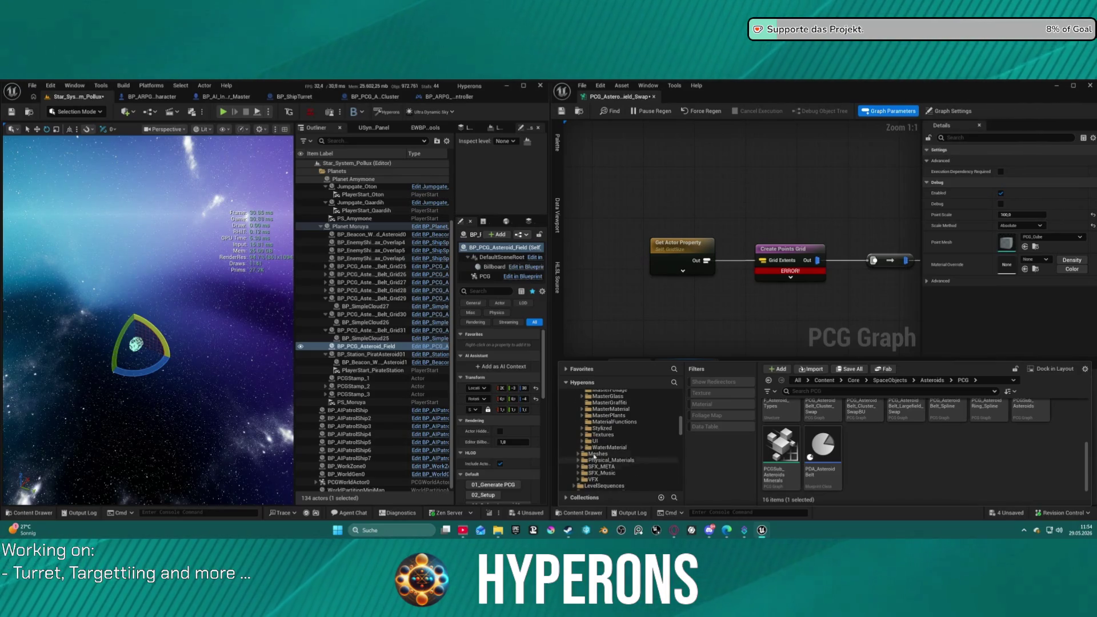
left_click(584, 435)
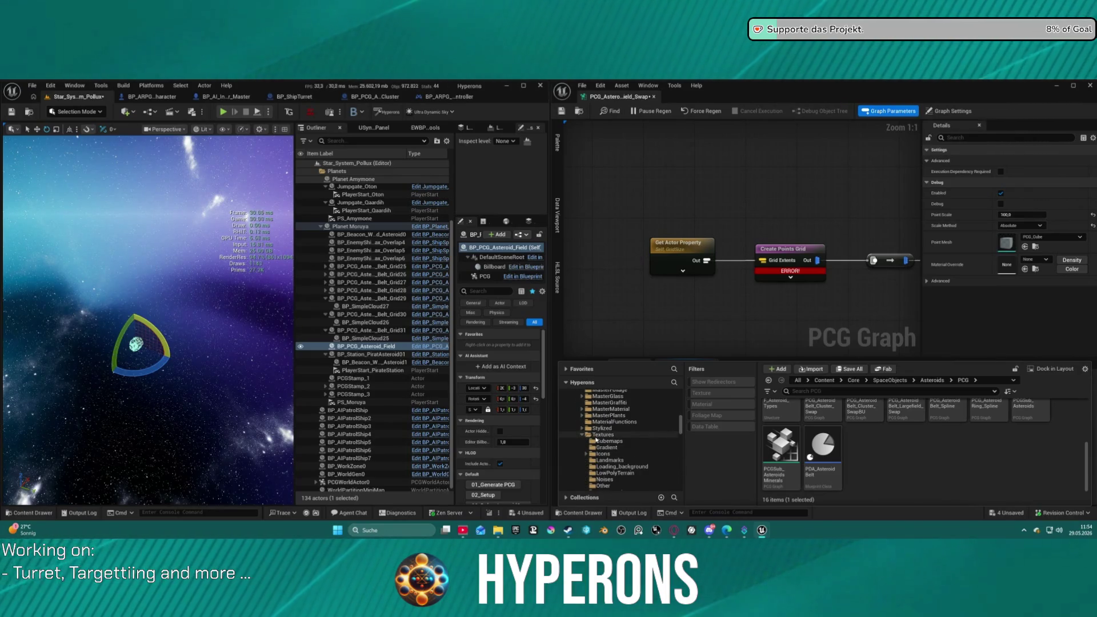
scroll(596, 440, "down", 1)
left_click(601, 441)
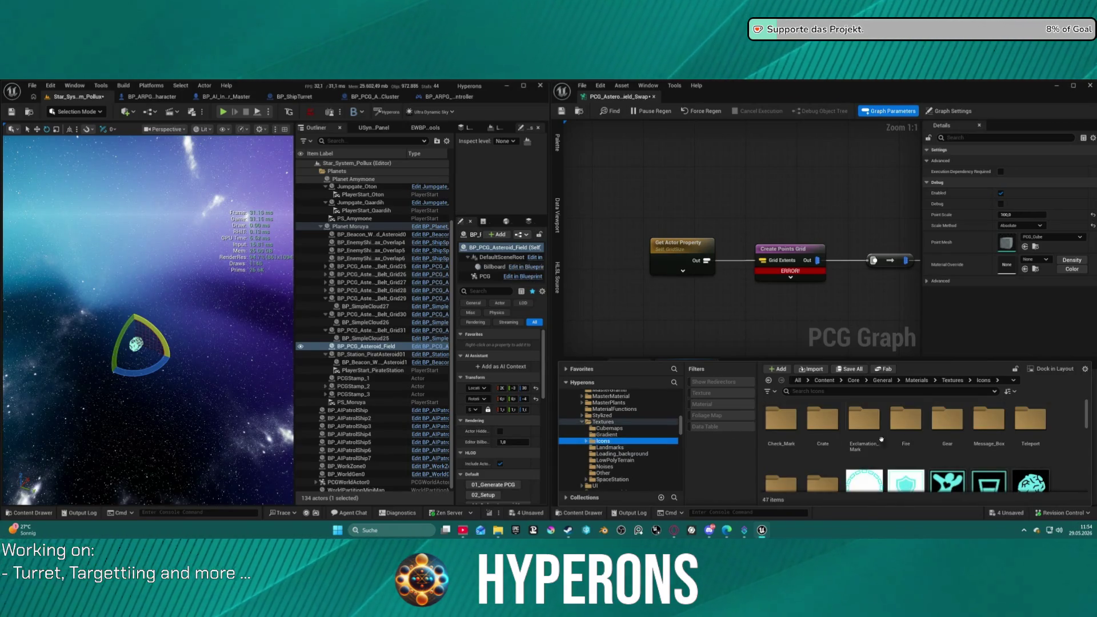
scroll(1034, 444, "down", 5)
scroll(1037, 446, "down", 3)
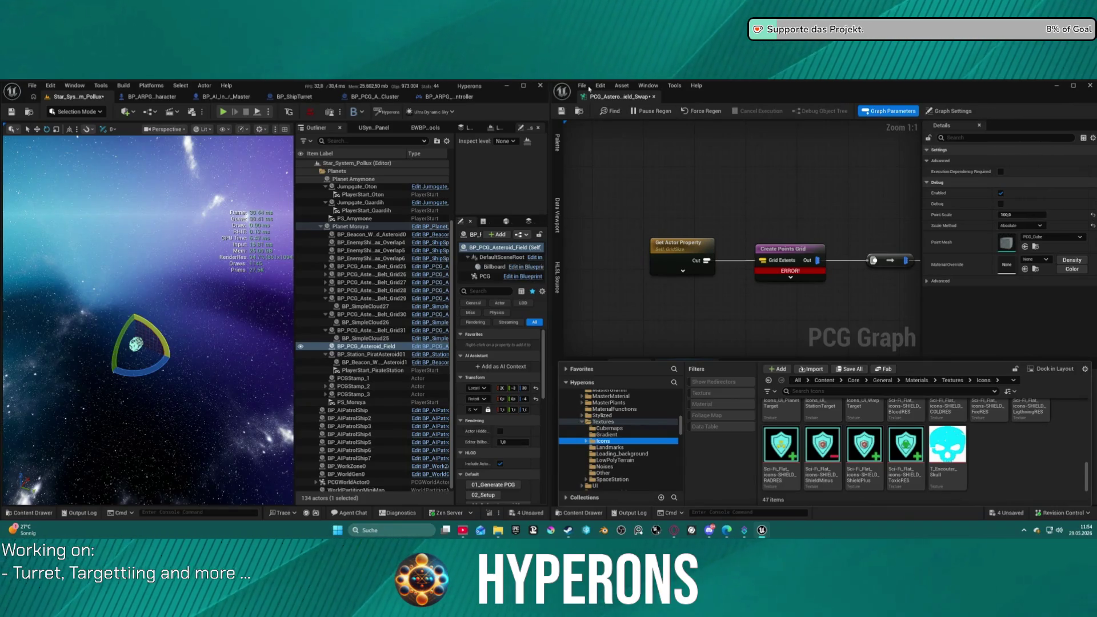
key("alt+Tab")
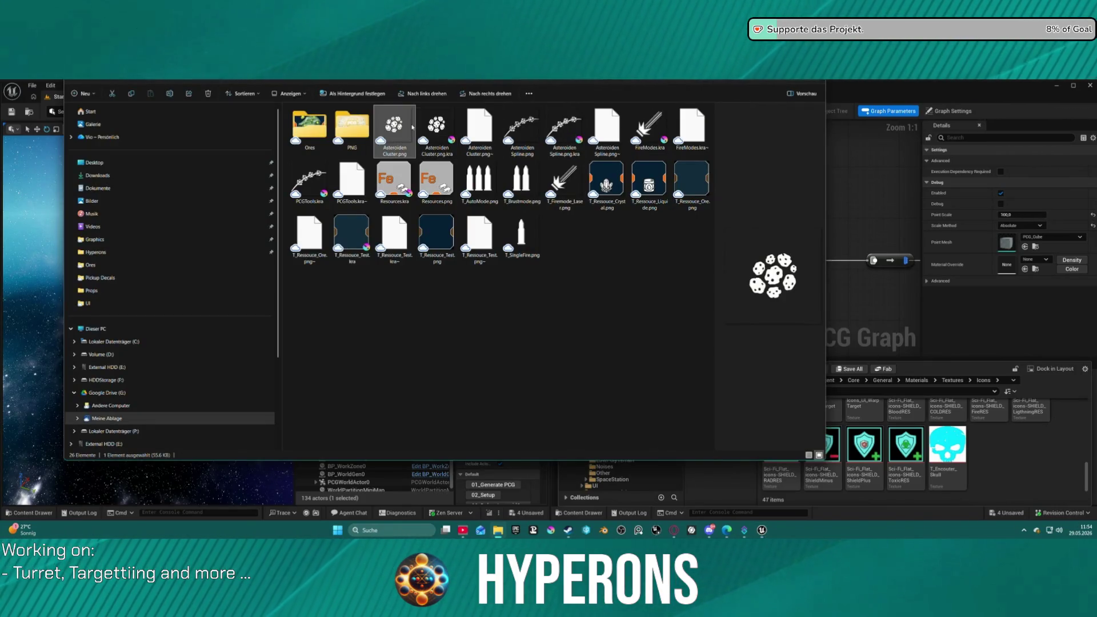
Import Asteroiden Cluster.png and Asteroiden Spline.png into the Icons folder.
left_click(530, 130, "ctrl")
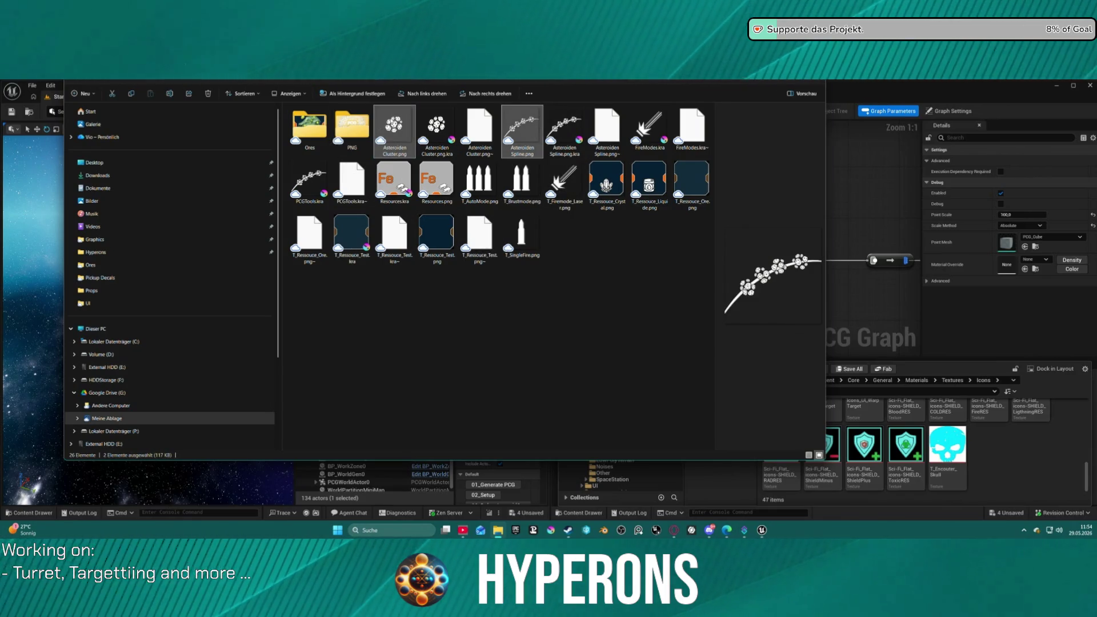
left_click_drag(1016, 461, 1016, 461)
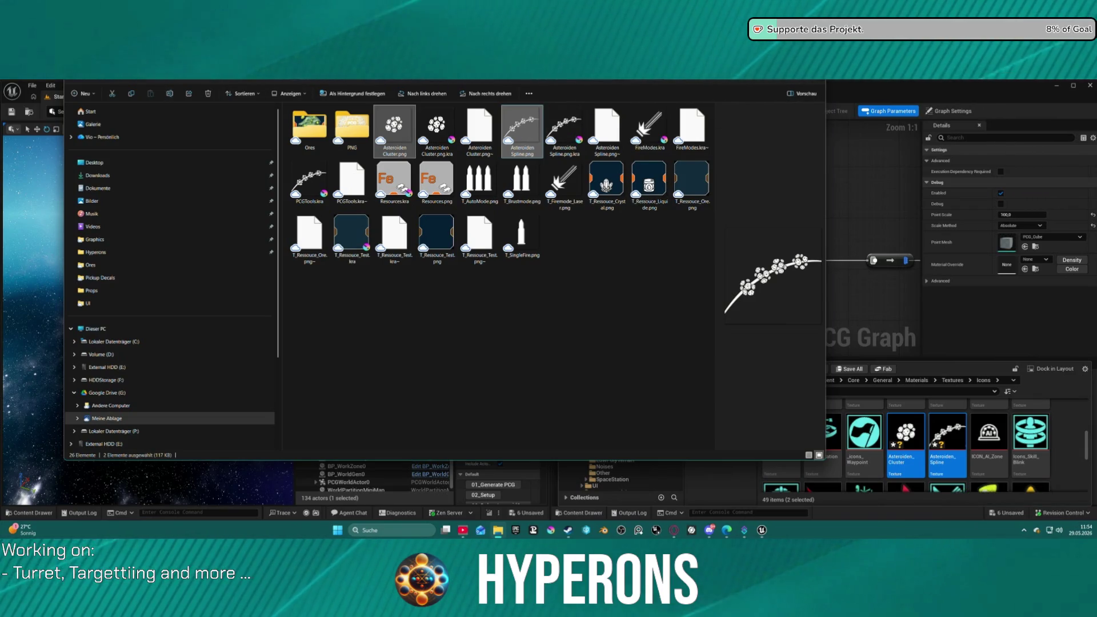
left_click(882, 434)
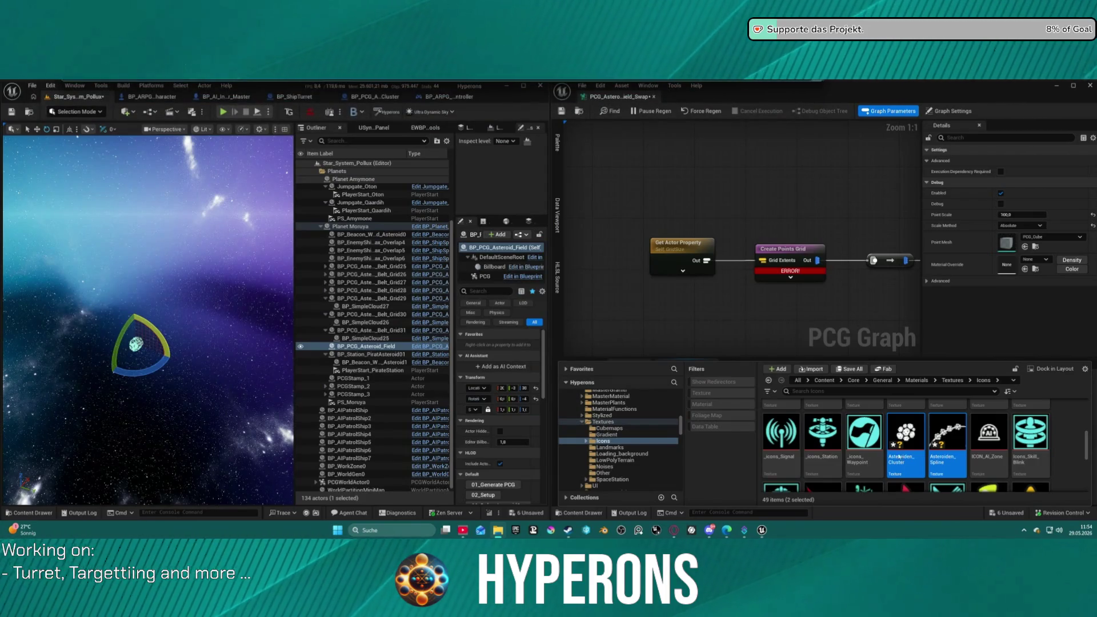
Rename the Asteroiden_Cluster texture by adding the _Cluster suffix.
left_click(917, 473)
key("F2")
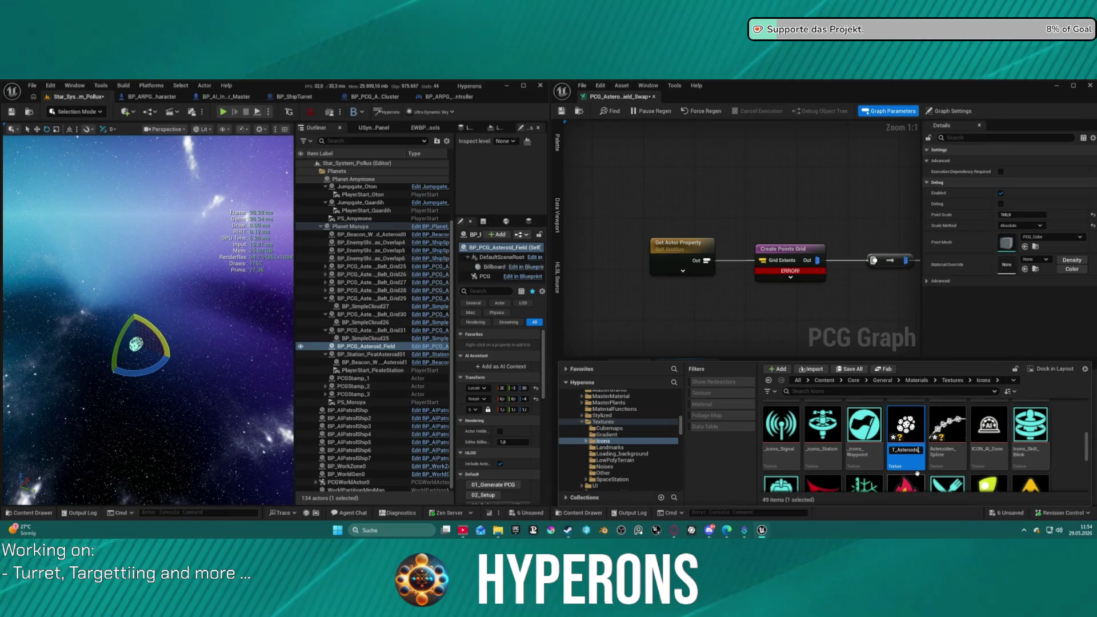
type("_Cluster")
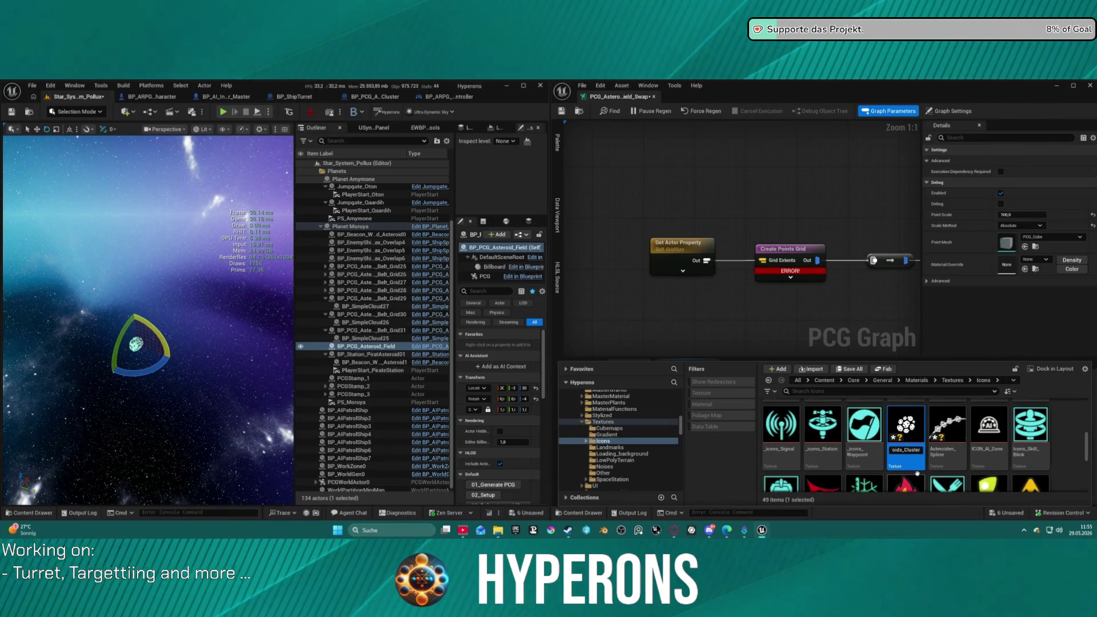
key("Return")
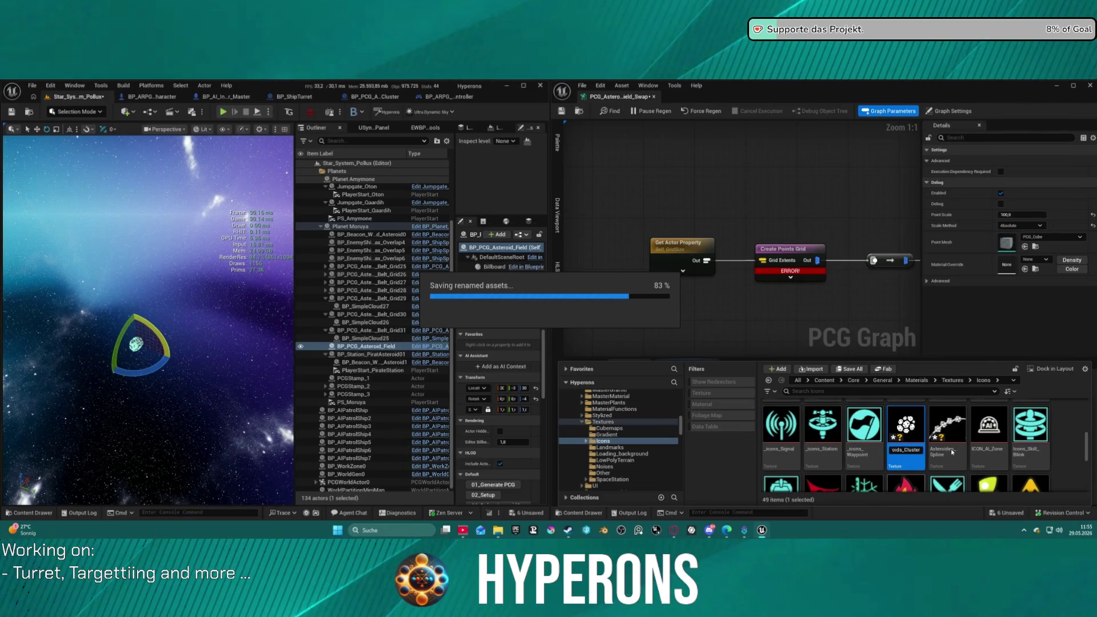
scroll(940, 458, "down", 5)
scroll(943, 452, "up", 5)
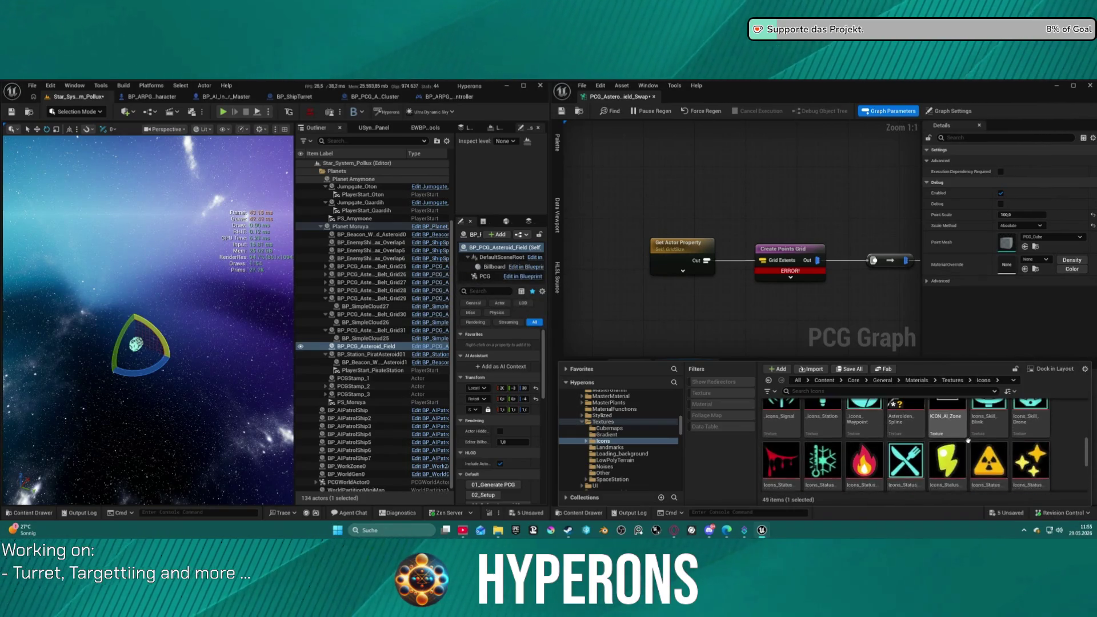
Rename the Asteroiden_Spline texture to T_Asteroids_Spline.
left_click(909, 437)
key("F2")
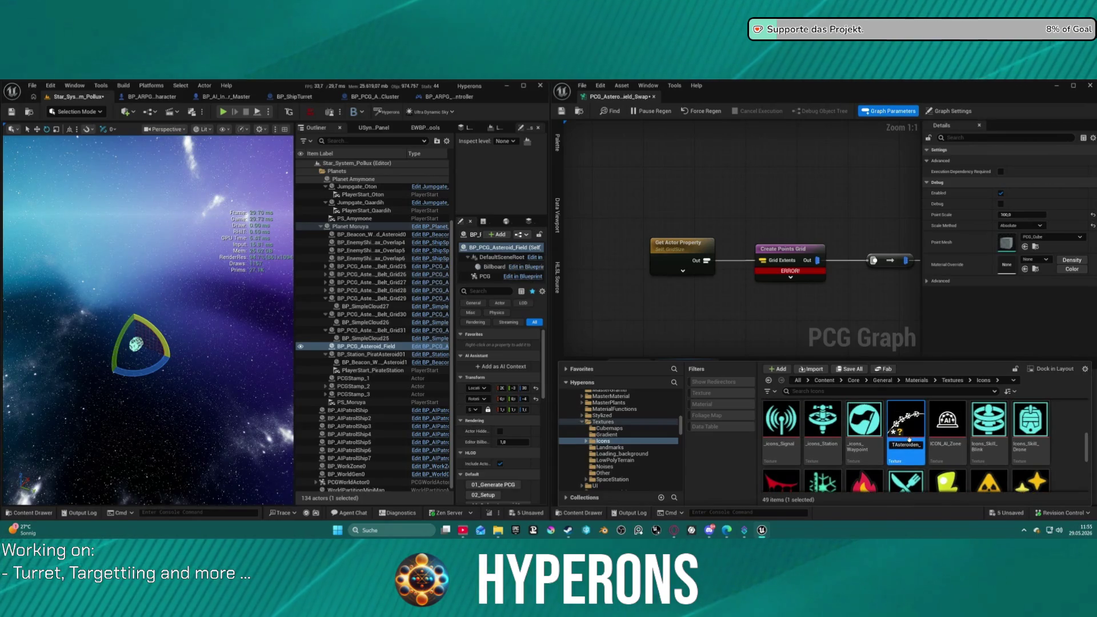
type("_")
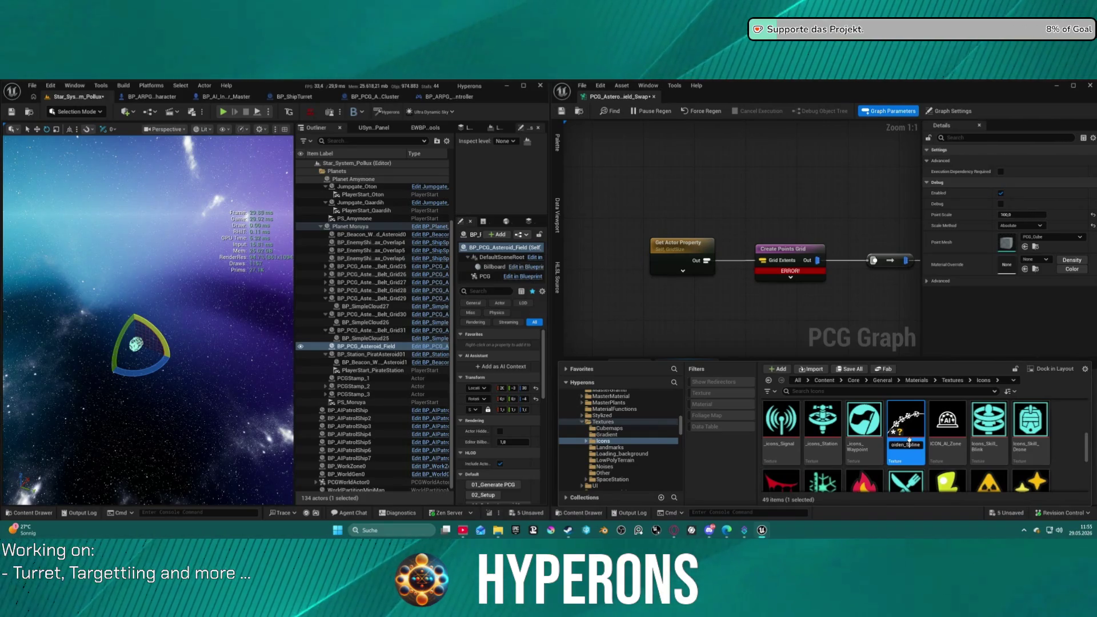
key("Return")
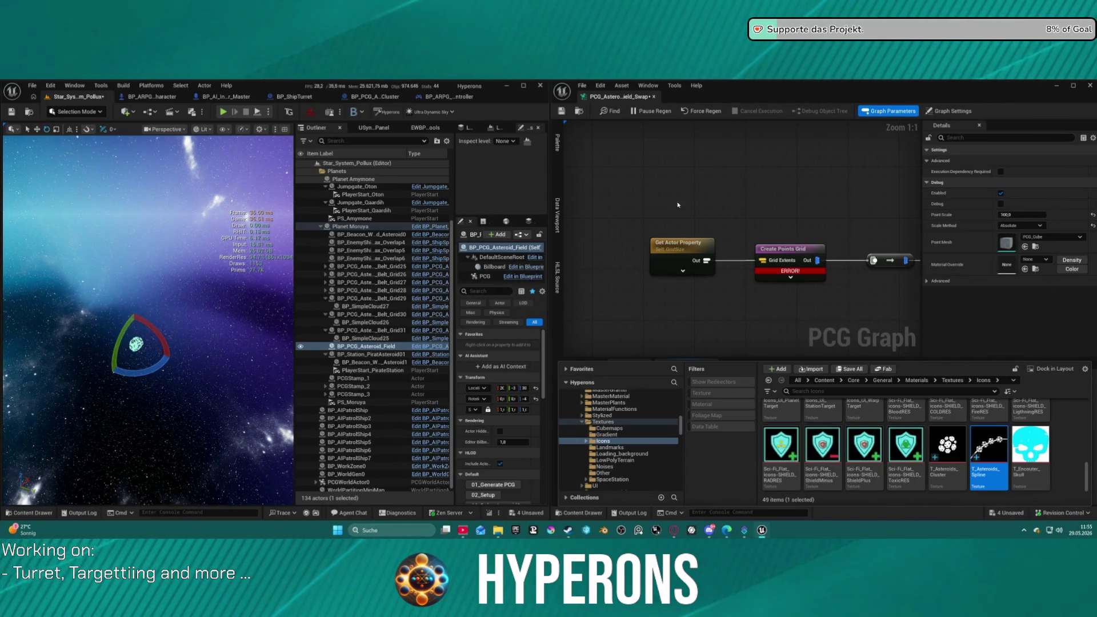
left_click(645, 204)
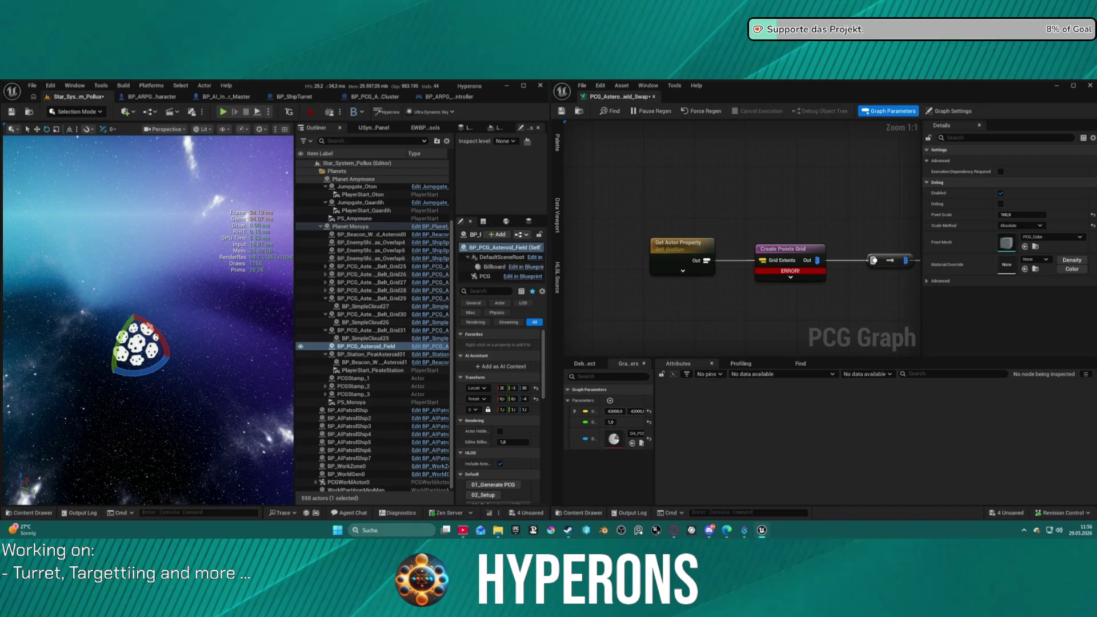
Switch to the BP_PCG_Asteroid_Belt_Cluster Blueprint editor.
left_click(374, 96)
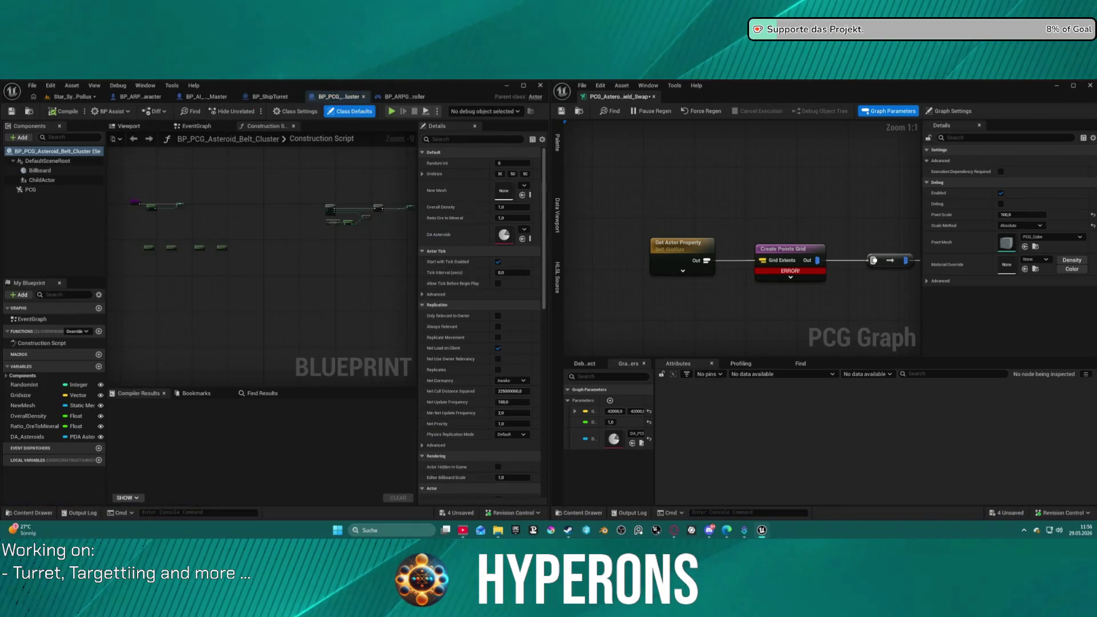
Set the Billboard component's Sprite to T_Asteroids_Spline in BP_PCG_Asteroid_Belt_Cluster.
left_click(40, 170)
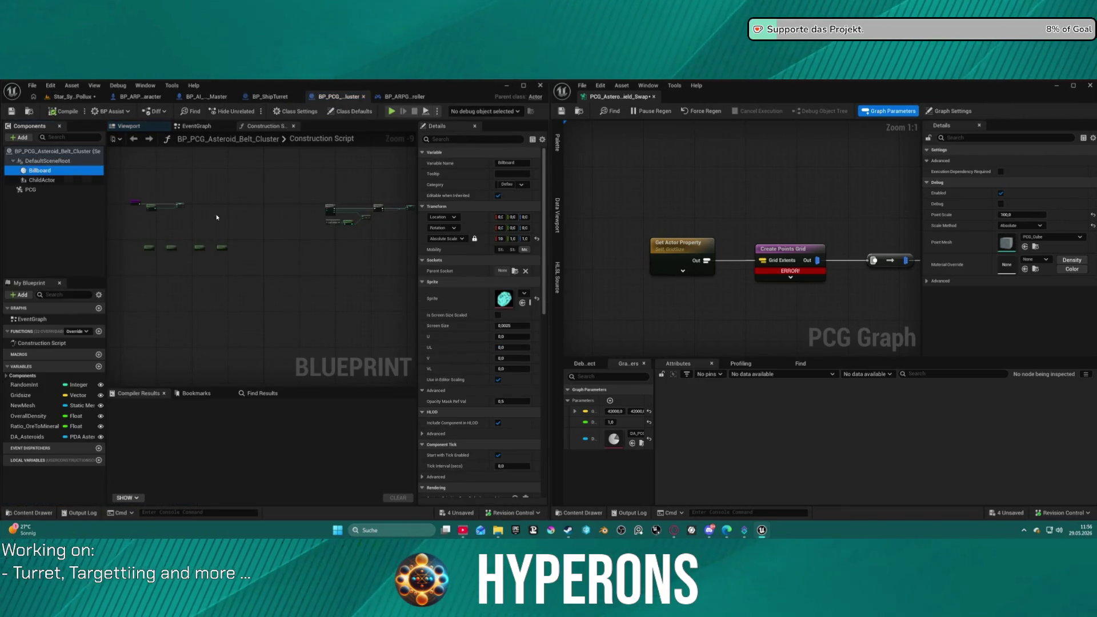
left_click_drag(417, 224, 289, 224)
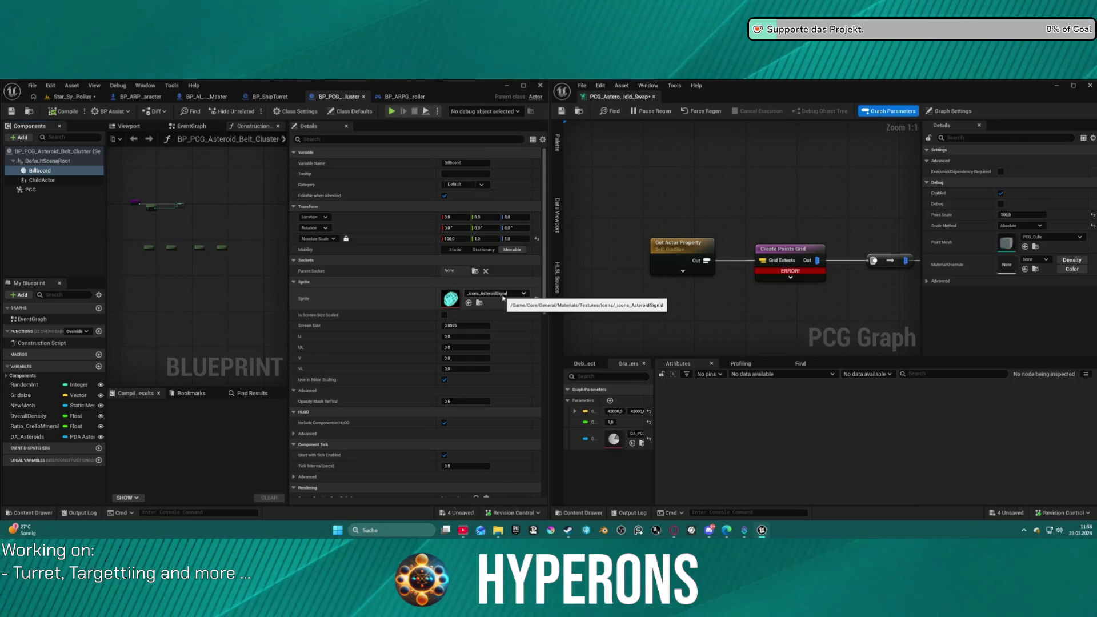
left_click(478, 303)
key("Escape")
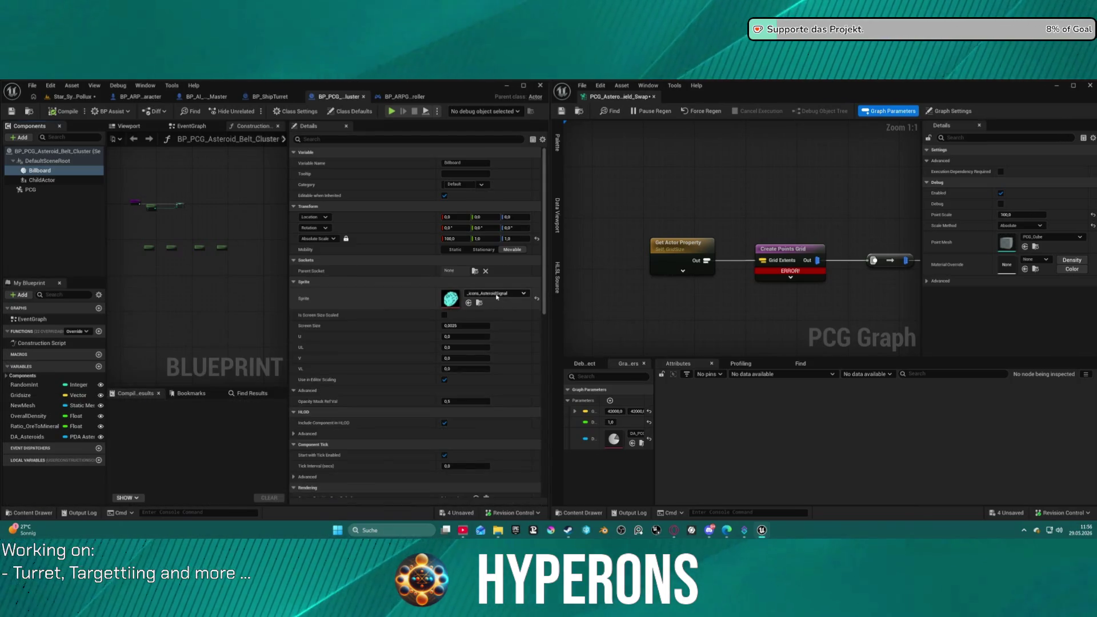
left_click(496, 297)
type("s")
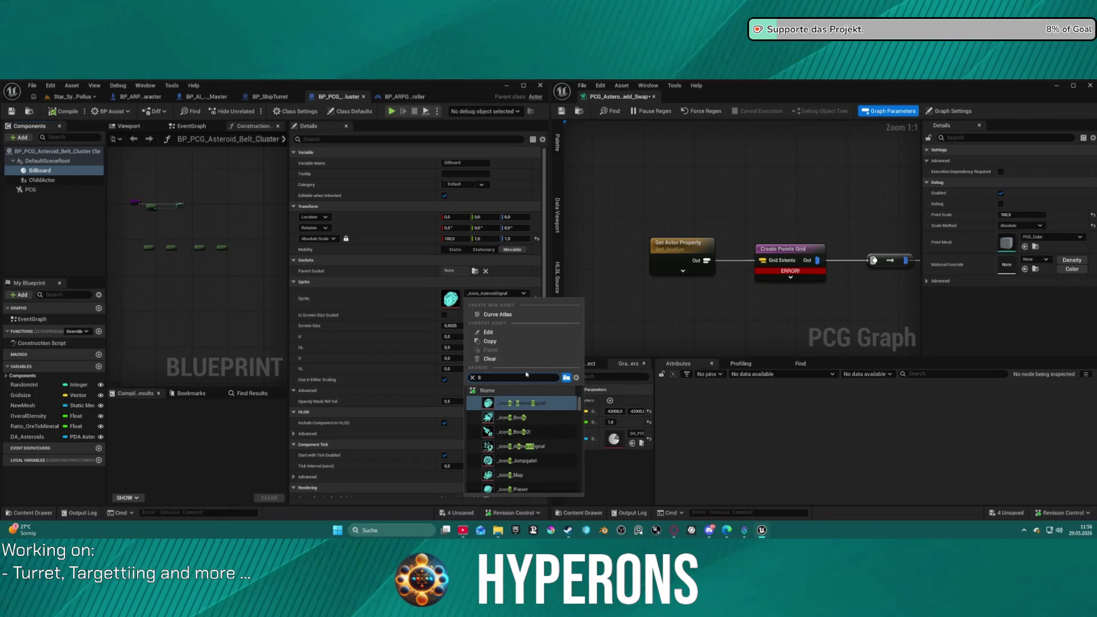
type("asteroi")
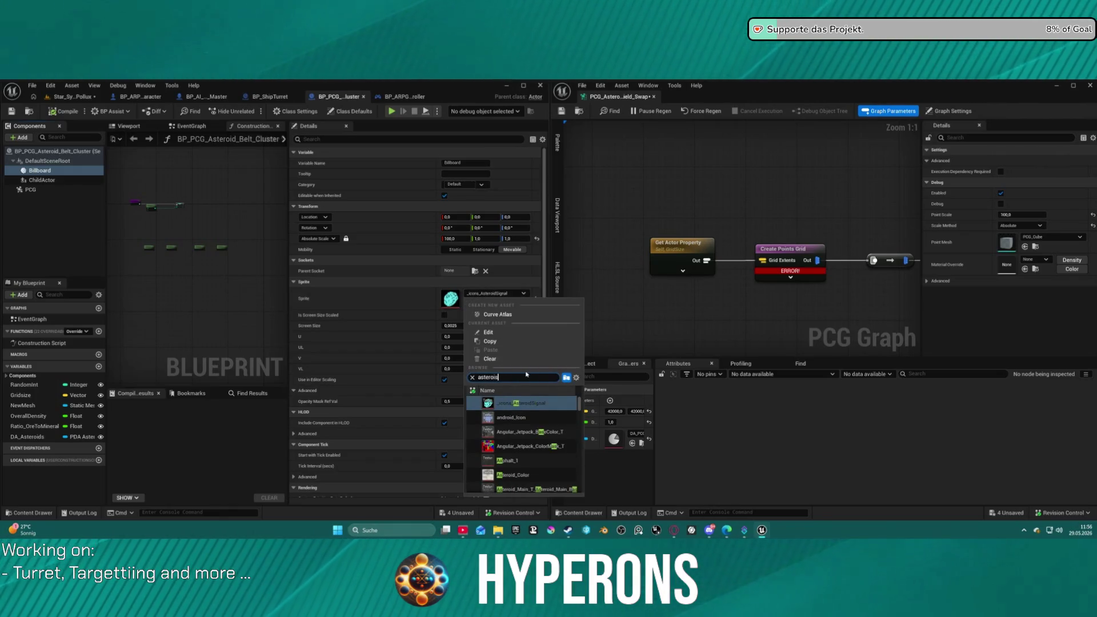
type("s")
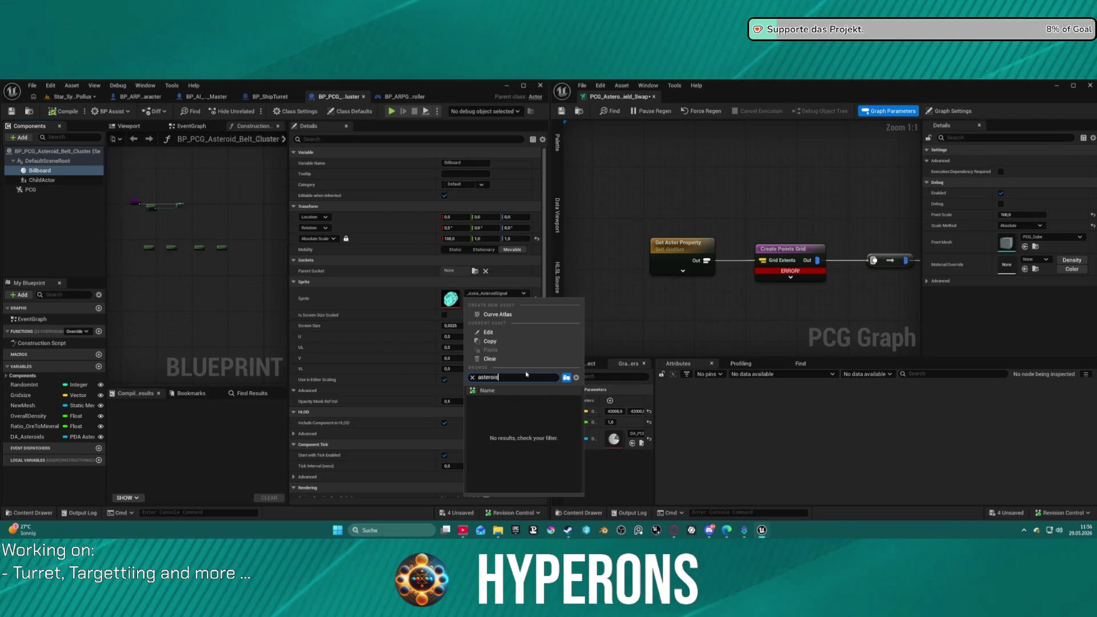
key("BackSpace")
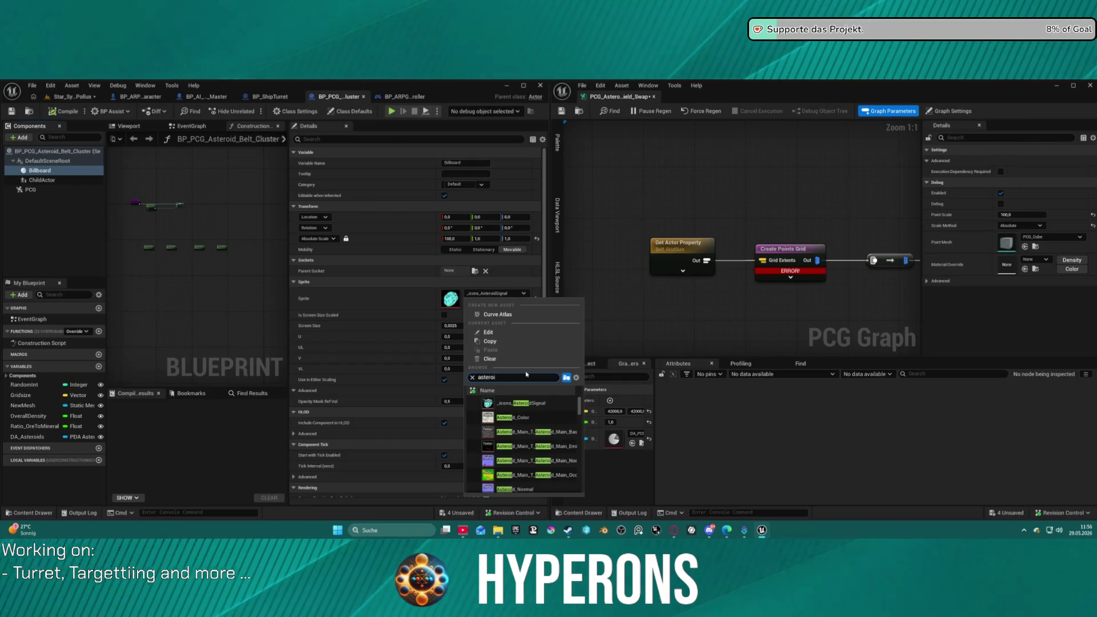
type("d splin")
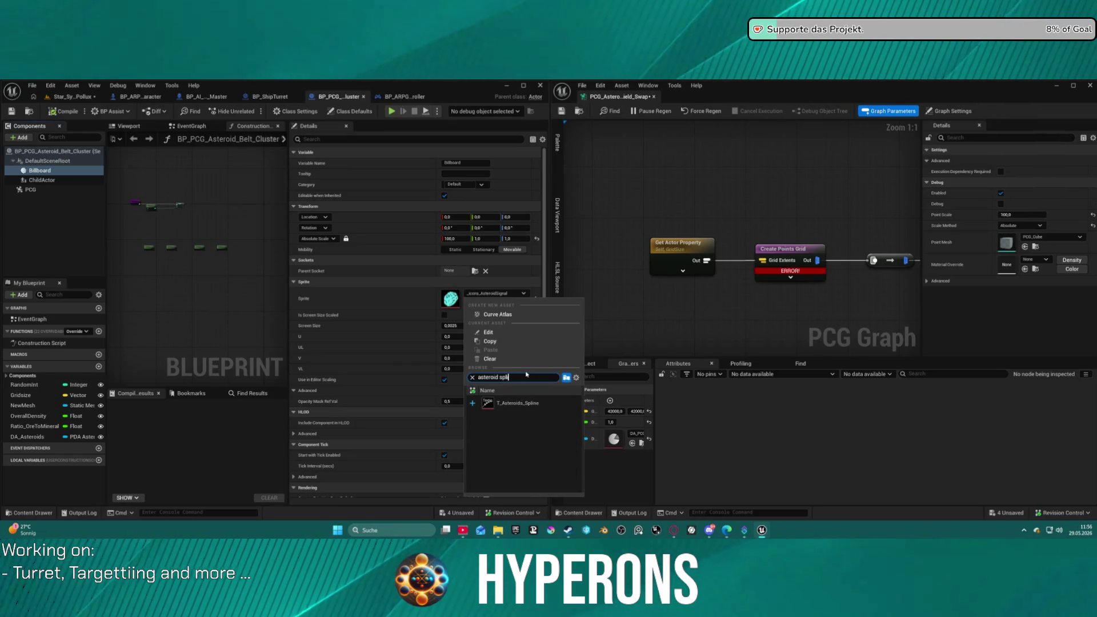
left_click(515, 403)
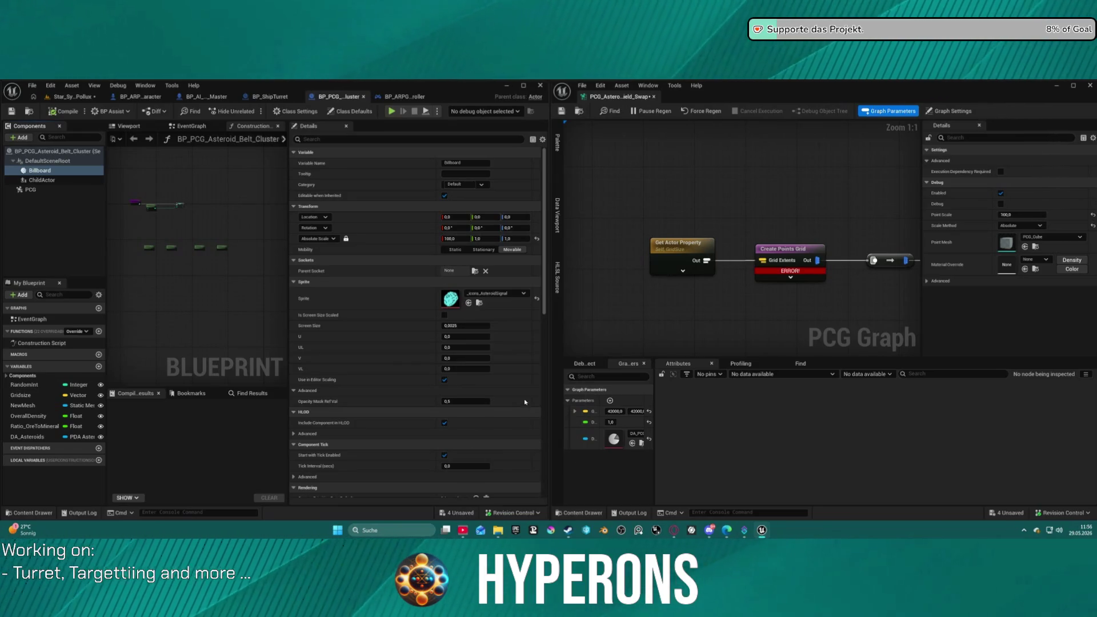
left_click(598, 139)
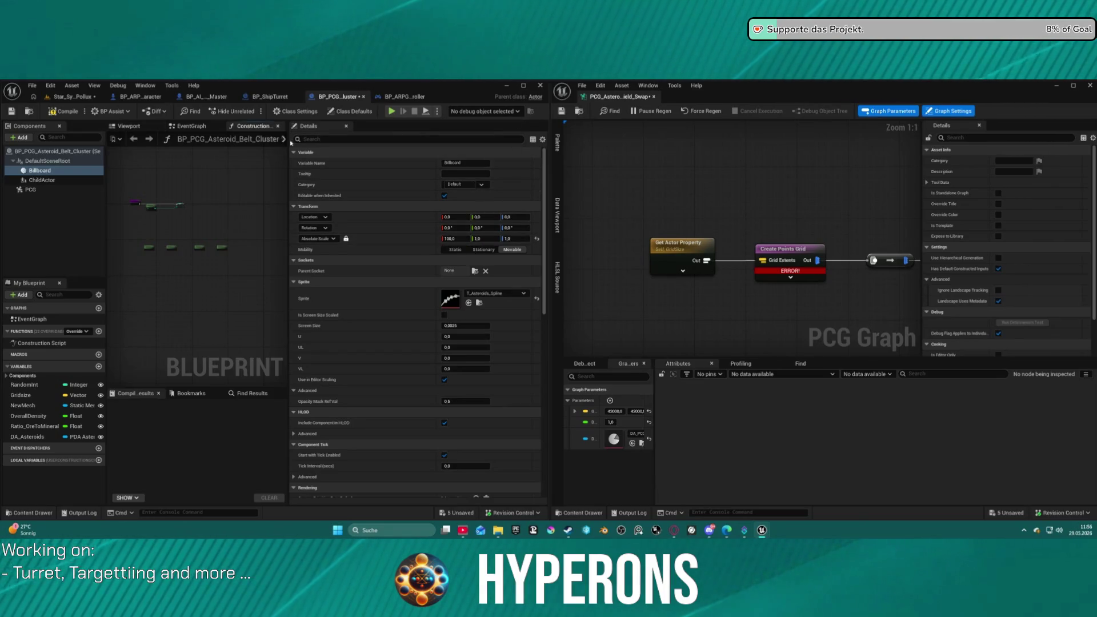
left_click(404, 97)
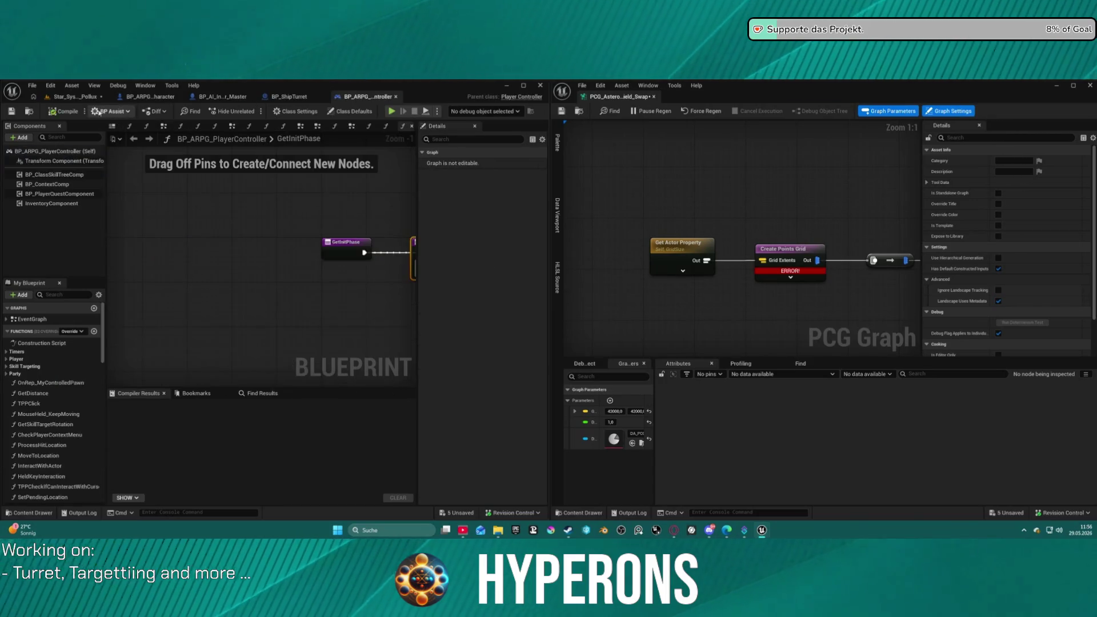
Return to the Star_System_Pollux level and fly the camera to asteroid belt grid 29.
left_click(75, 97)
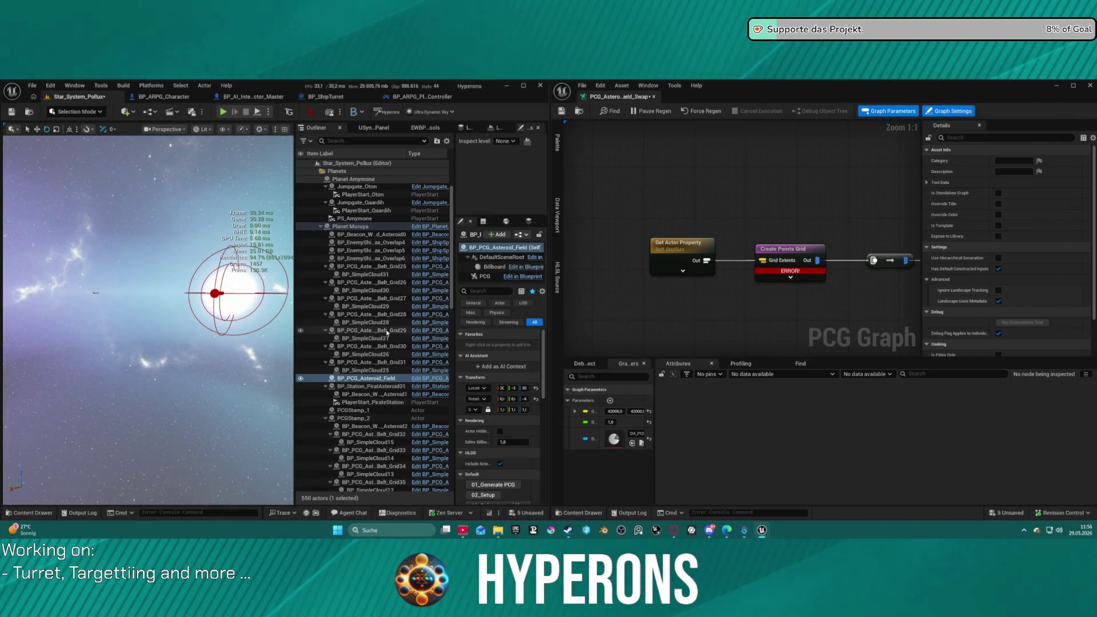
left_click(362, 332)
double_click(363, 331)
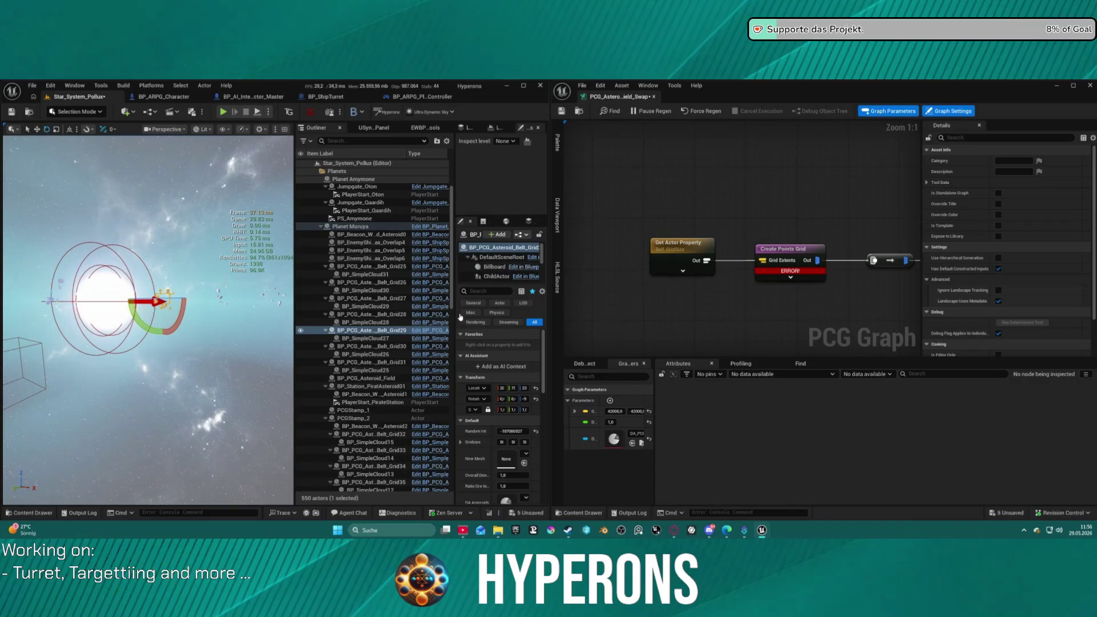
Find BP_PCG_Asteroid_Field in the Outliner and focus the camera on it.
scroll(381, 480, "down", 15)
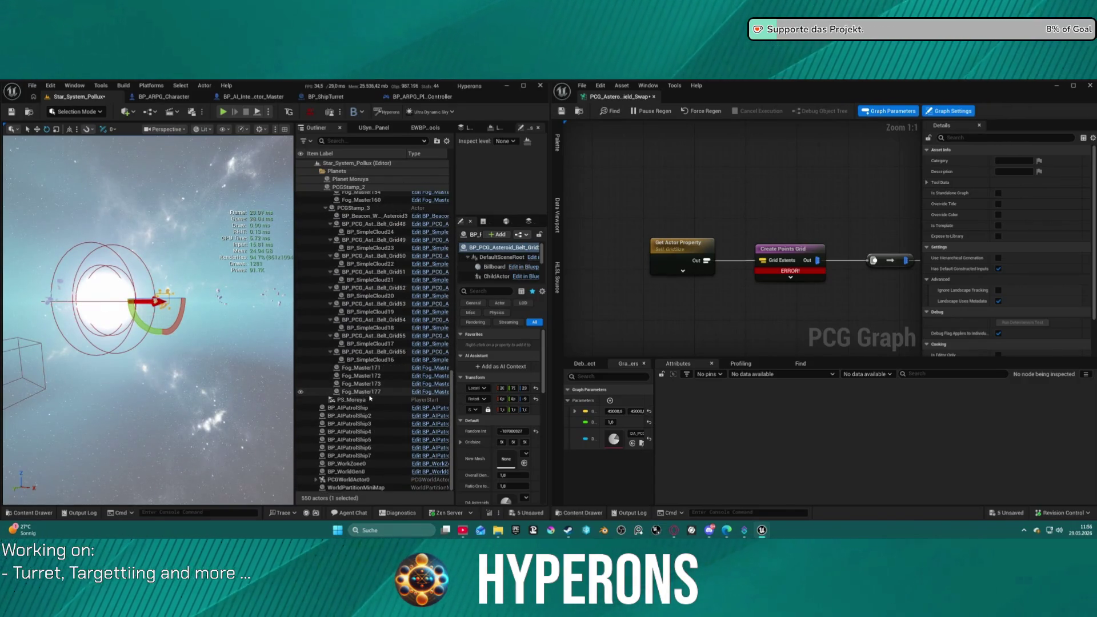
scroll(374, 386, "up", 10)
scroll(360, 343, "up", 3)
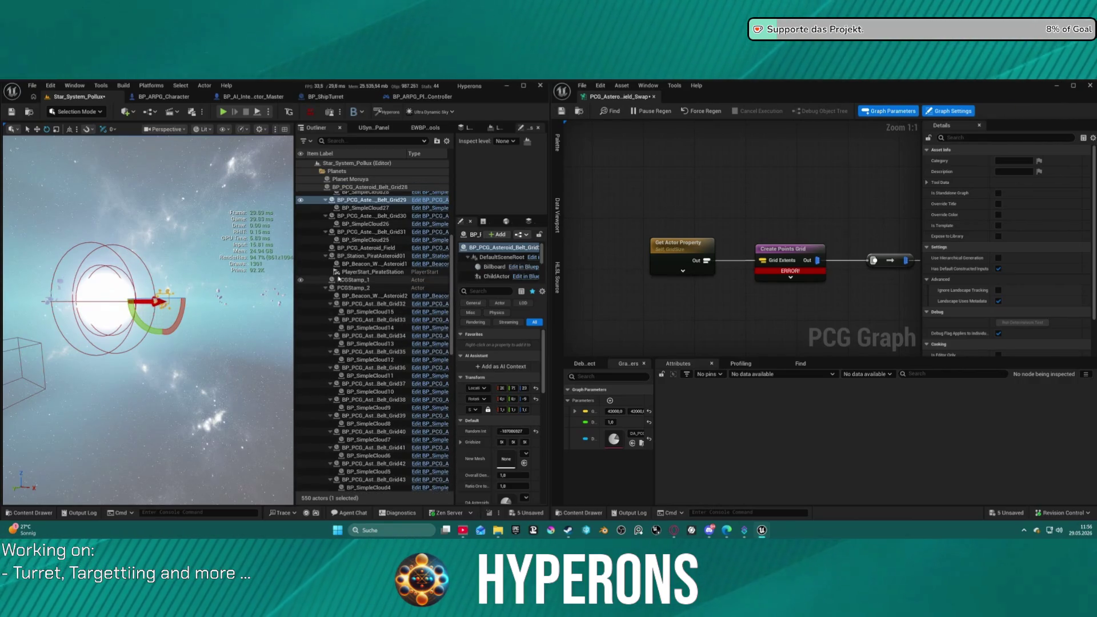
scroll(325, 229, "up", 2)
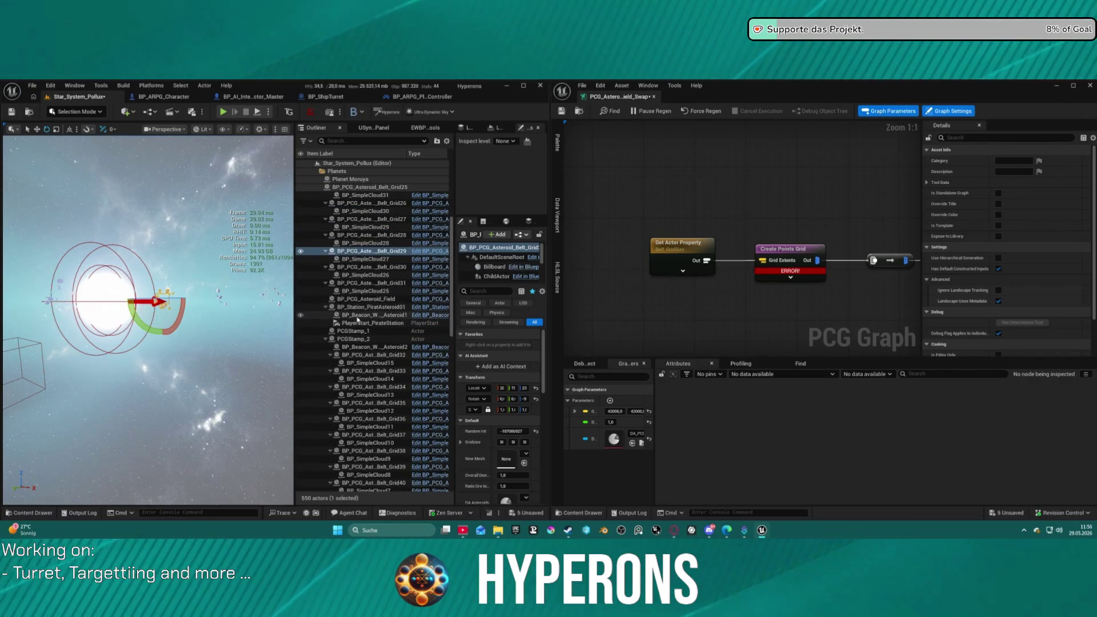
left_click(363, 283)
double_click(362, 298)
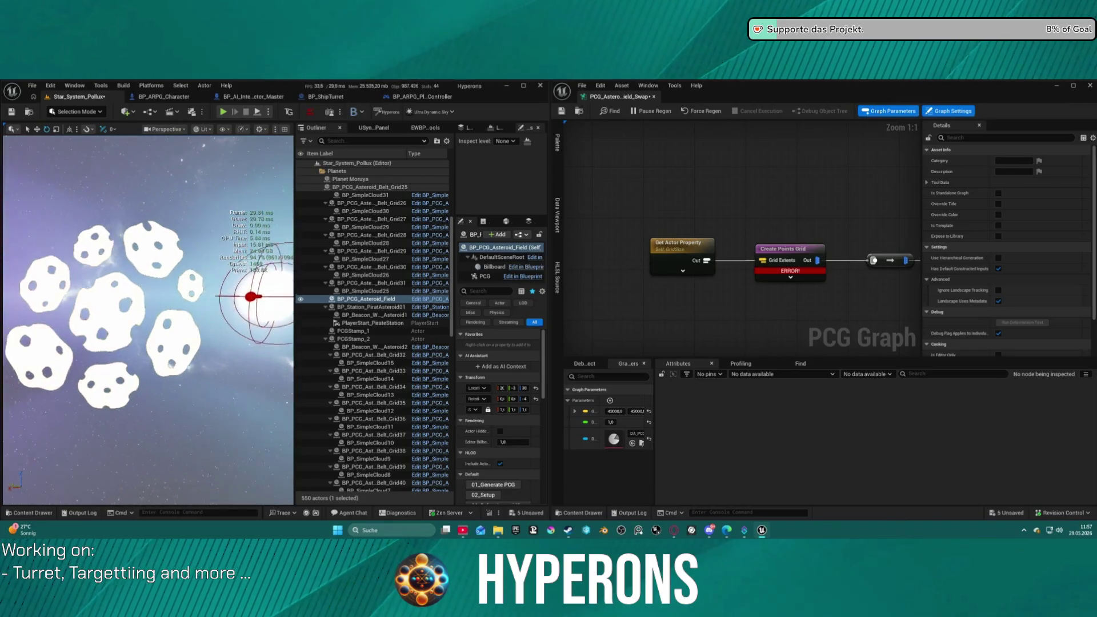
scroll(148, 320, "down", 8)
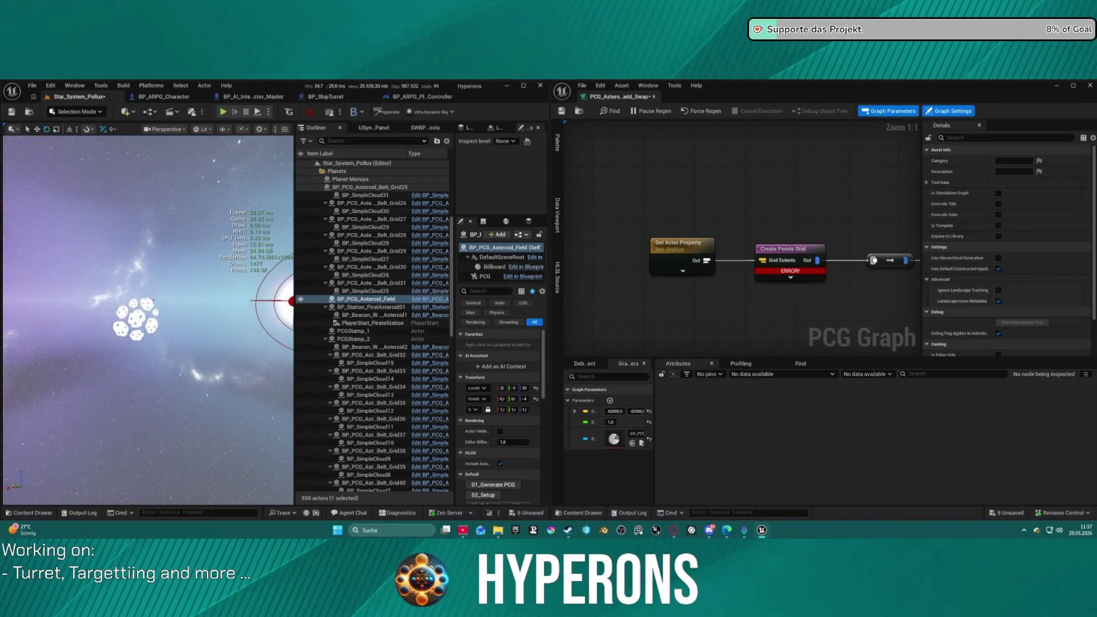
Orbit closer to the asteroid cluster and show Get Actor Property's settings reading GridSize.
left_click_drag(15, 296, 195, 278)
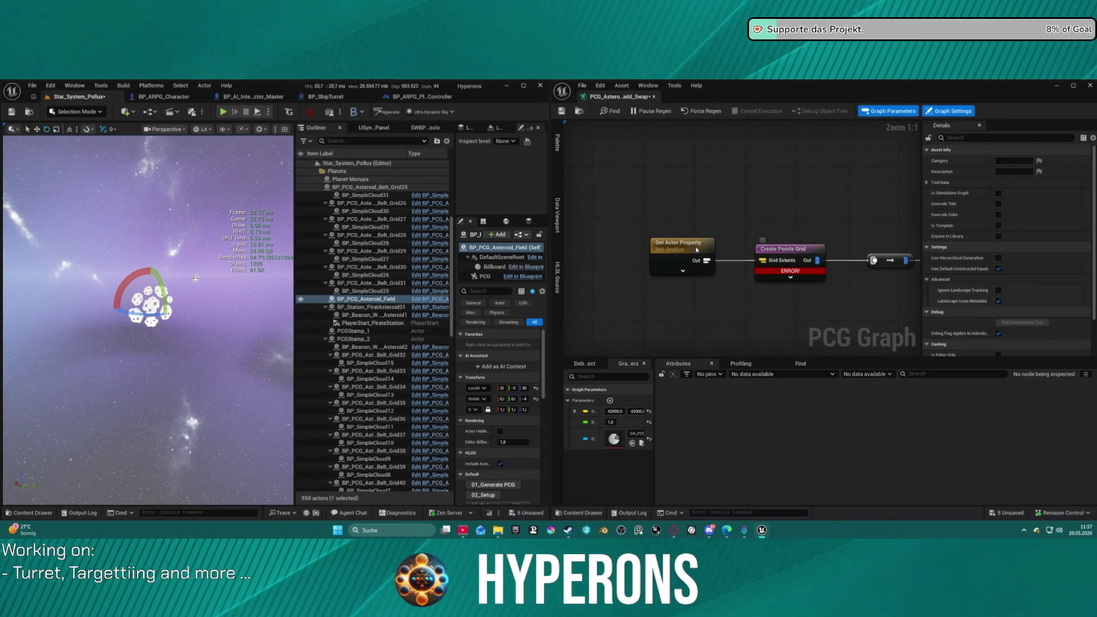
left_click_drag(676, 256, 662, 248)
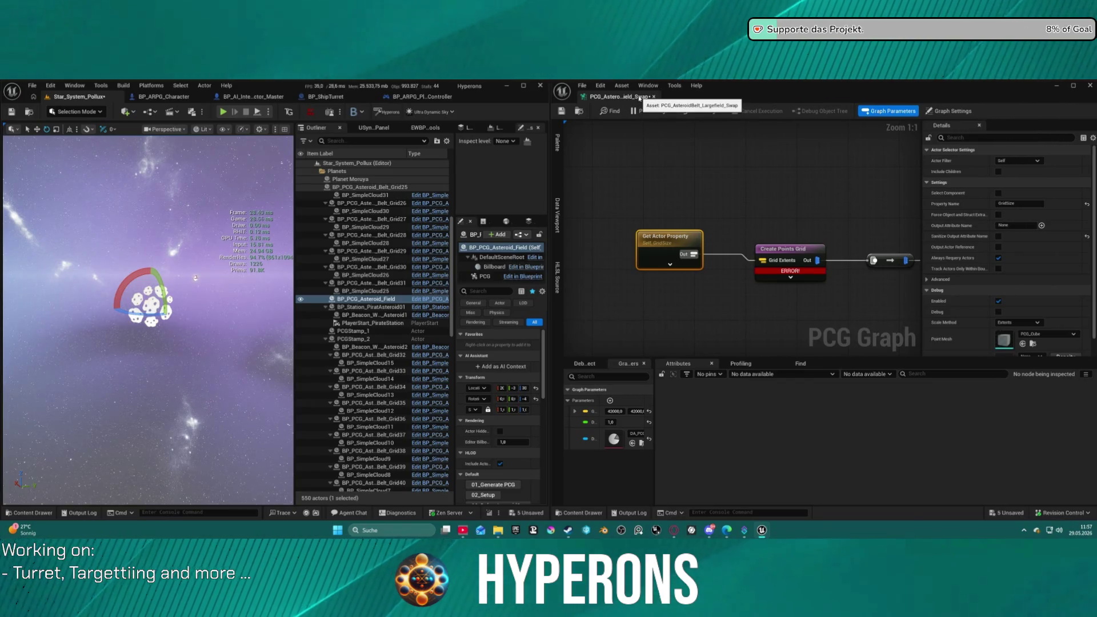
Maximize the viewport with F11 to frame the asteroid cluster, then open the Lands of Fury Steam page.
scroll(715, 218, "down", 7)
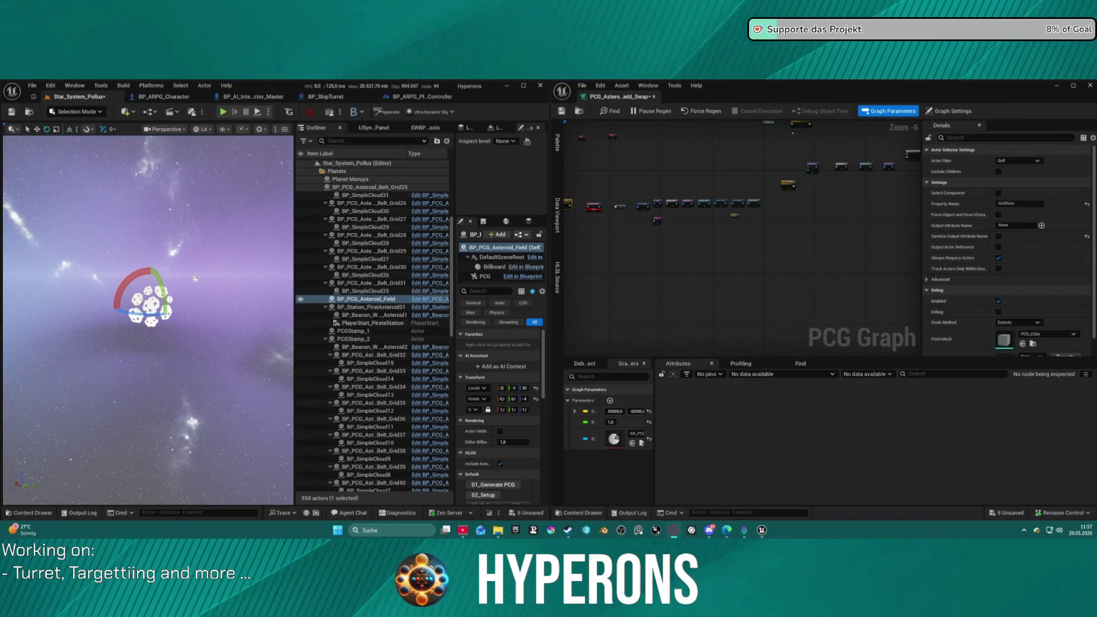
left_click_drag(166, 281, 166, 281)
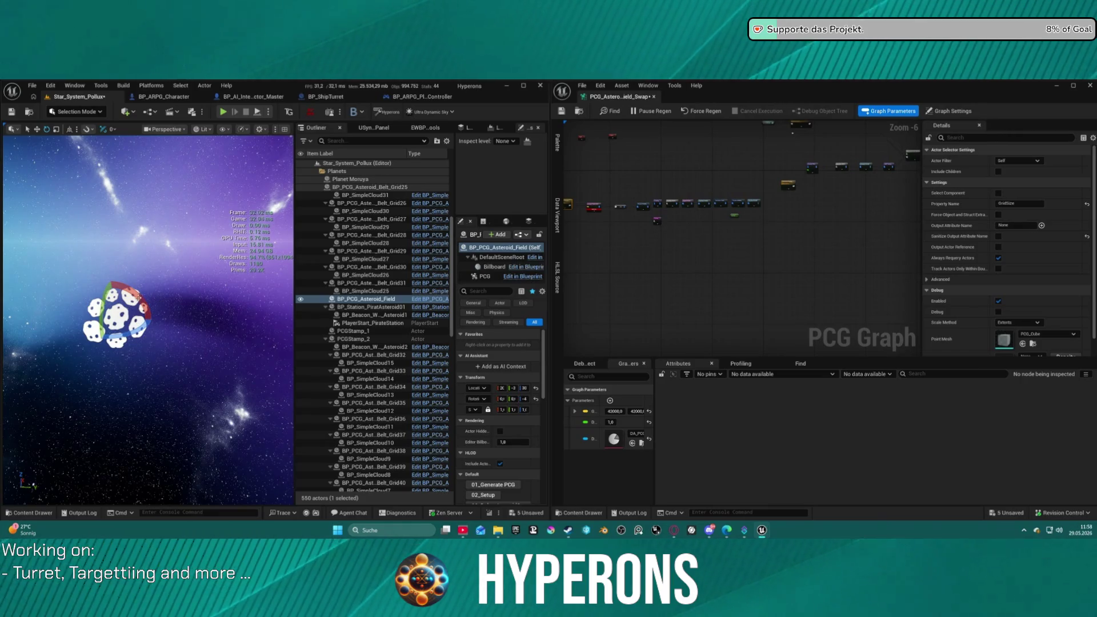
key("F11")
key("f")
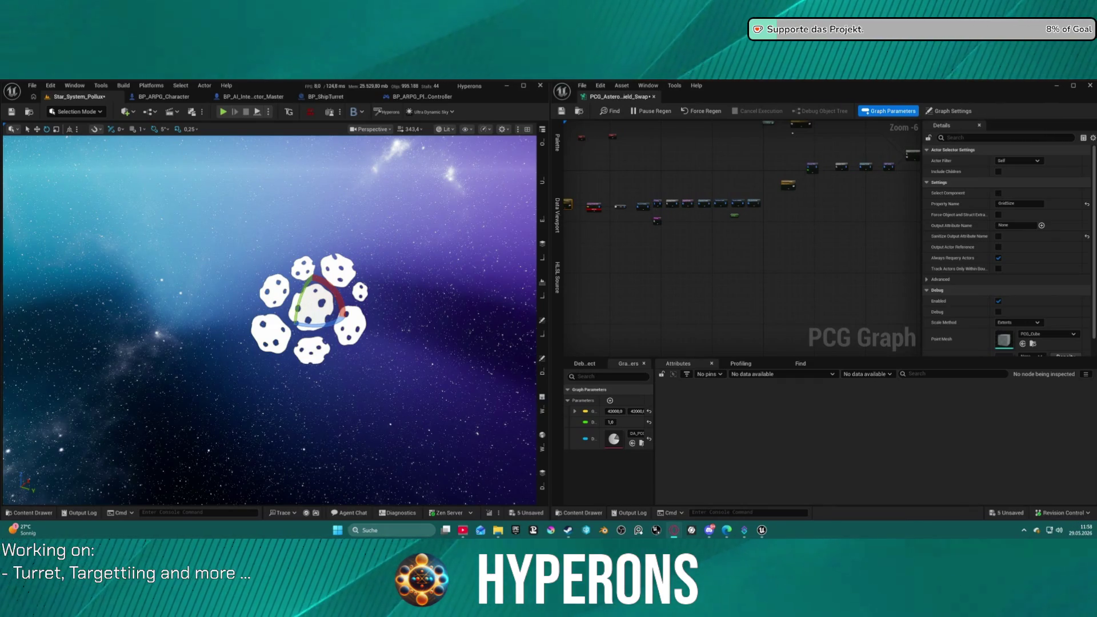
left_click(428, 247)
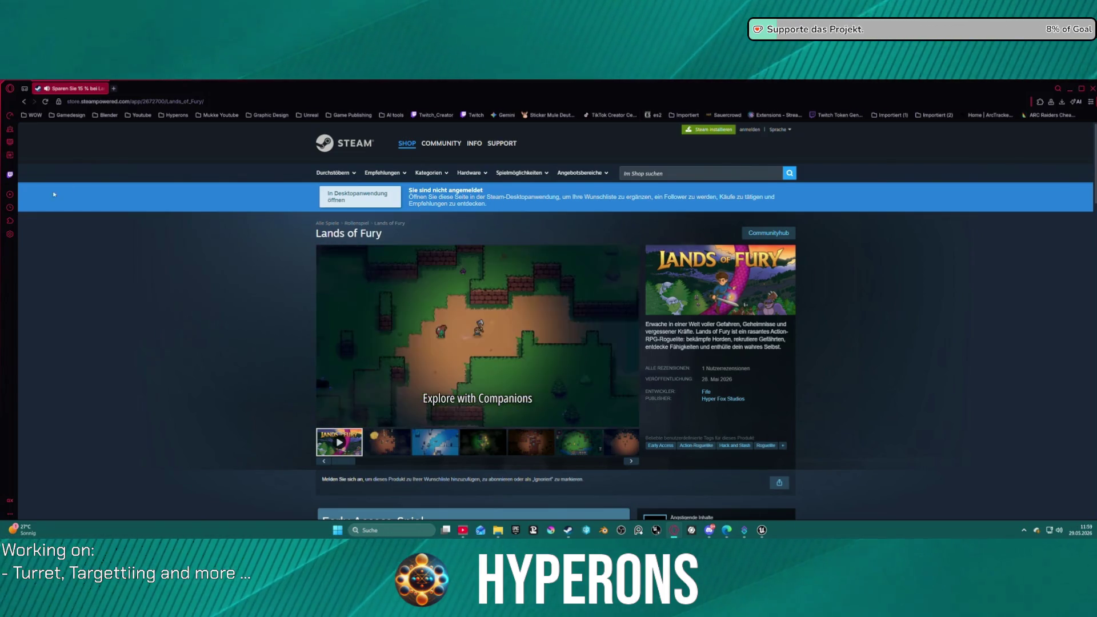
Scroll through the Lands of Fury store page in the browser.
left_click(133, 103)
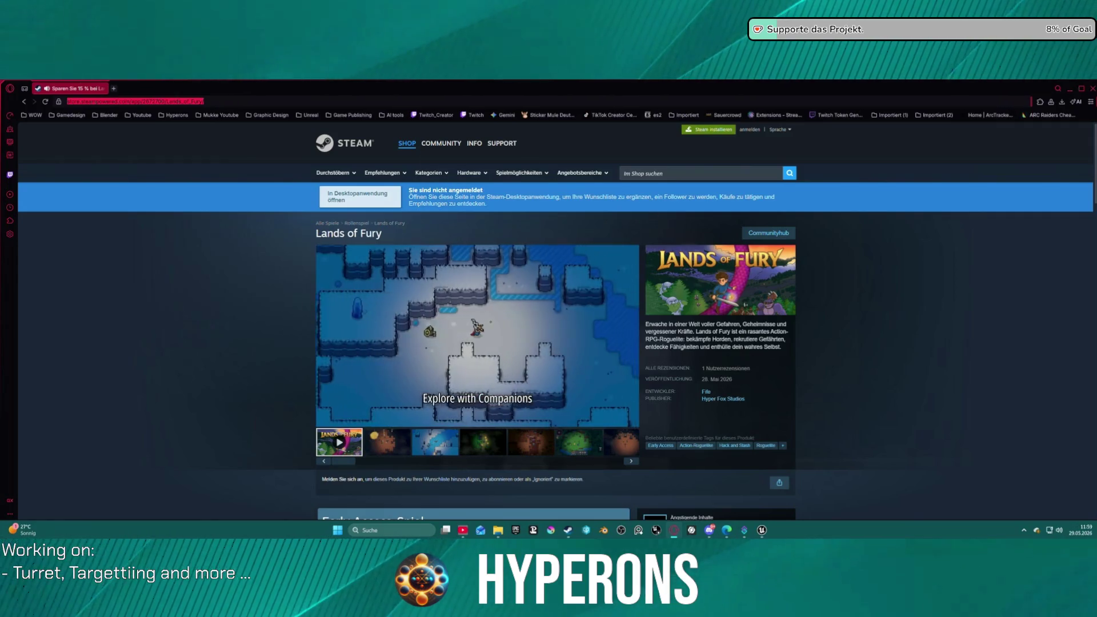
key("Escape")
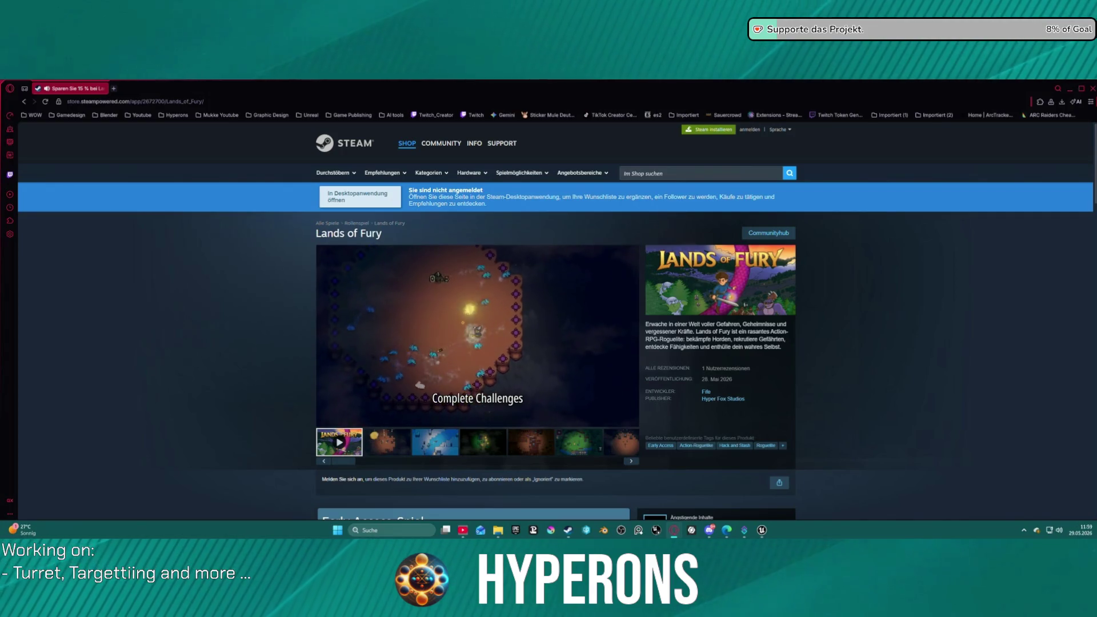
scroll(413, 378, "down", 1)
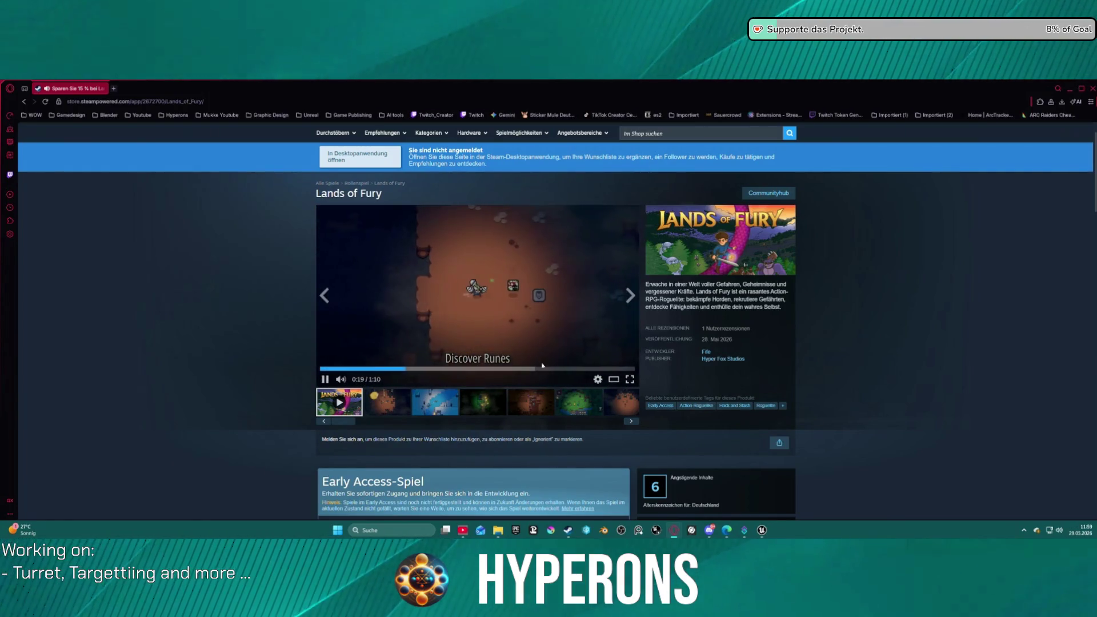
scroll(500, 343, "down", 3)
scroll(526, 477, "down", 3)
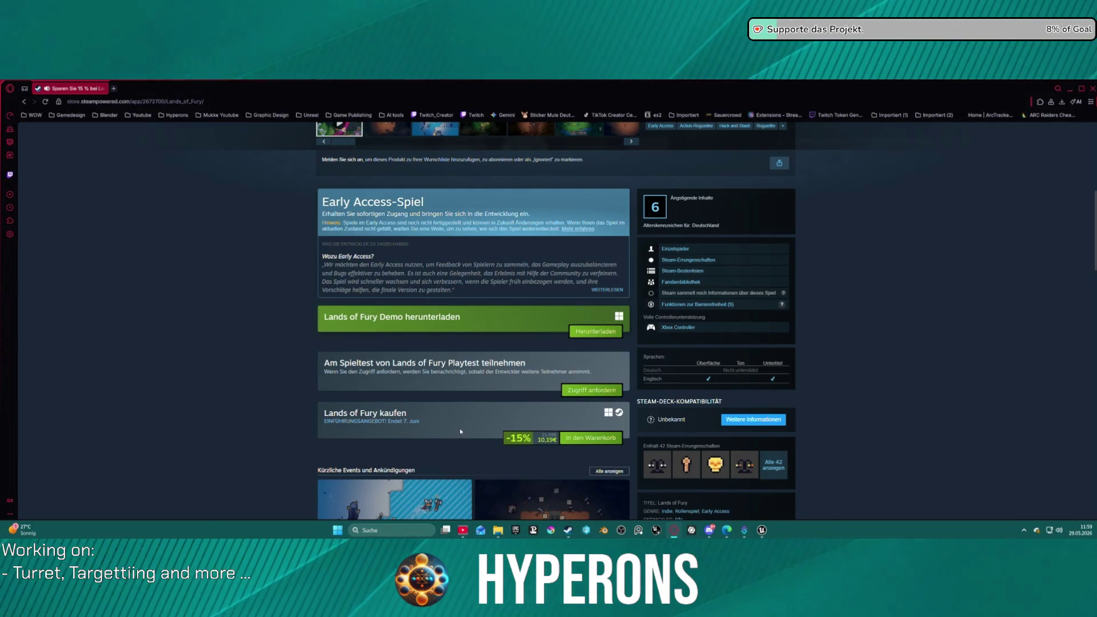
scroll(460, 432, "up", 6)
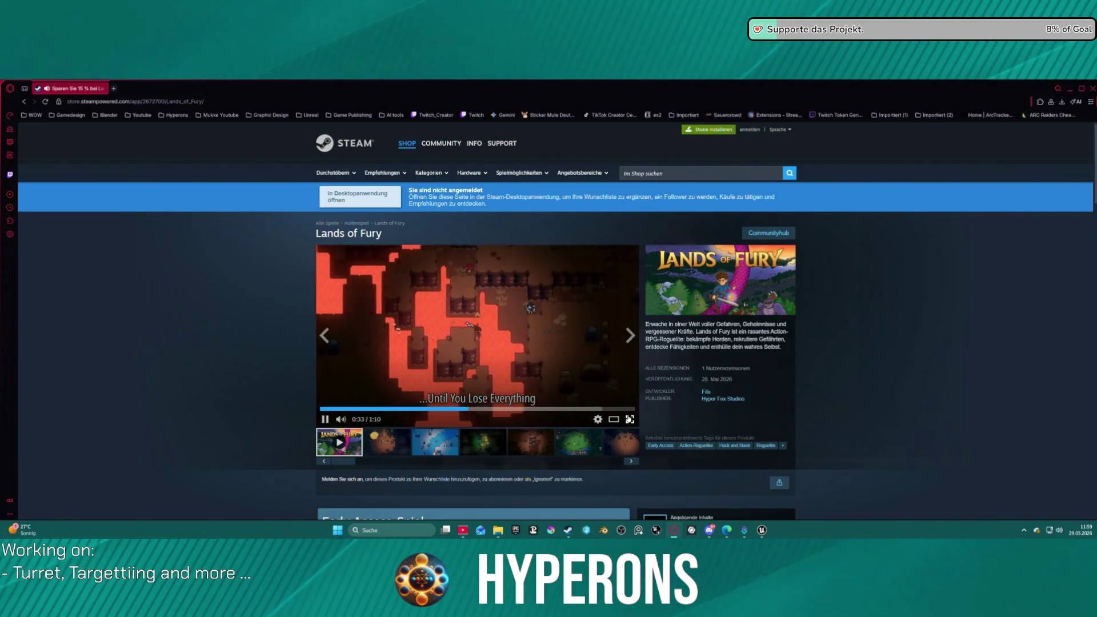
Watch the Lands of Fury trailer full-screen, then exit full-screen and pause it.
left_click(629, 419)
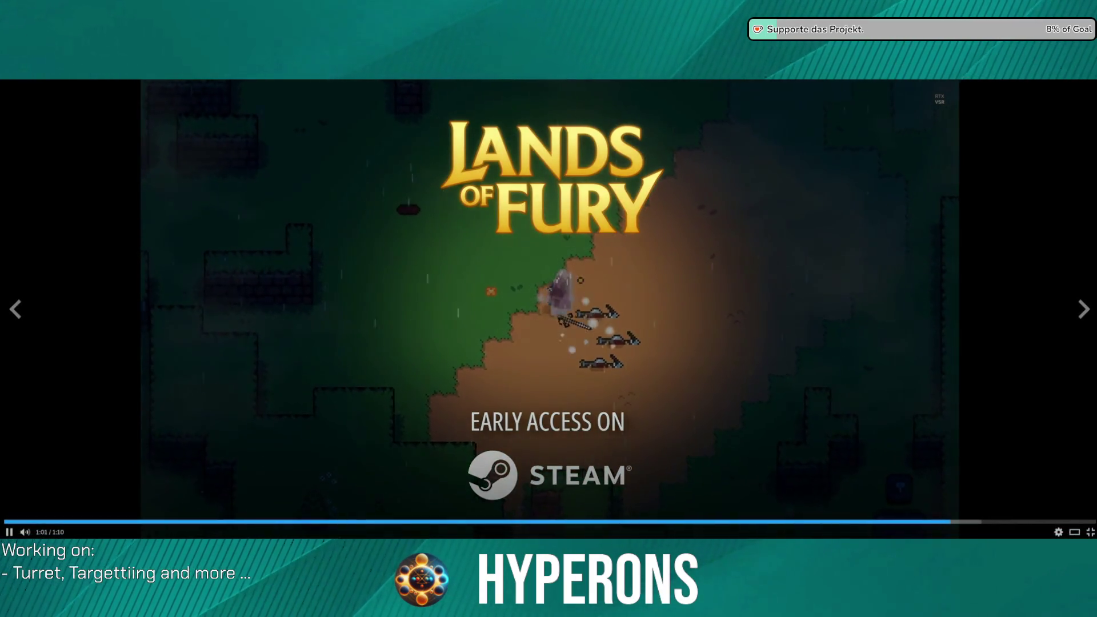
left_click(1091, 533)
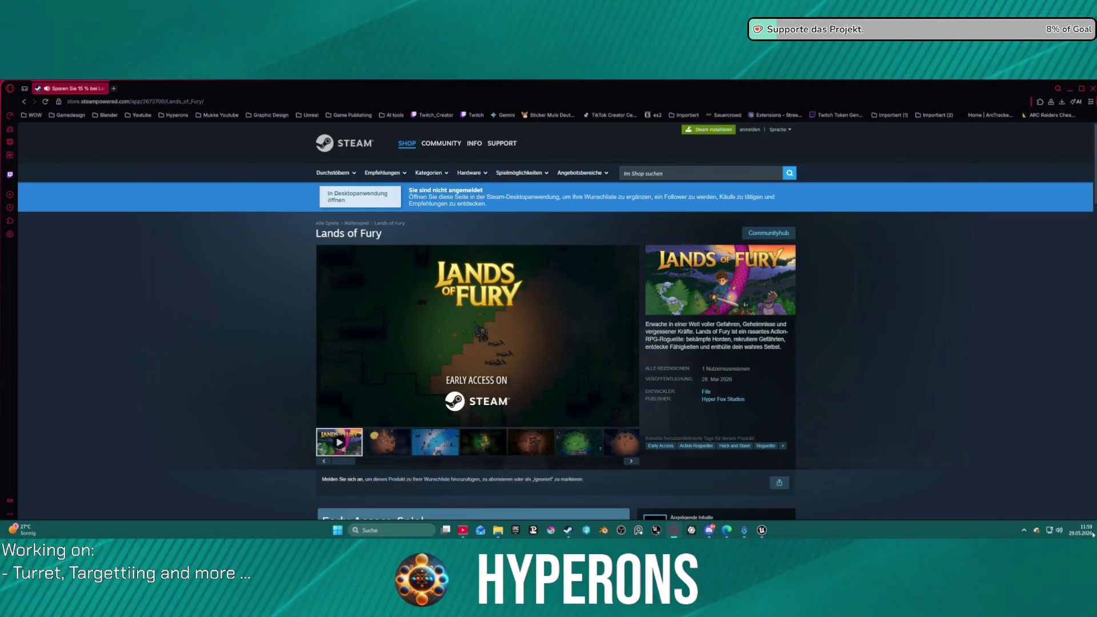
left_click(559, 400)
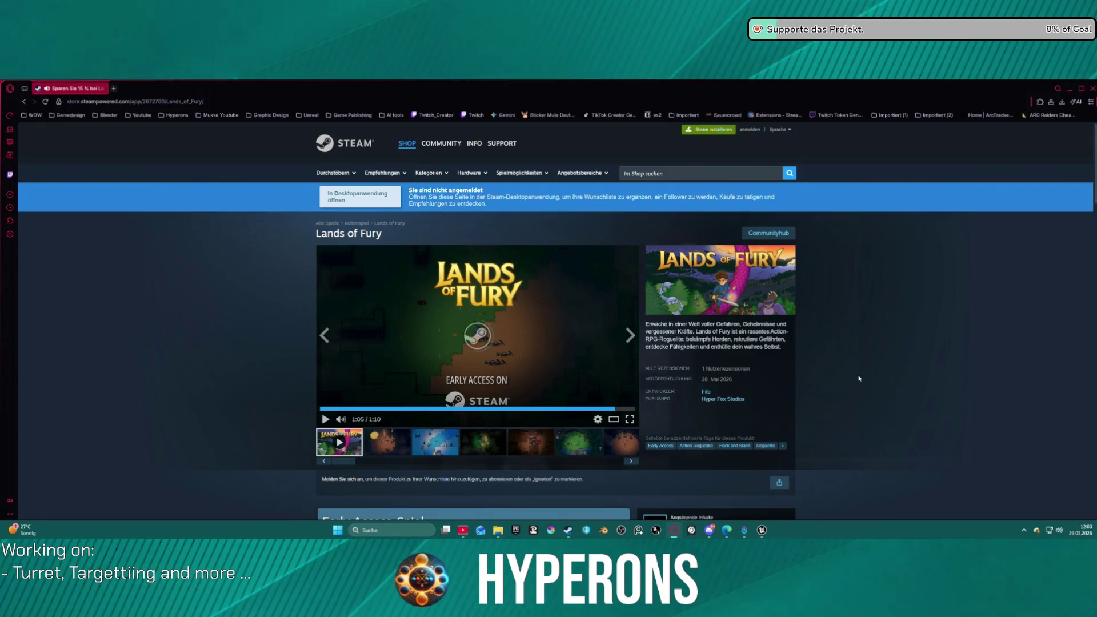
scroll(920, 393, "down", 3)
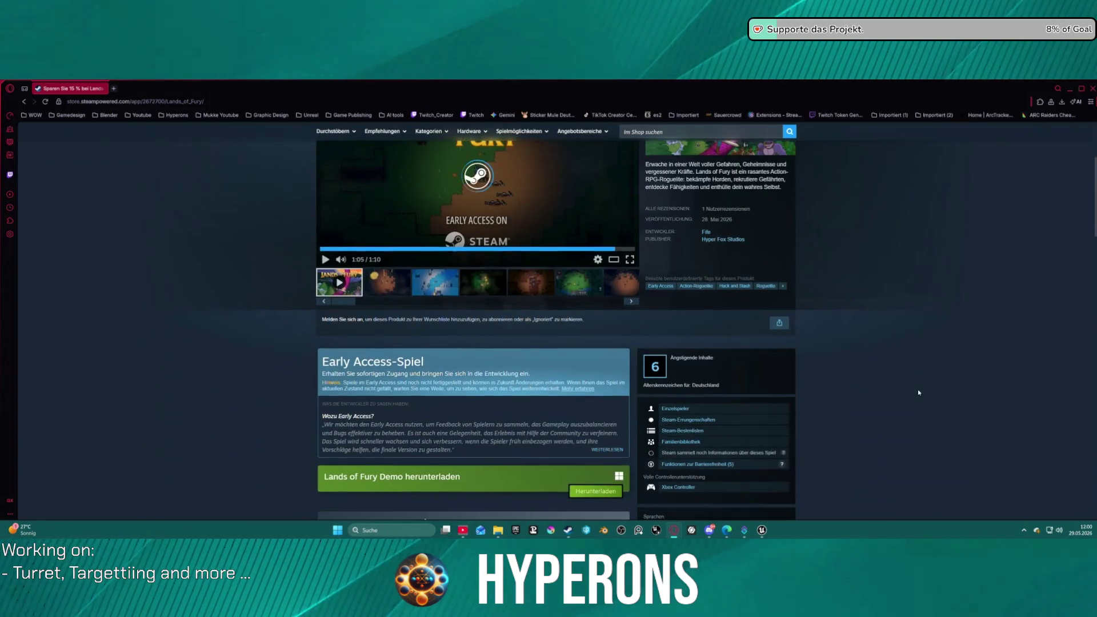
scroll(918, 393, "up", 3)
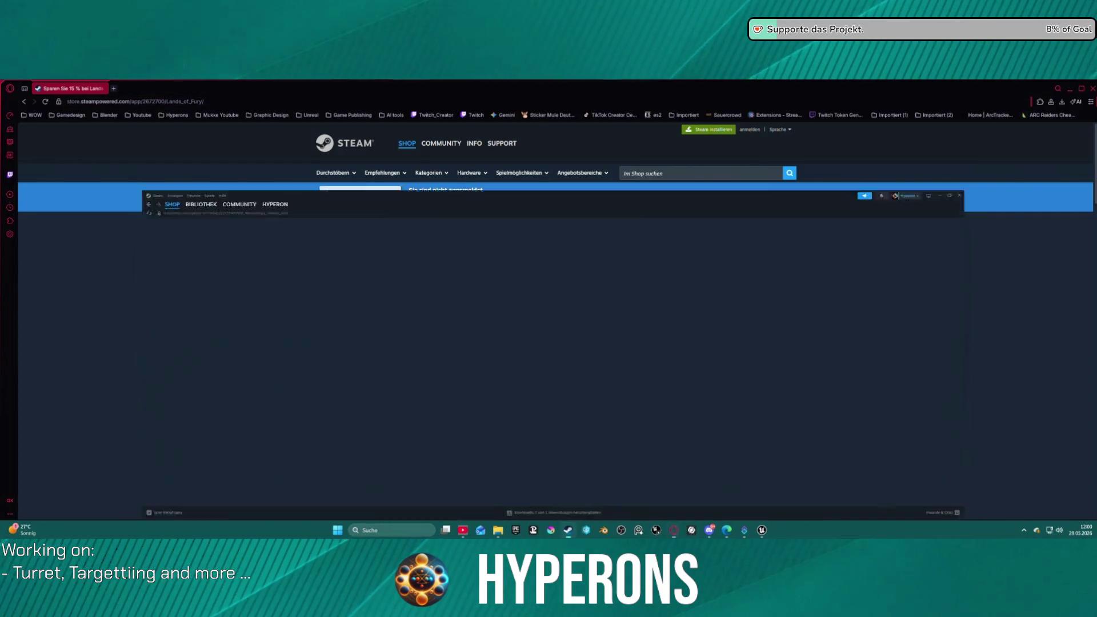
Scroll the Lands of Fury page in the Steam client, switching between the client and browser.
key("alt+Tab")
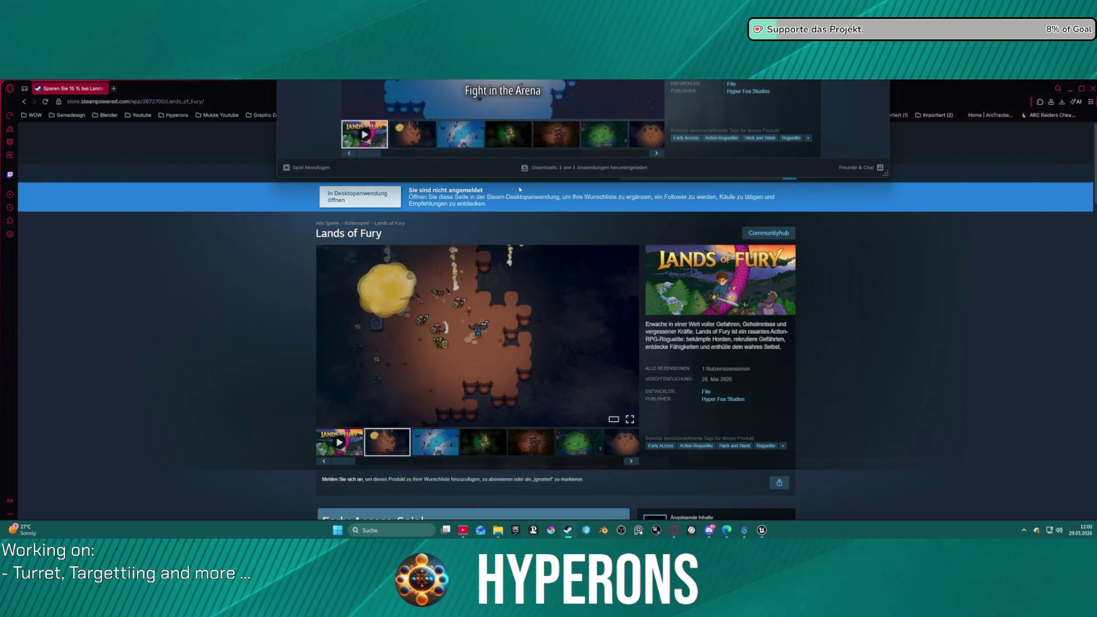
scroll(582, 131, "down", 5)
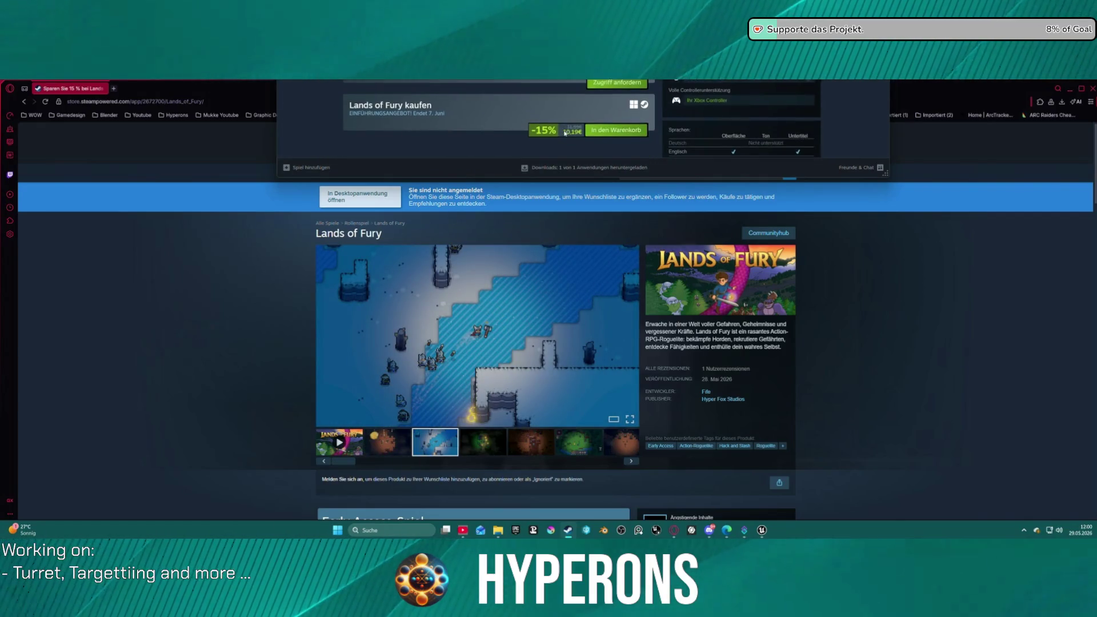
scroll(566, 132, "up", 10)
scroll(564, 133, "down", 10)
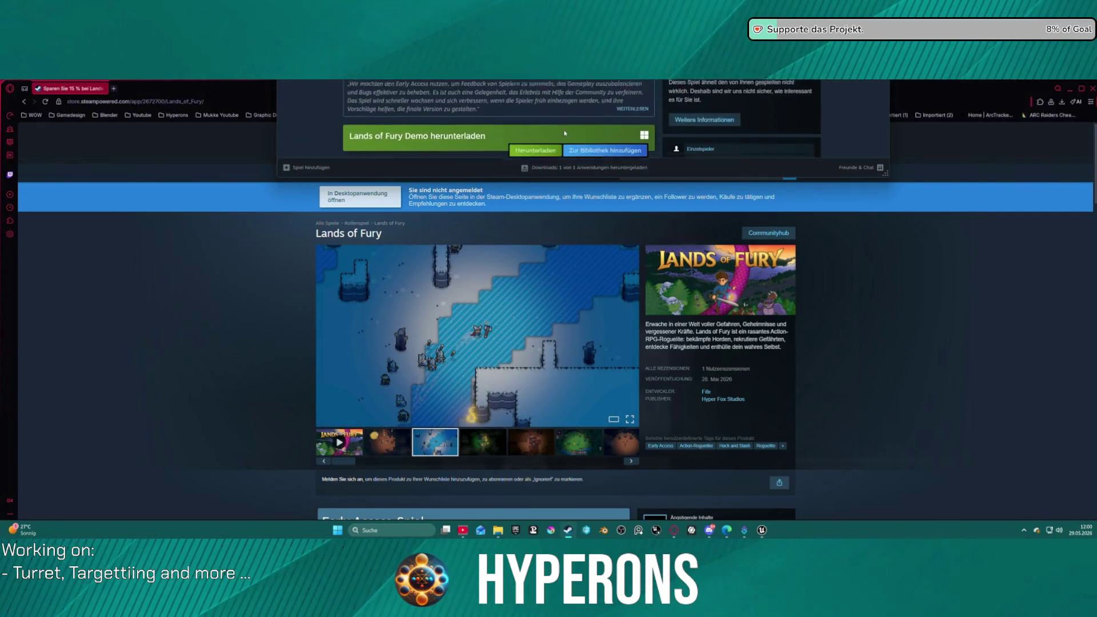
scroll(564, 133, "up", 10)
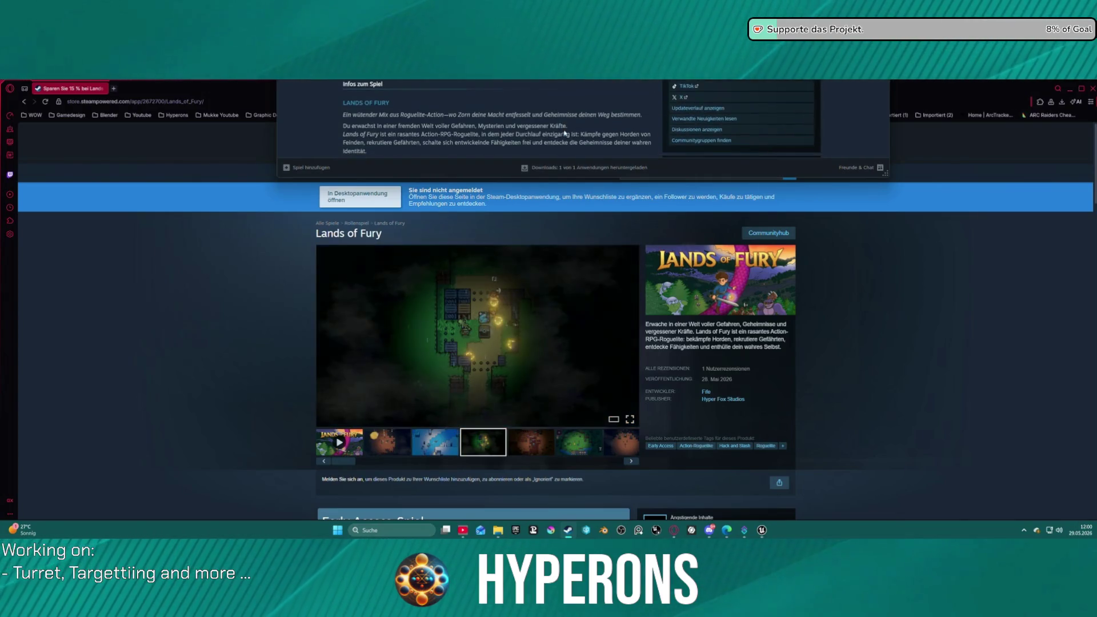
left_click(565, 195)
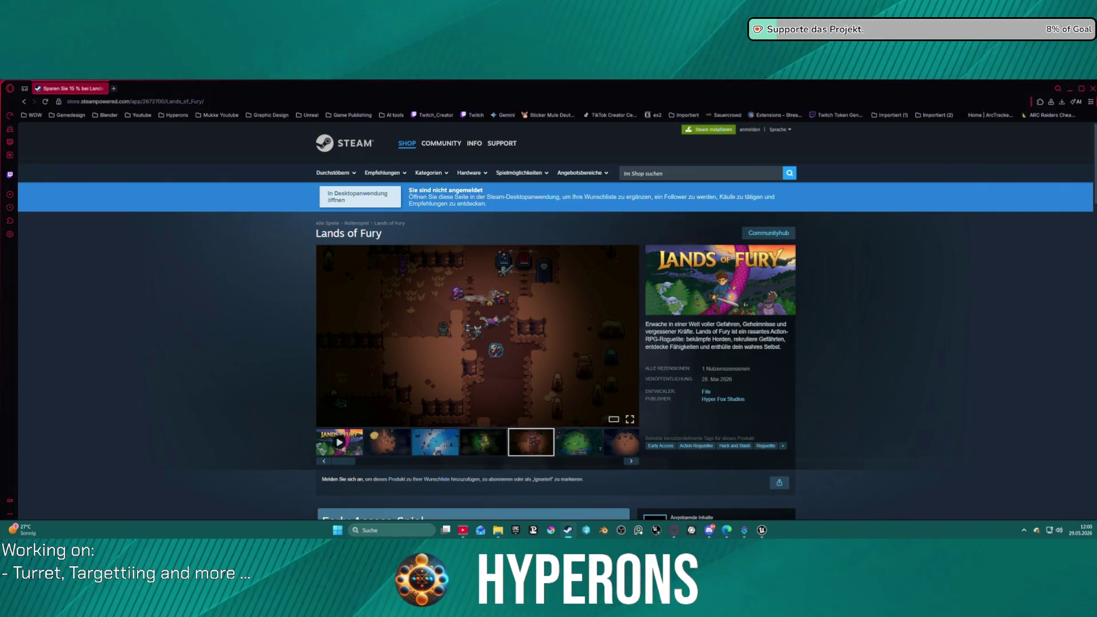
key("alt+Tab")
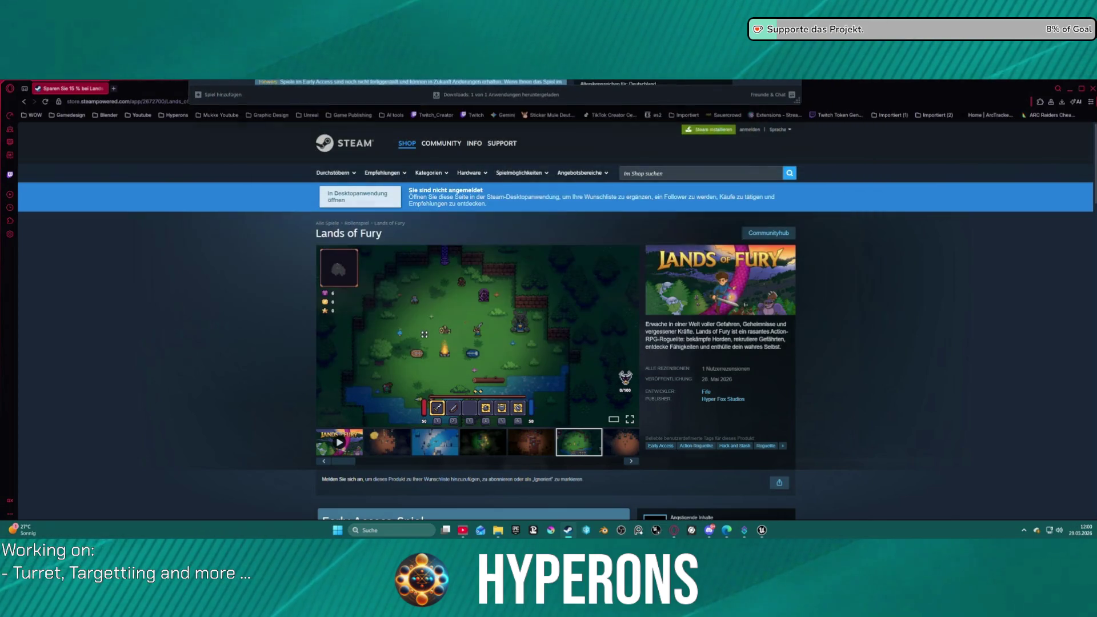
Browse the Lands of Fury store page once more, then close the browser.
left_click(612, 272)
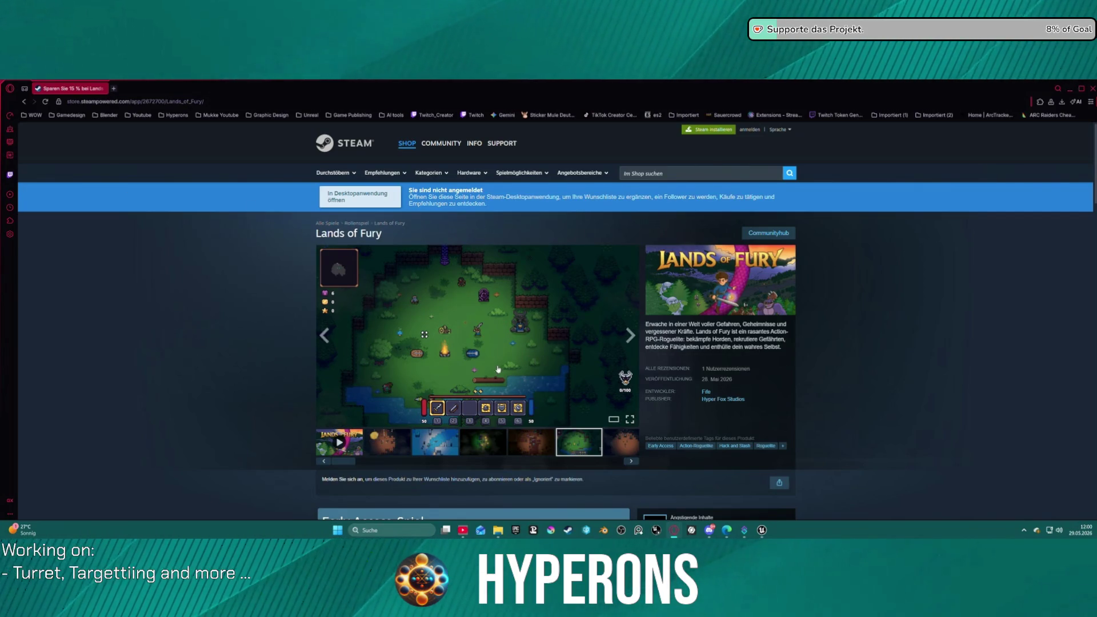
scroll(498, 369, "down", 1)
scroll(656, 346, "down", 7)
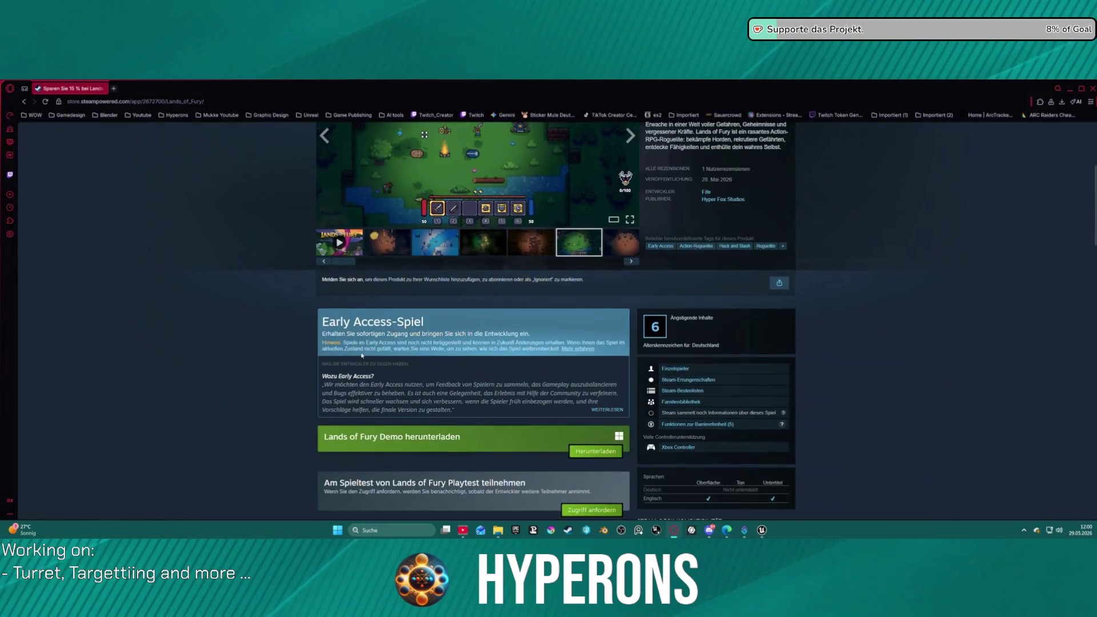
right_click(372, 387)
scroll(372, 387, "down", 1)
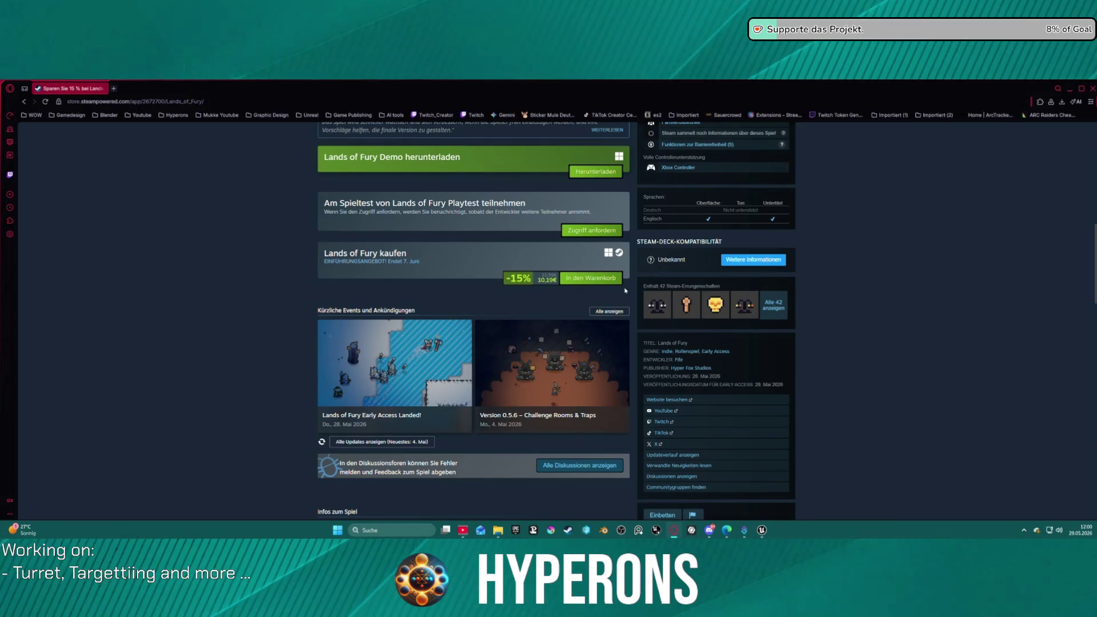
scroll(743, 445, "down", 3)
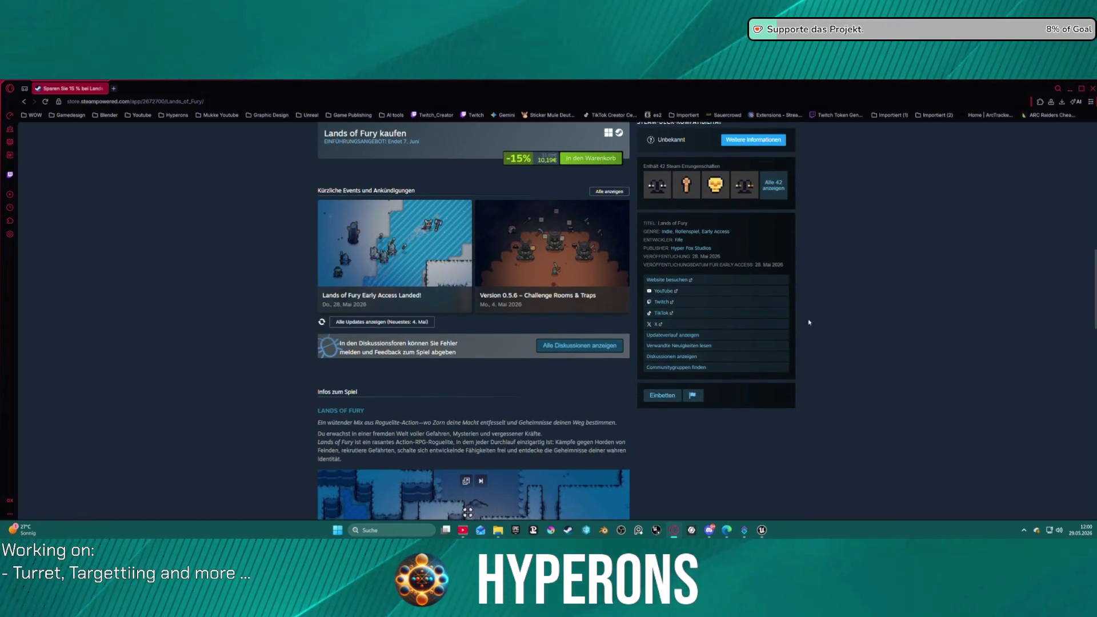
scroll(817, 289, "up", 3)
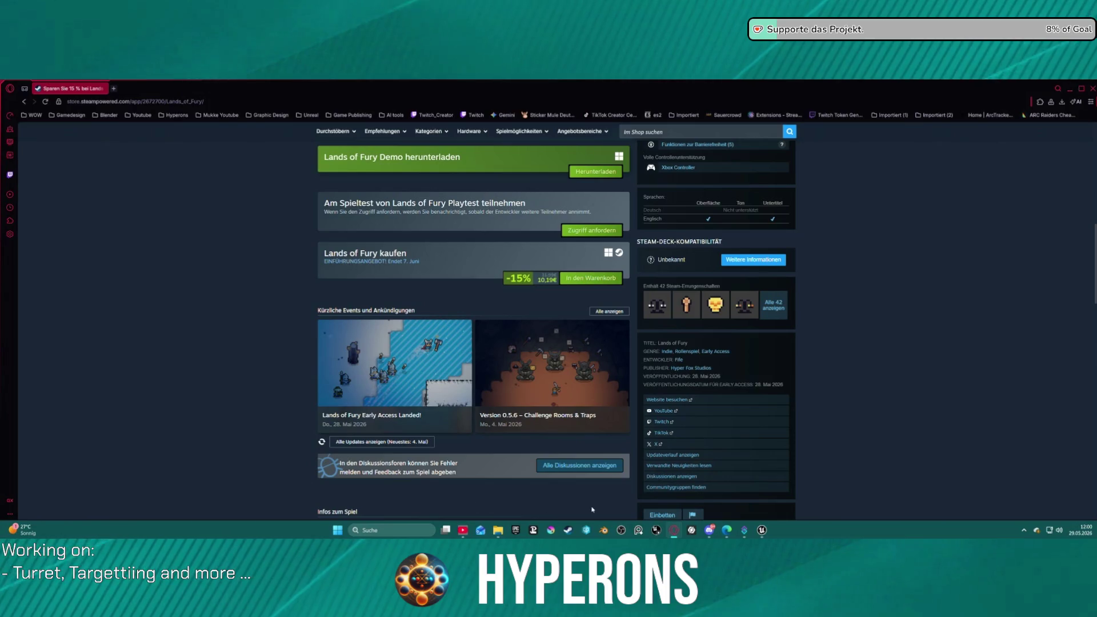
scroll(593, 509, "down", 6)
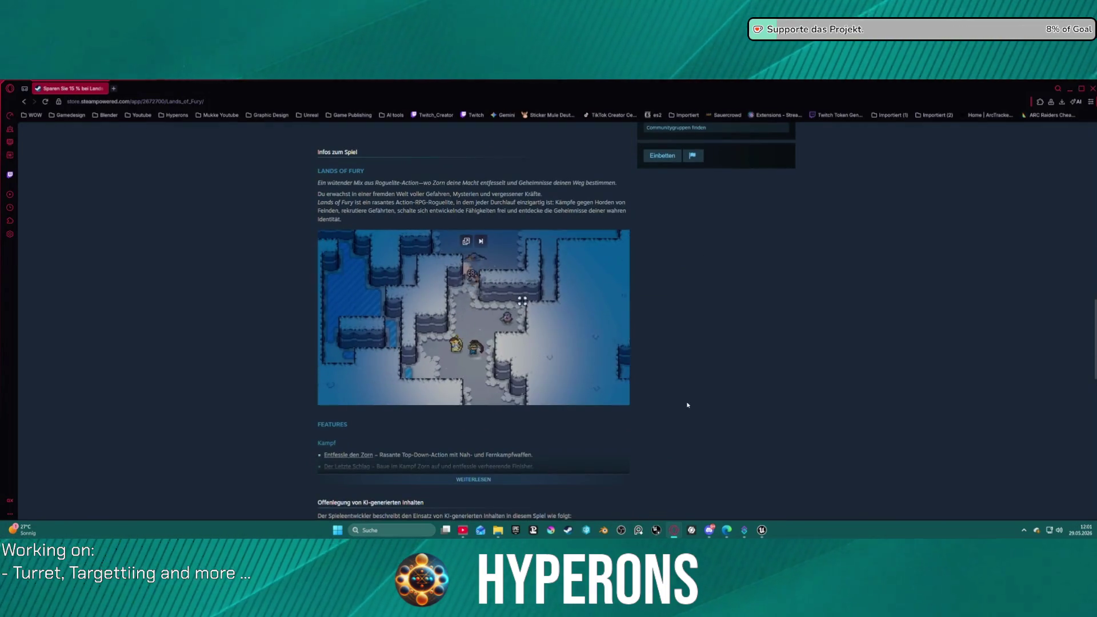
scroll(688, 405, "up", 10)
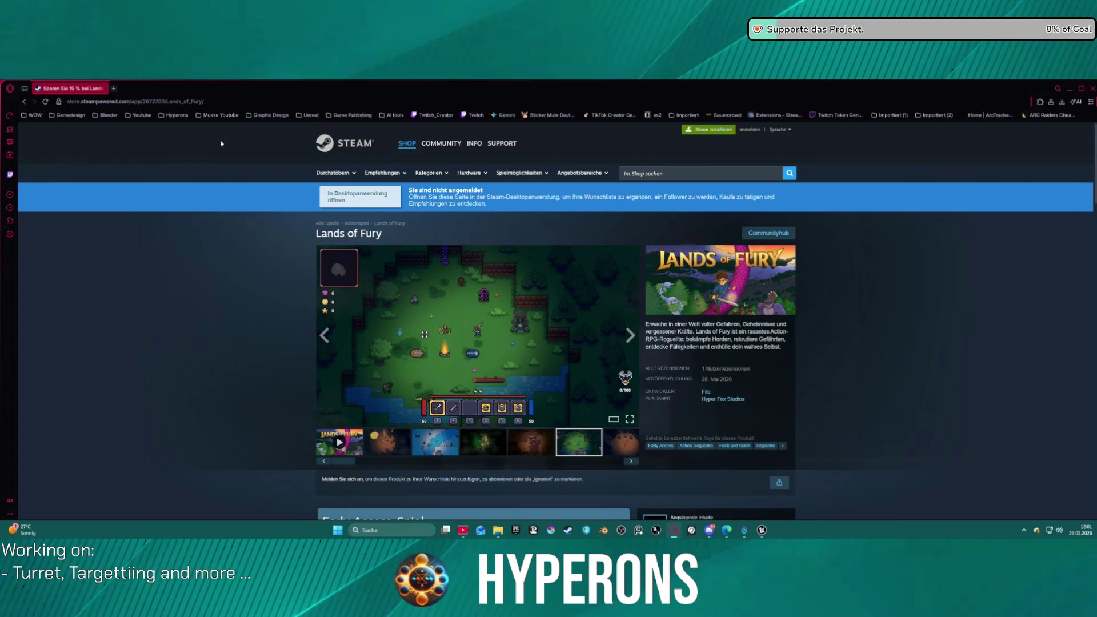
left_click(1091, 89)
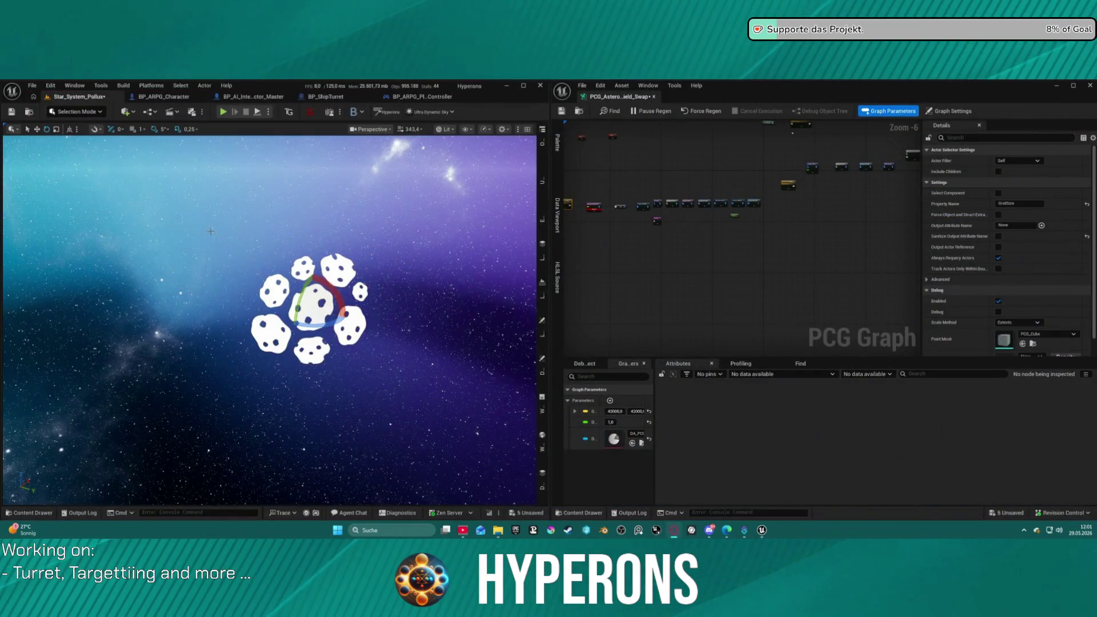
scroll(637, 204, "up", 7)
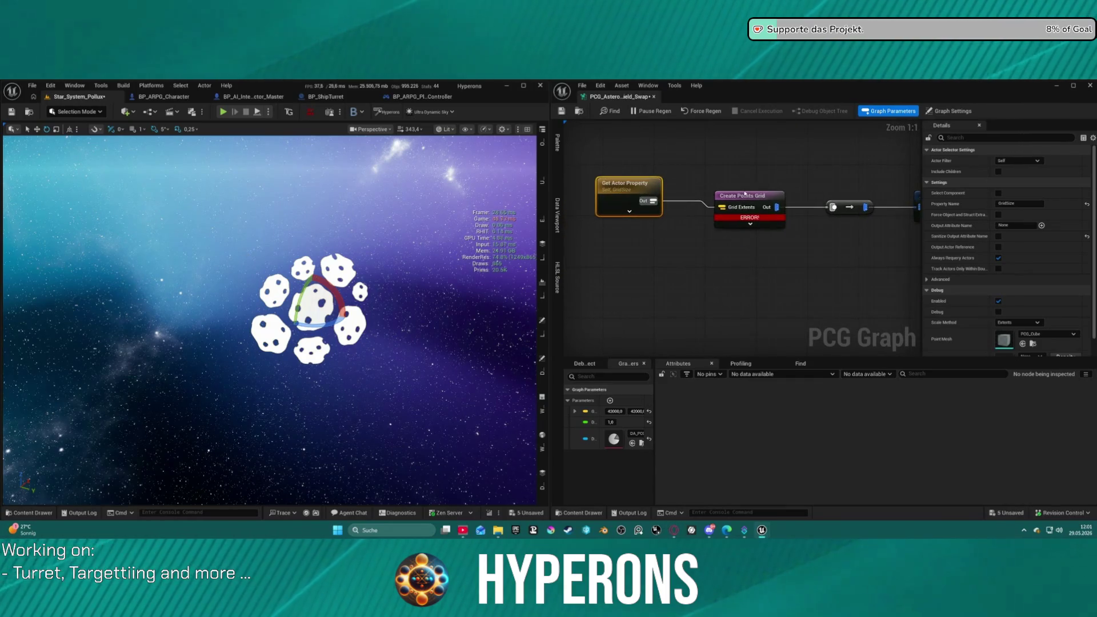
Reposition Get Actor Property and expand the first parameter's X, Y and Z values.
left_click_drag(625, 184, 639, 210)
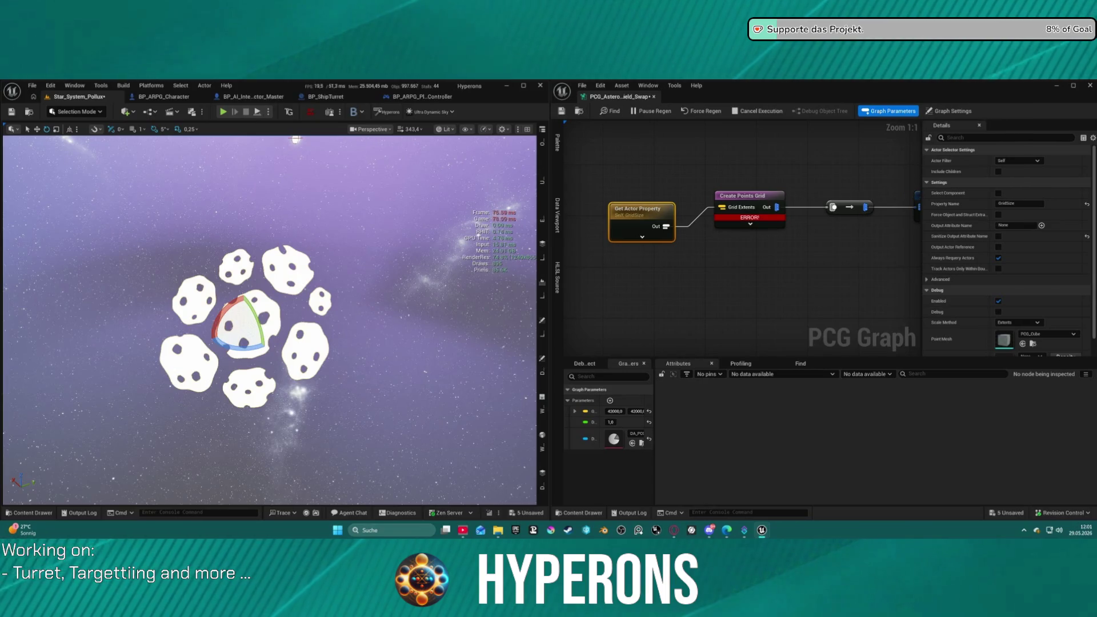
left_click_drag(659, 221, 658, 209)
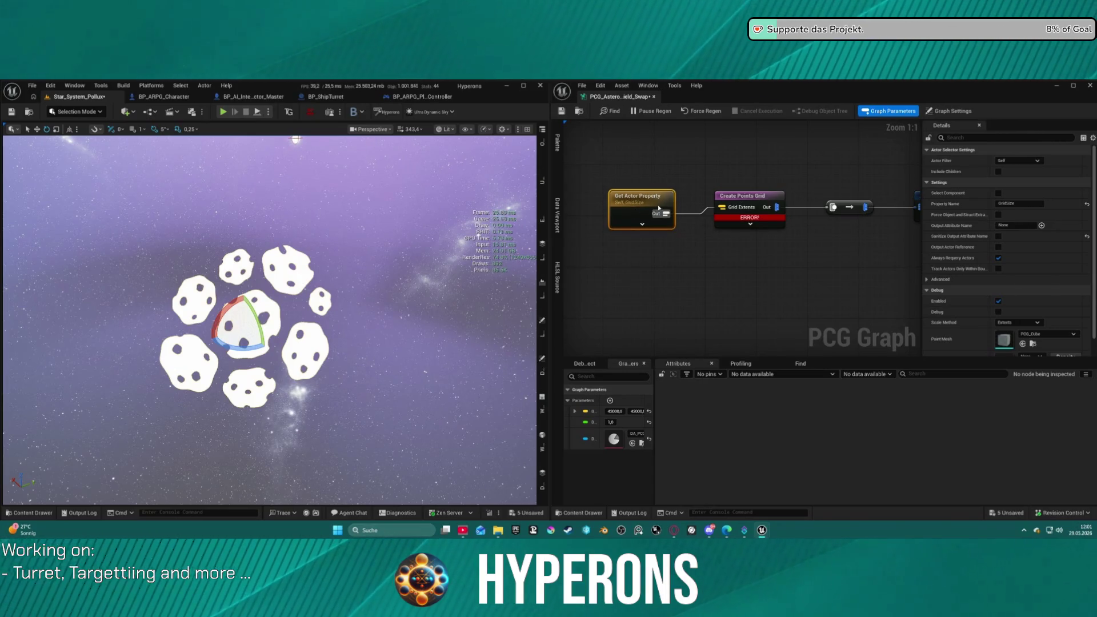
left_click(575, 412)
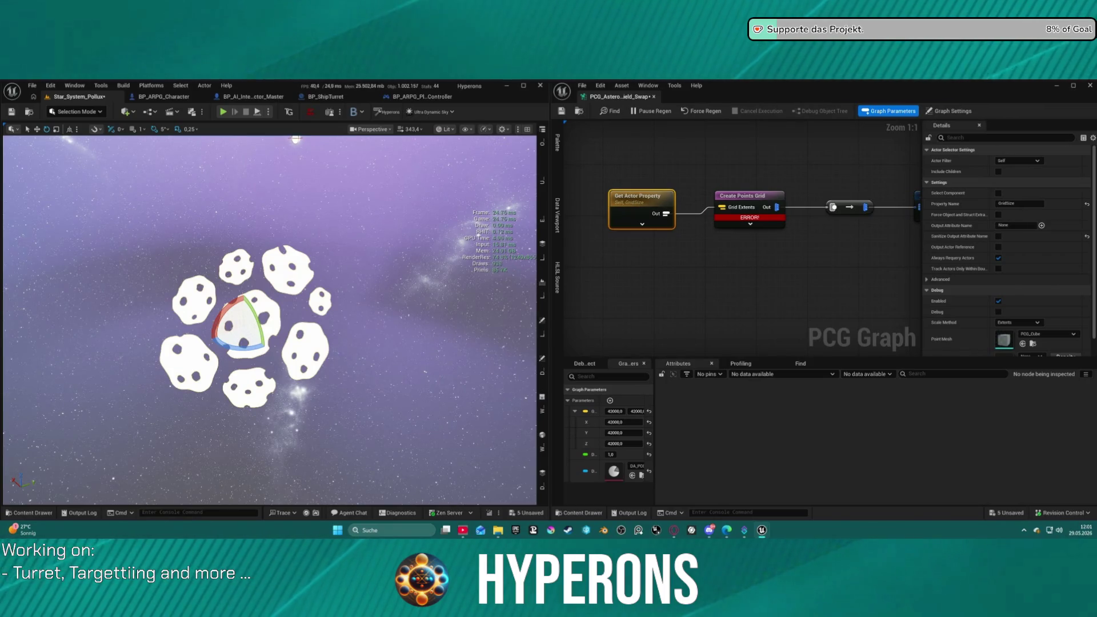
Inspect and debug Get Actor Property, then disable and re-enable it to rerun the graph.
key("a")
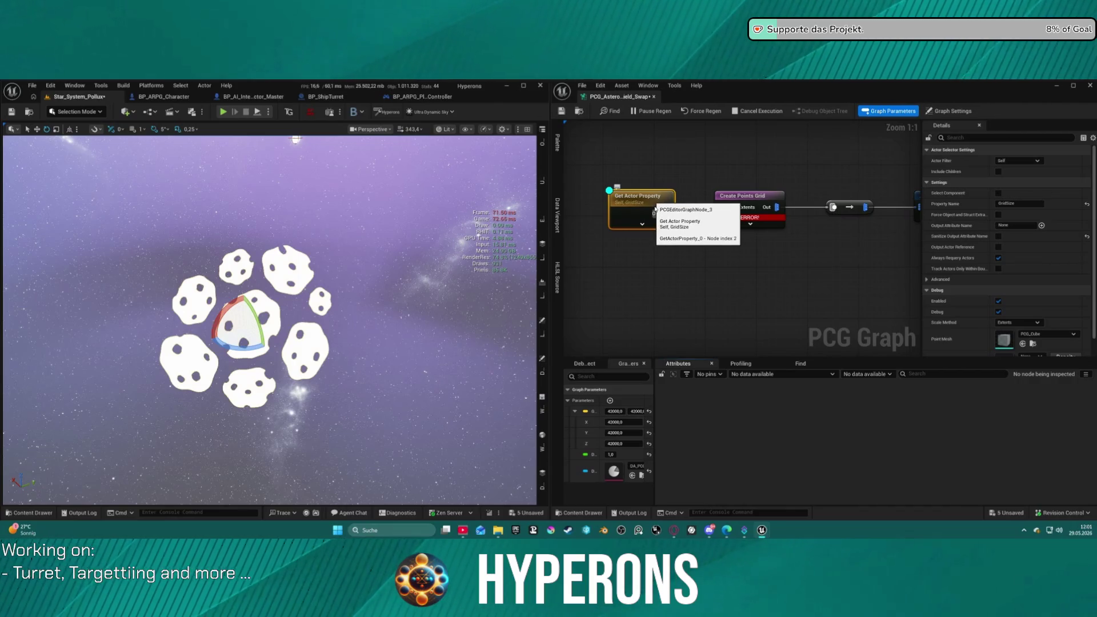
key("d")
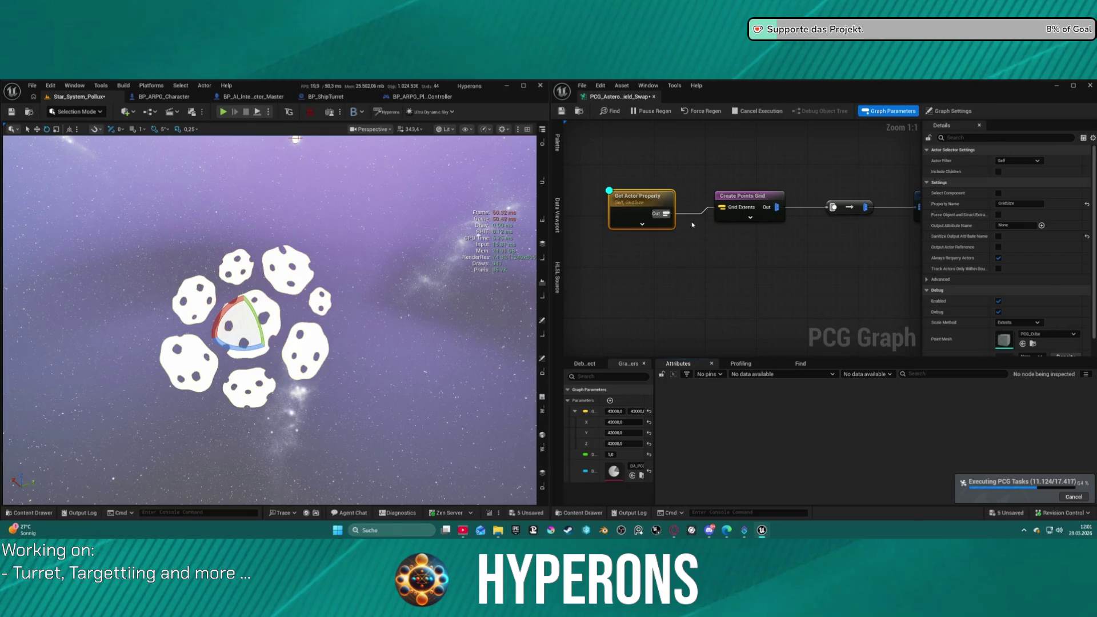
key("e")
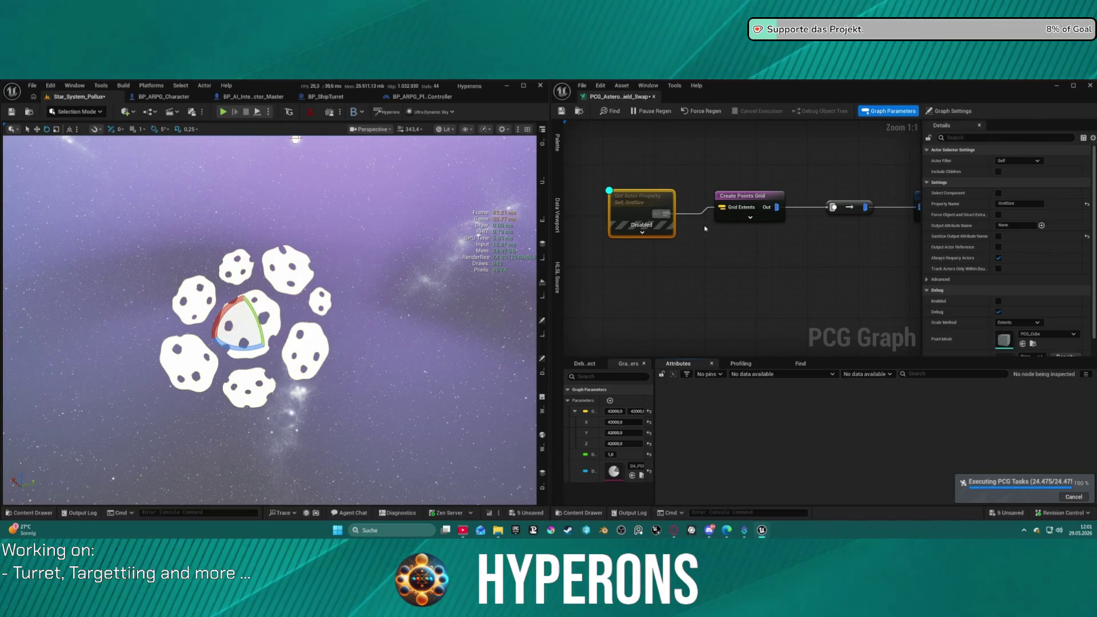
key("e")
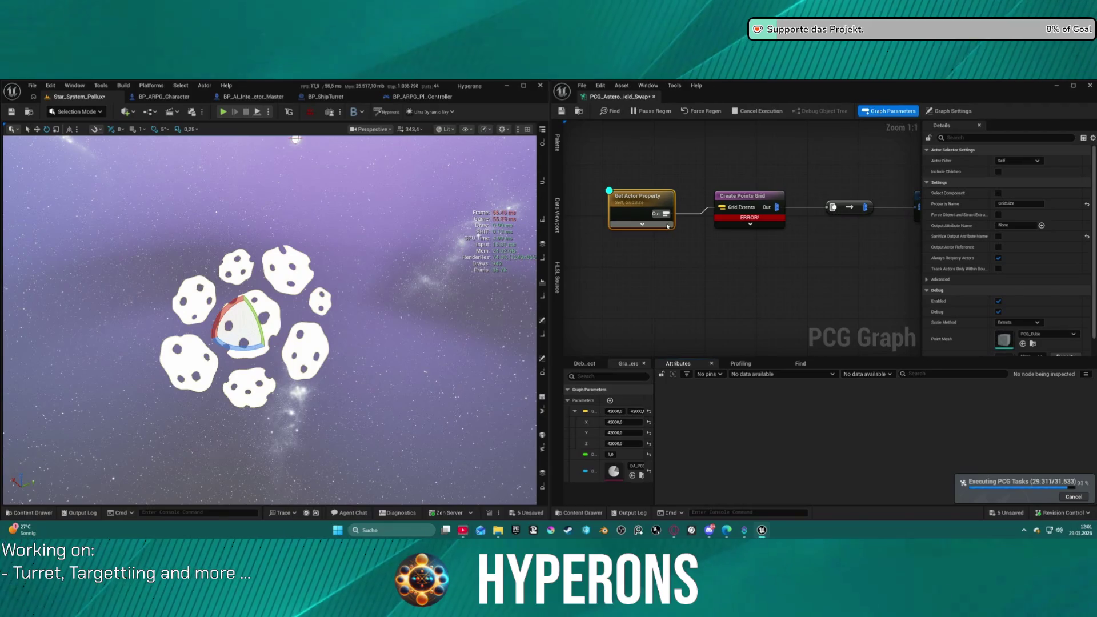
mouse_move(749, 220)
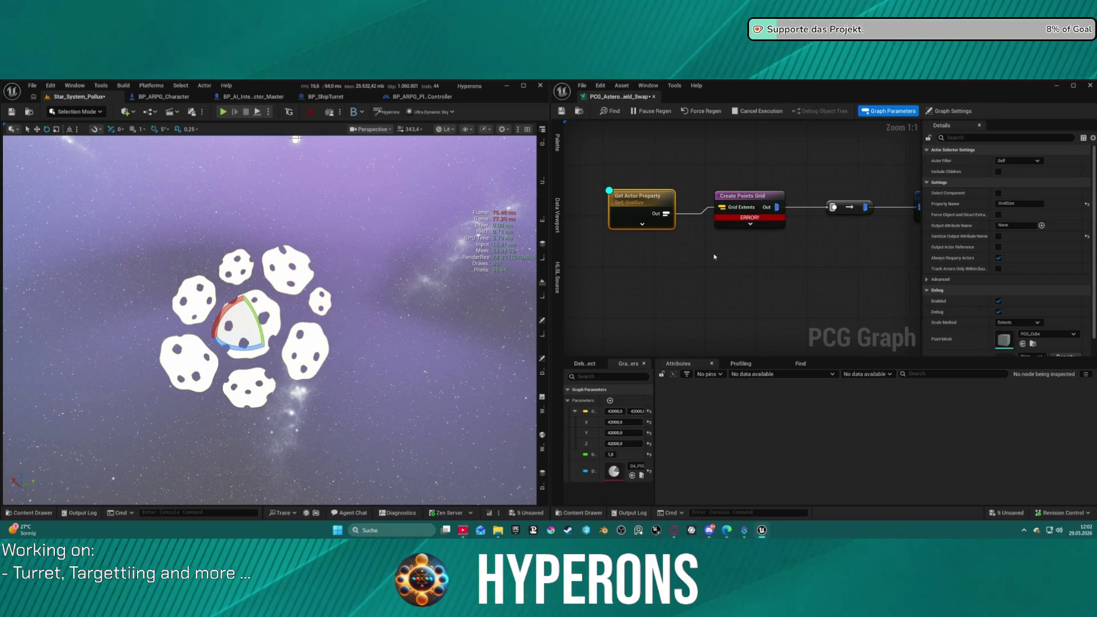
Enable Sanitize Output Attribute Name on Get Actor Property, keeping Property Name GridSize.
left_click_drag(648, 201, 648, 195)
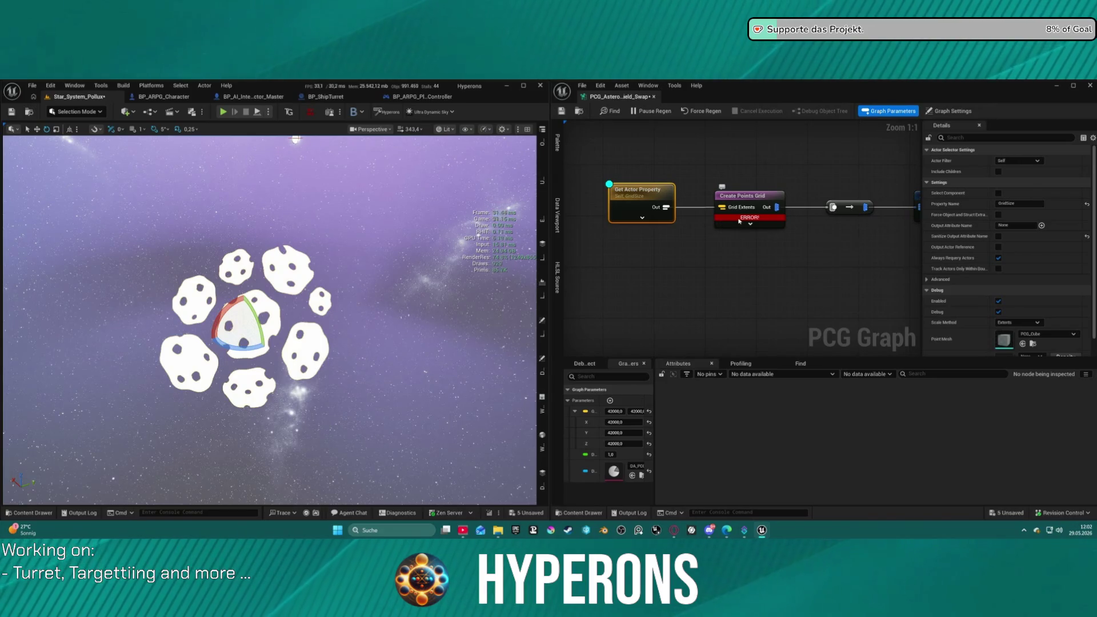
mouse_move(739, 221)
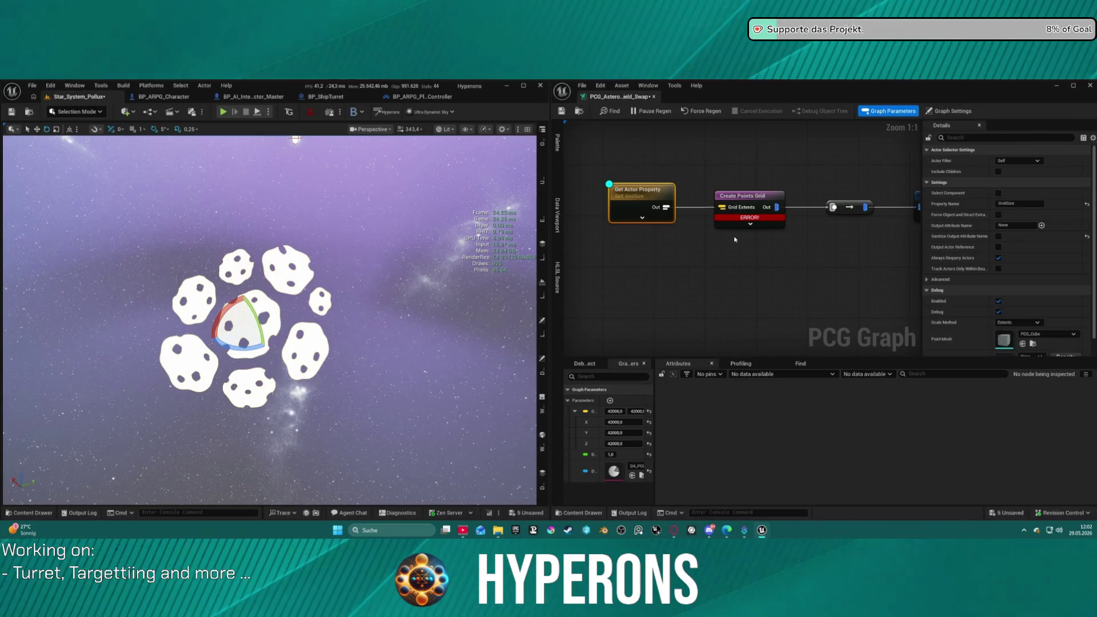
left_click(1087, 237)
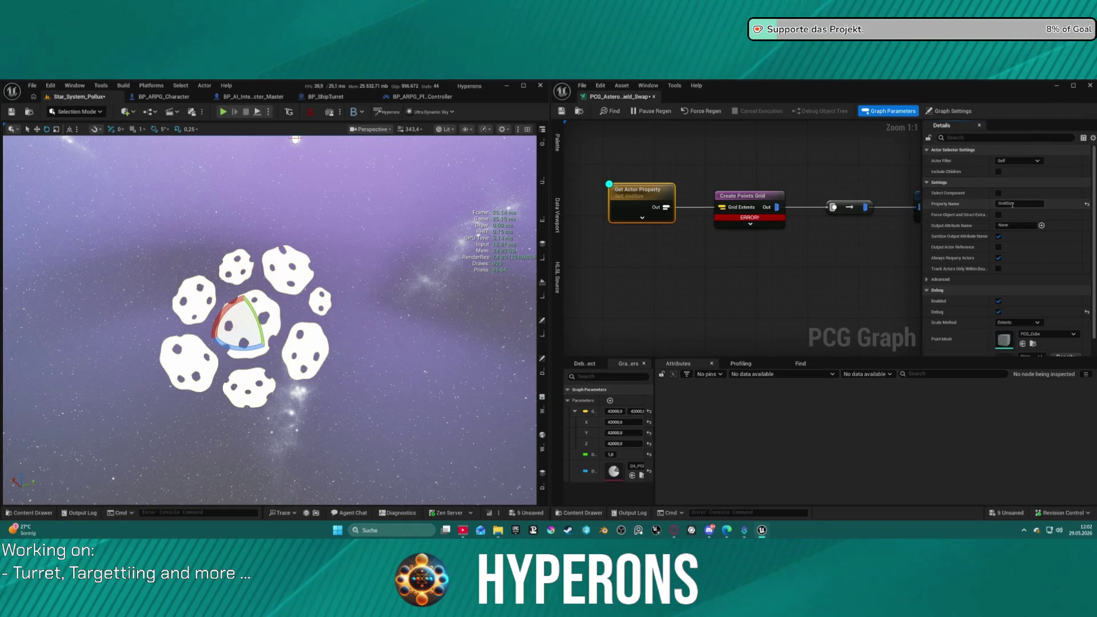
key("ctrl+a")
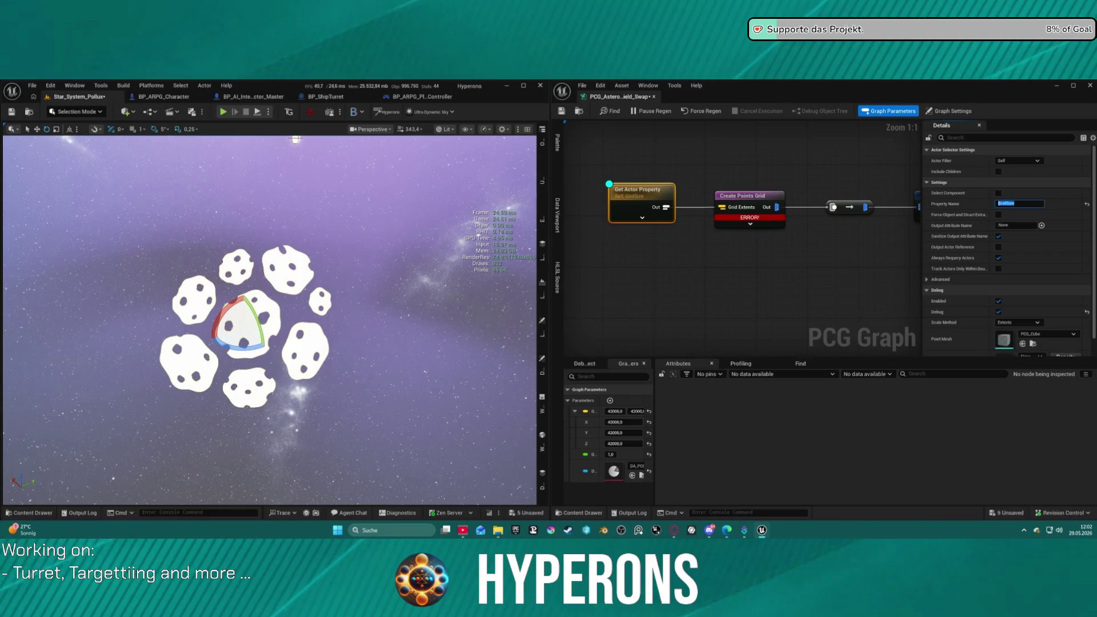
key("Return")
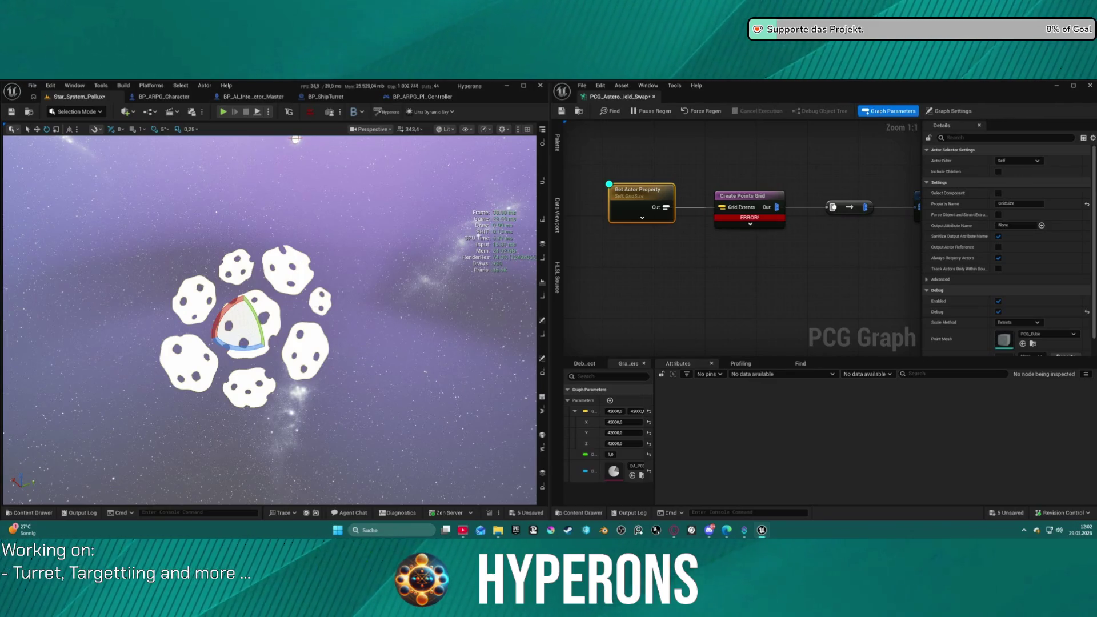
Pull the viewport back, orbit around the field, and clear the graph selection.
scroll(296, 139, "down", 10)
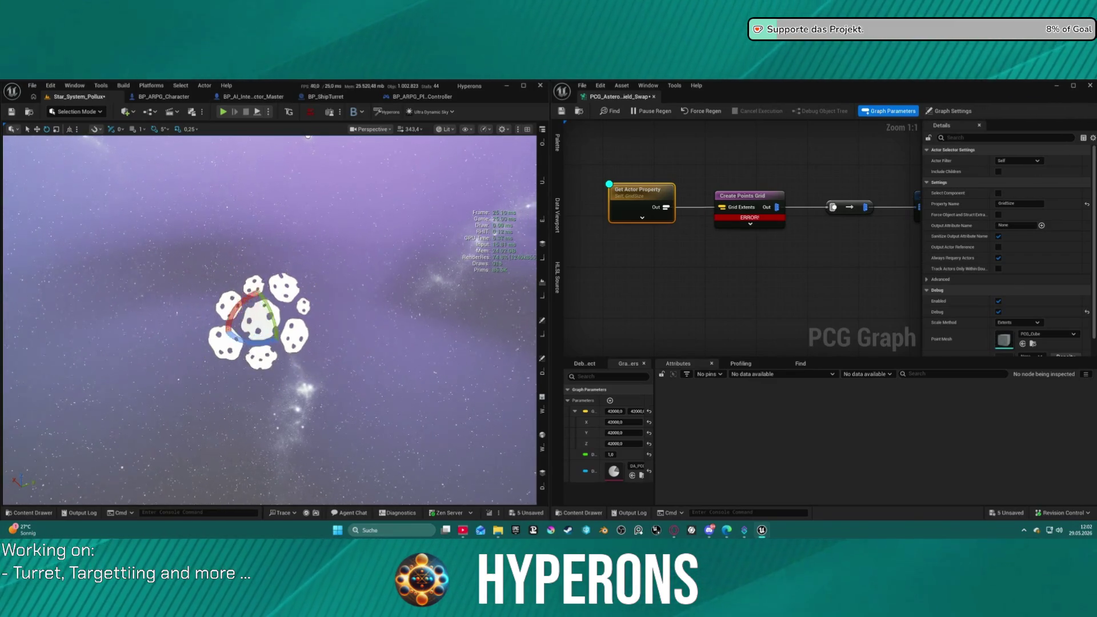
mouse_move(269, 320)
left_mouse_down()
mouse_move(314, 263)
mouse_move(306, 285)
mouse_move(271, 298)
mouse_move(326, 267)
left_mouse_up()
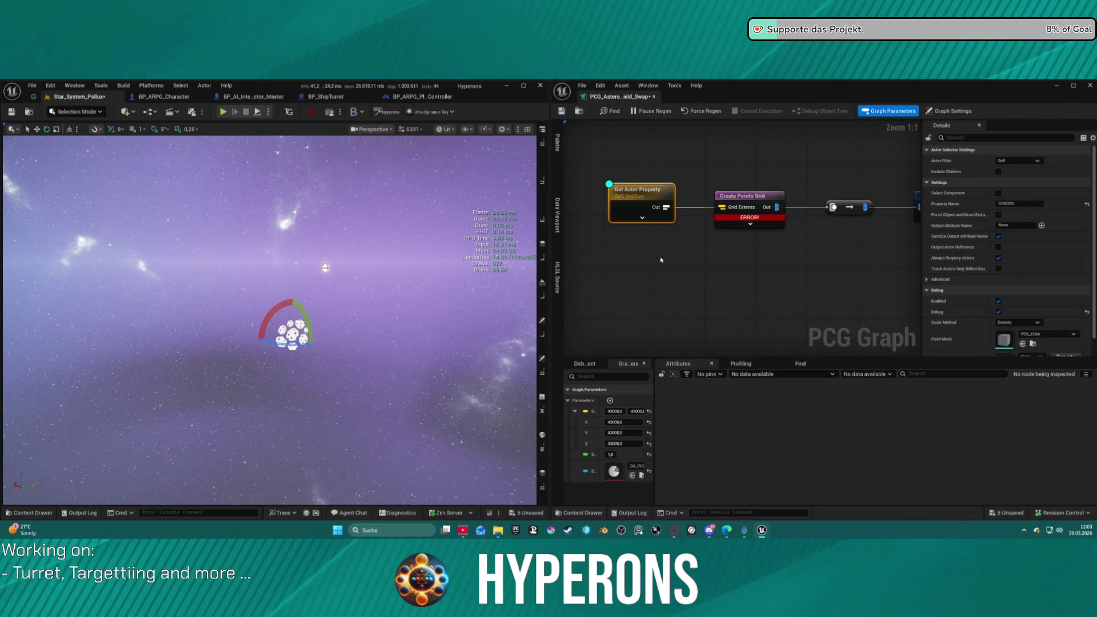
left_click(698, 208)
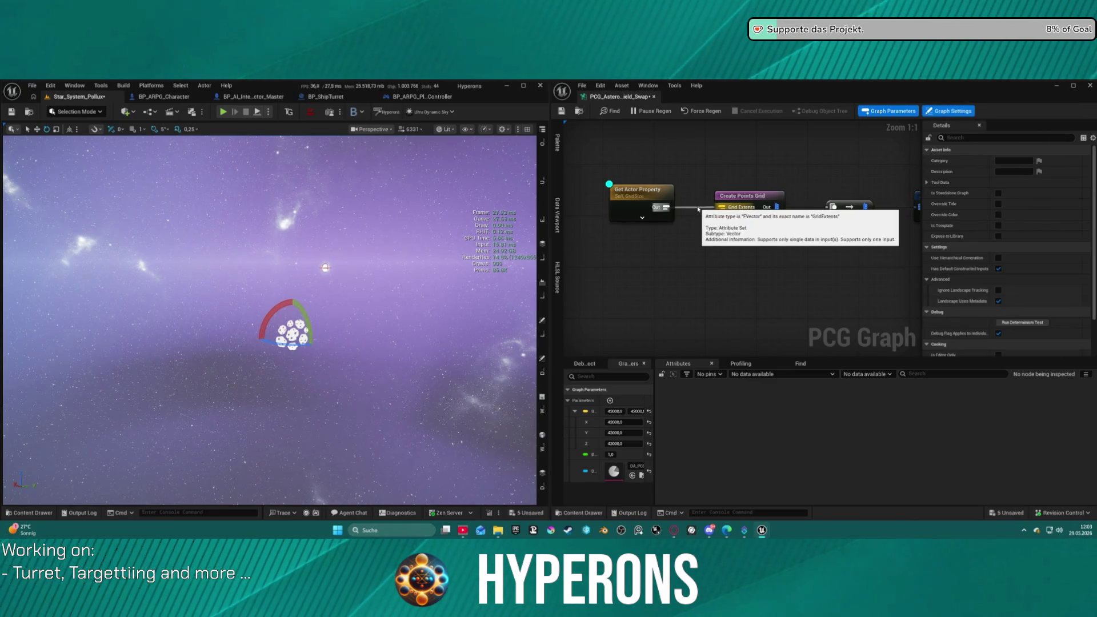
Disconnect Get Actor Property from Grid Extents and save all modified packages.
left_click(642, 212)
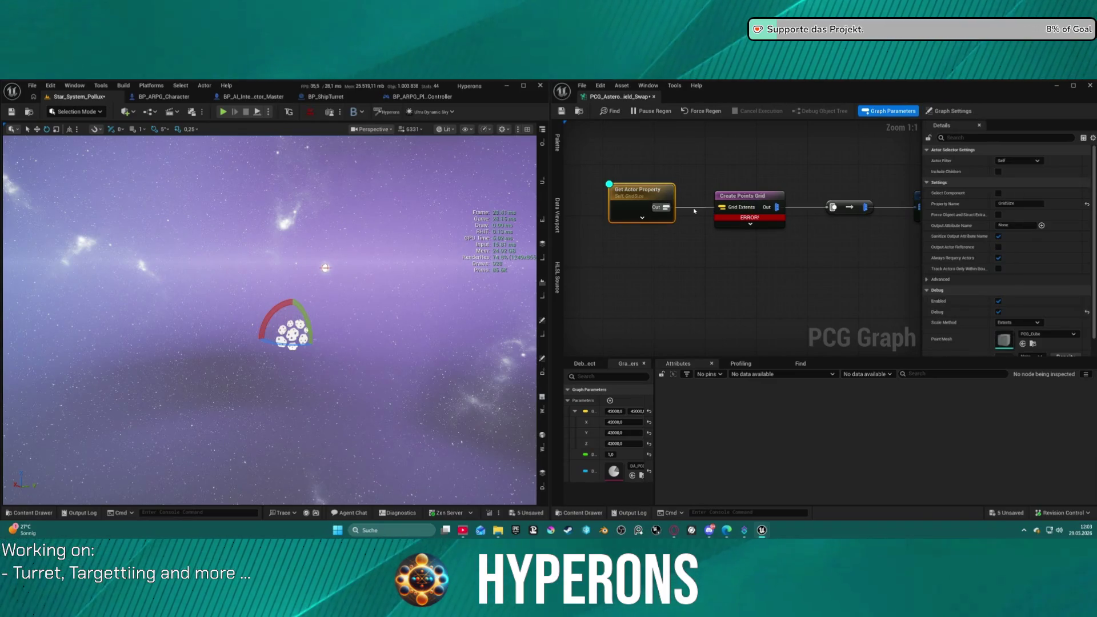
left_click(694, 207, "alt")
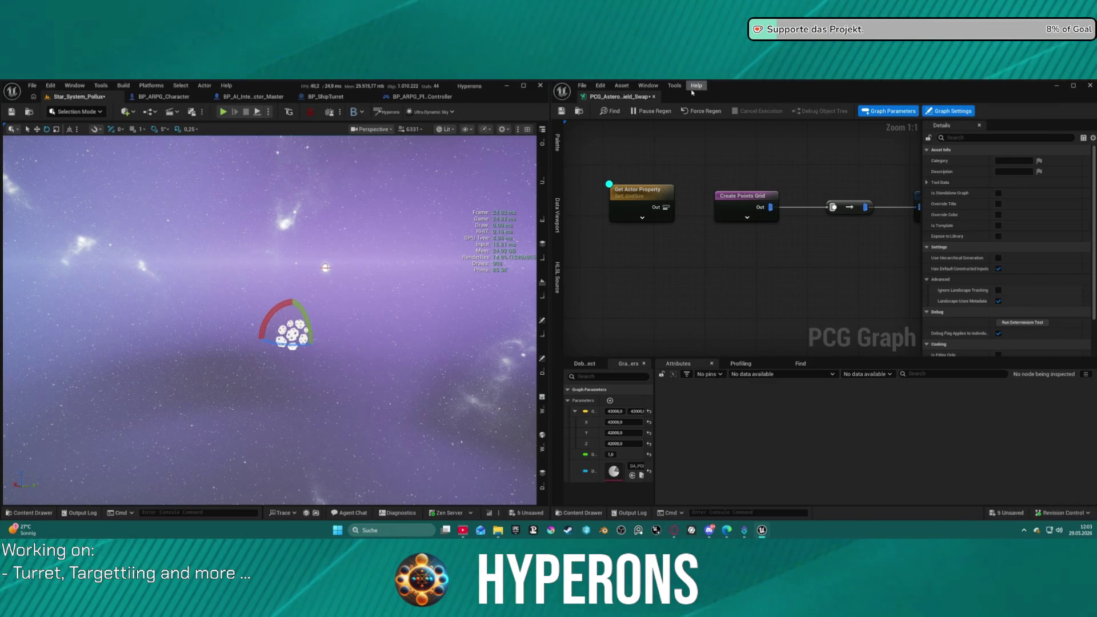
left_click(579, 111)
key("ctrl+s")
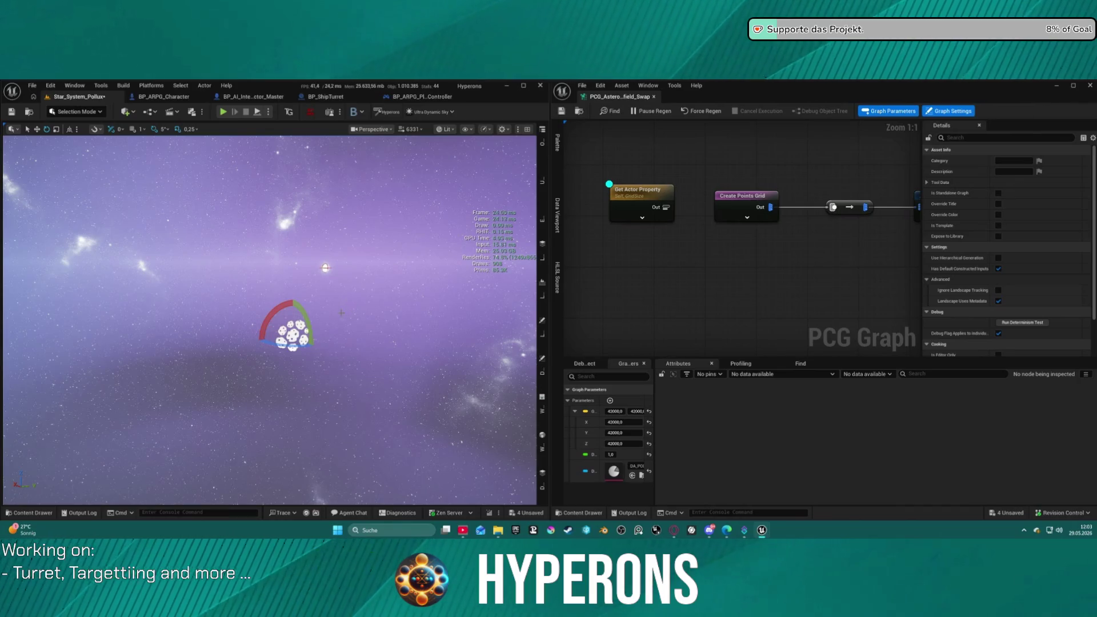
Reset the asteroid field actor's Grid Size to 50000,0 on all three axes.
key("F11")
left_click(462, 222)
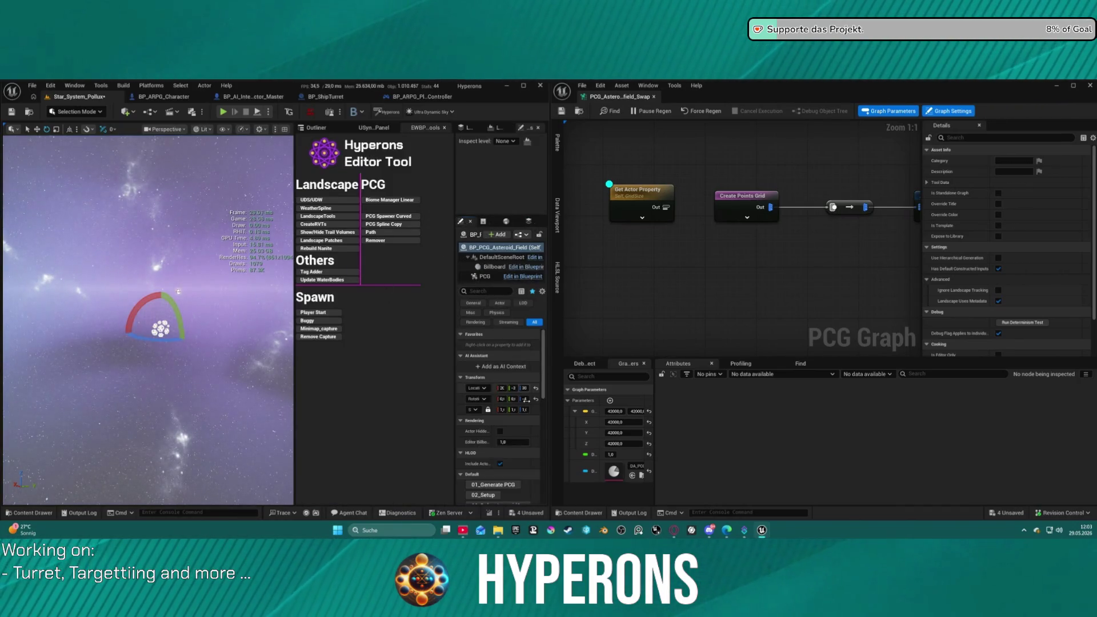
scroll(469, 381, "down", 3)
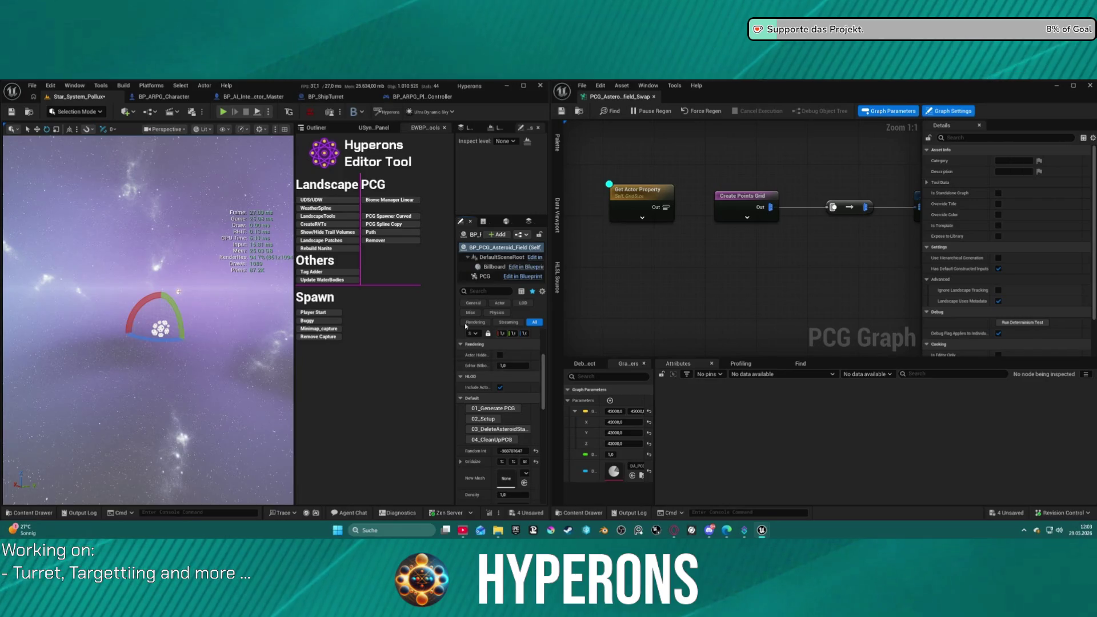
left_click_drag(456, 317, 329, 304)
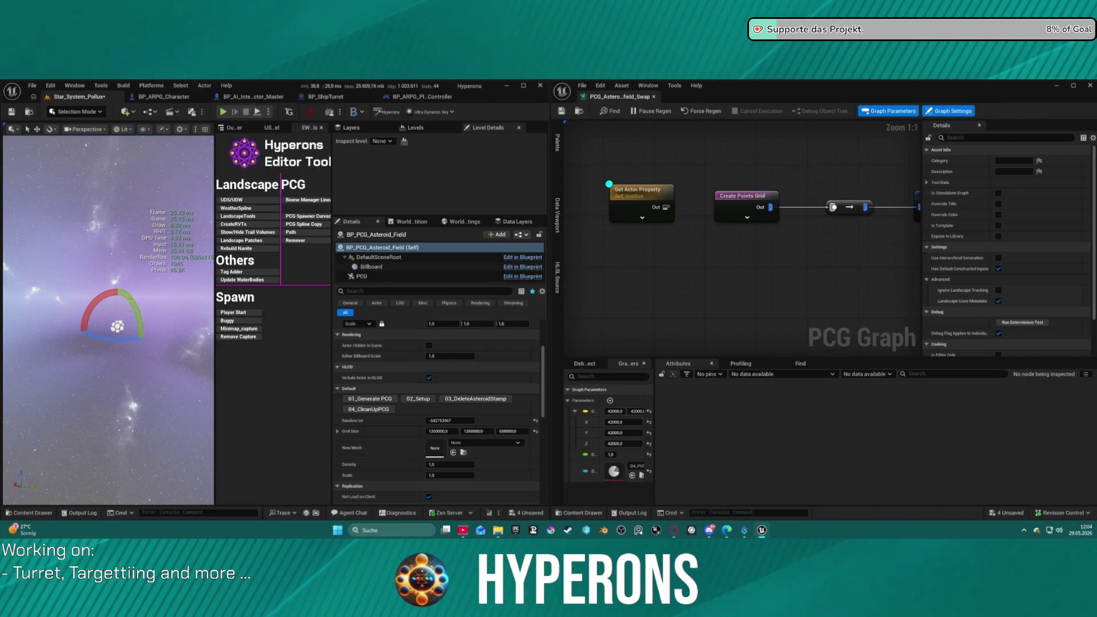
left_click(536, 432)
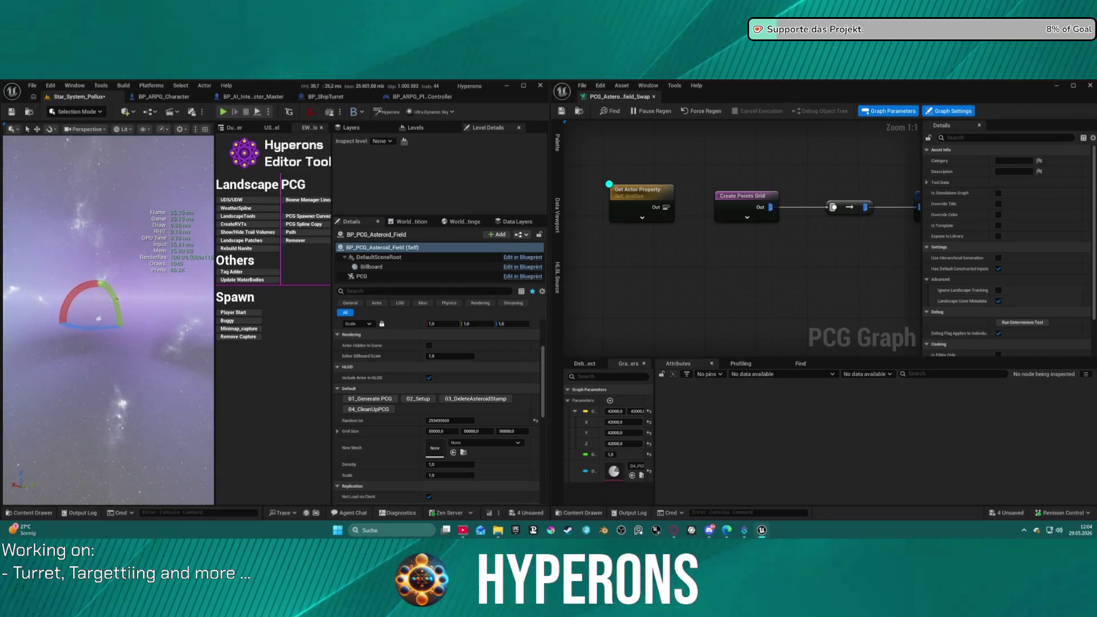
Reconnect Get Actor Property's GridSize output into Create Points Grid.
left_click(745, 214)
left_click_drag(665, 207, 721, 231)
left_click(657, 214)
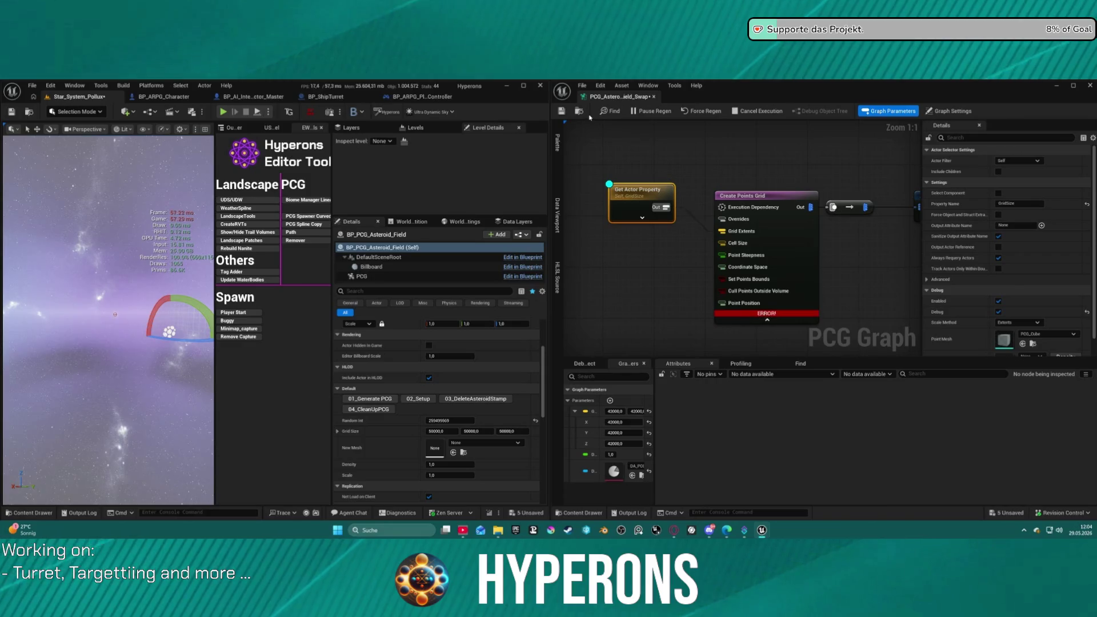
Set Create Points Grid's Cell Size X to 500, then bring up the Windows security screen.
mouse_move(767, 317)
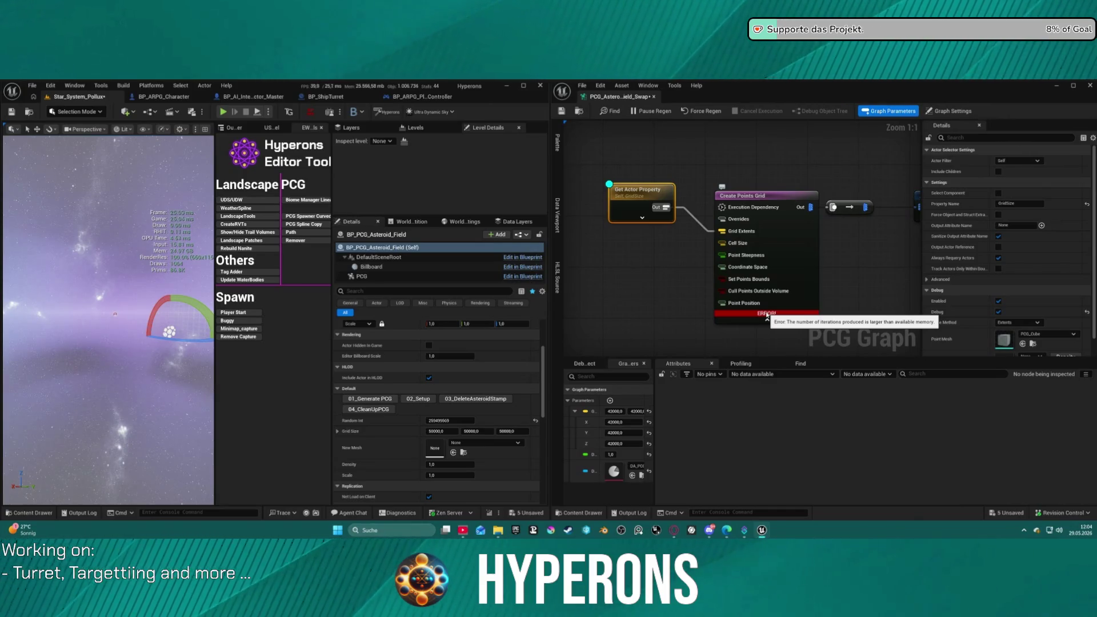
left_click(812, 247)
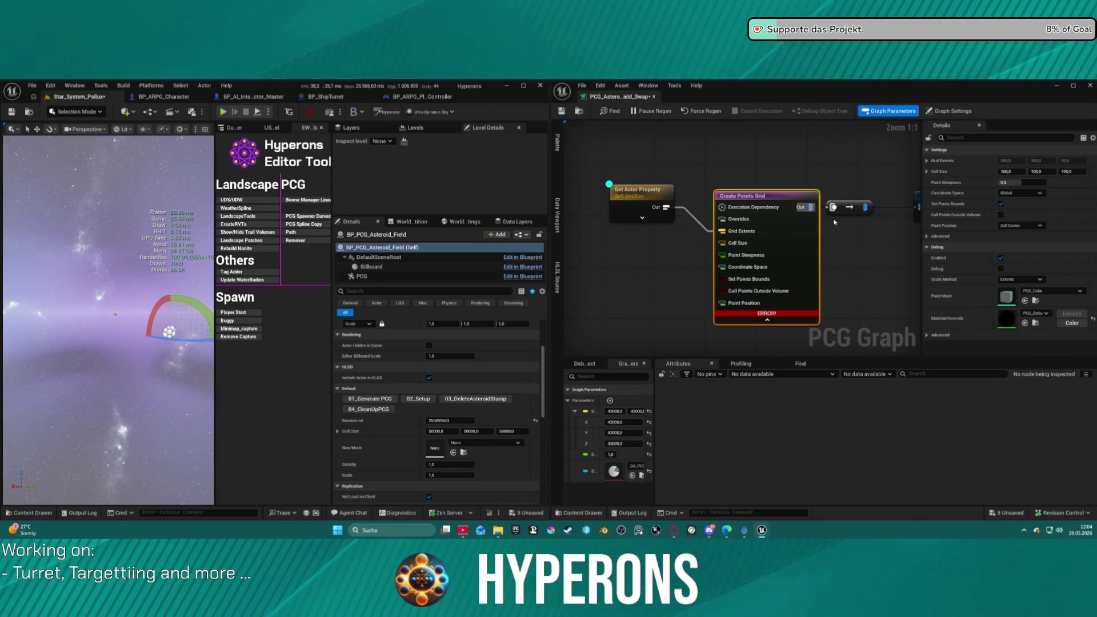
mouse_move(775, 315)
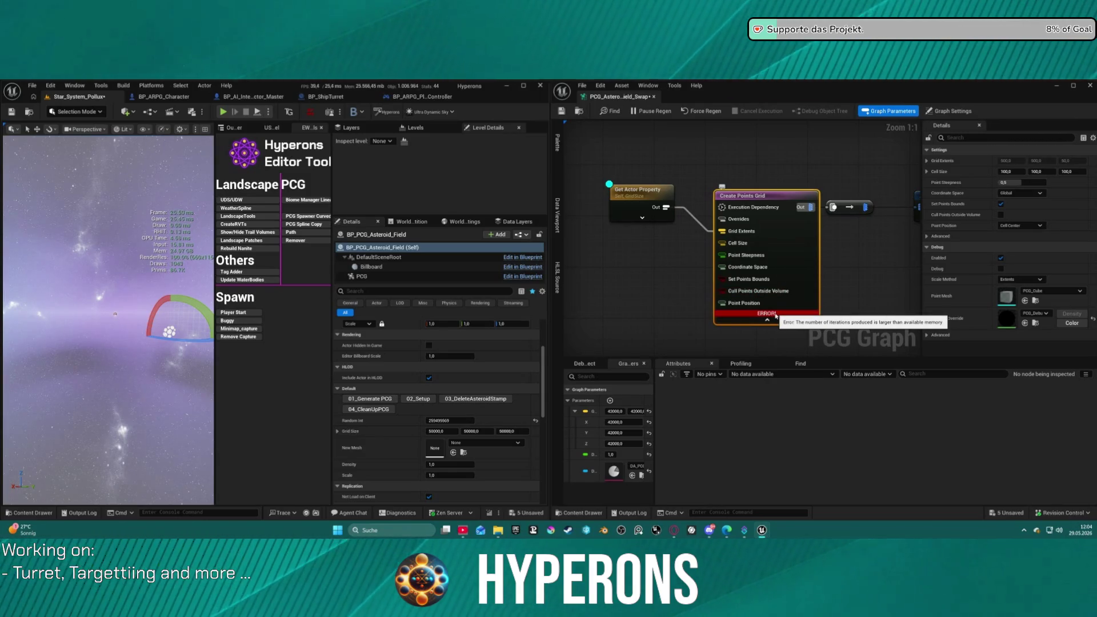
left_click(1010, 172)
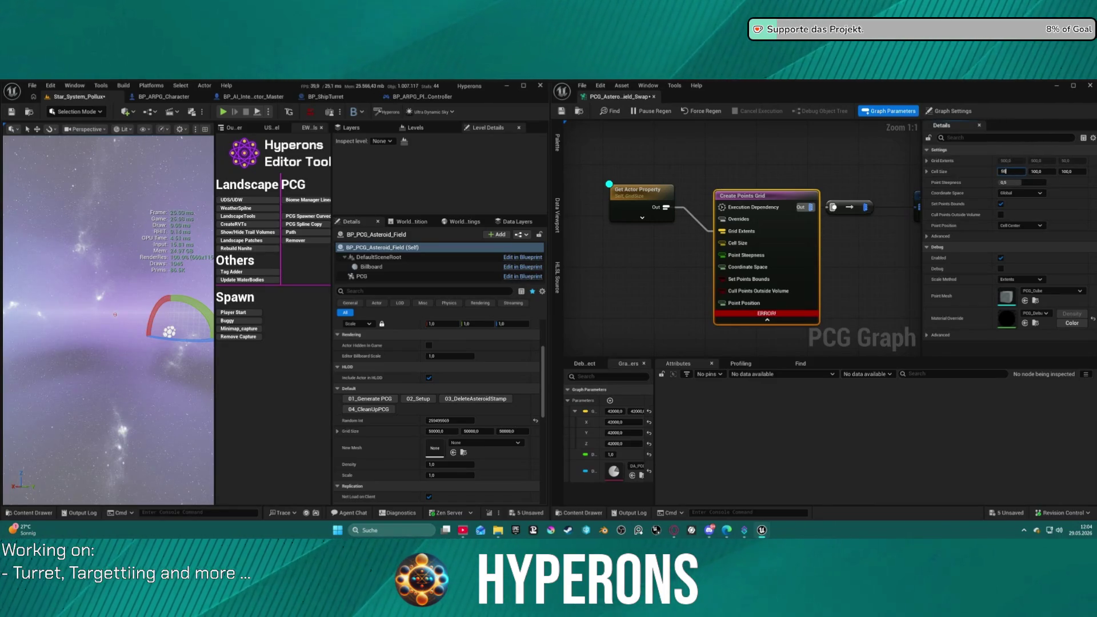
key("Tab")
type("5")
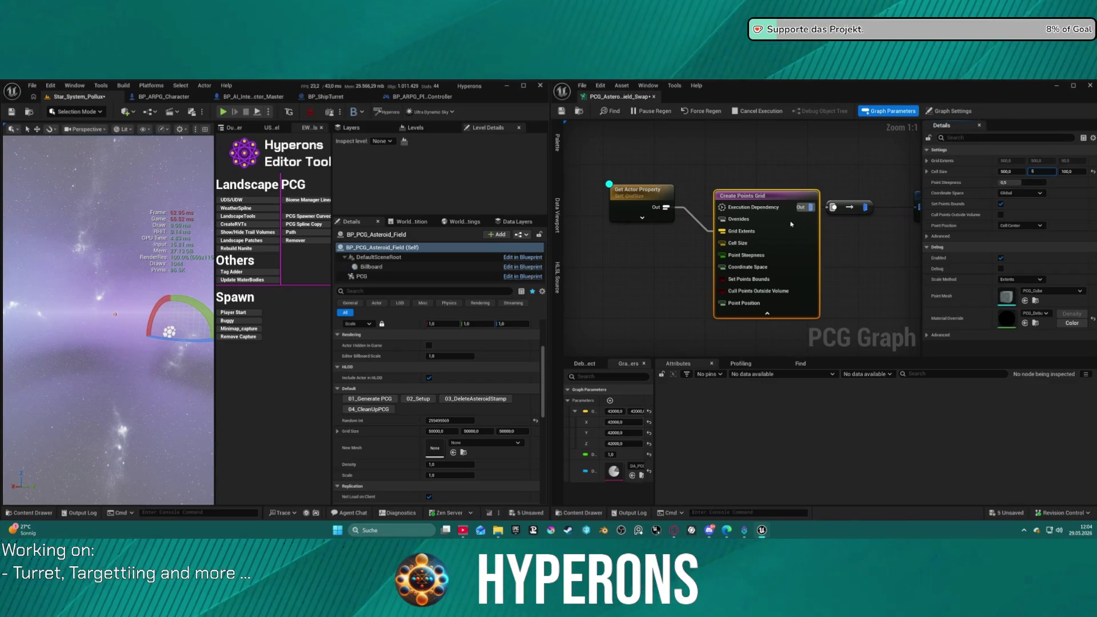
key("ctrl+alt+Delete")
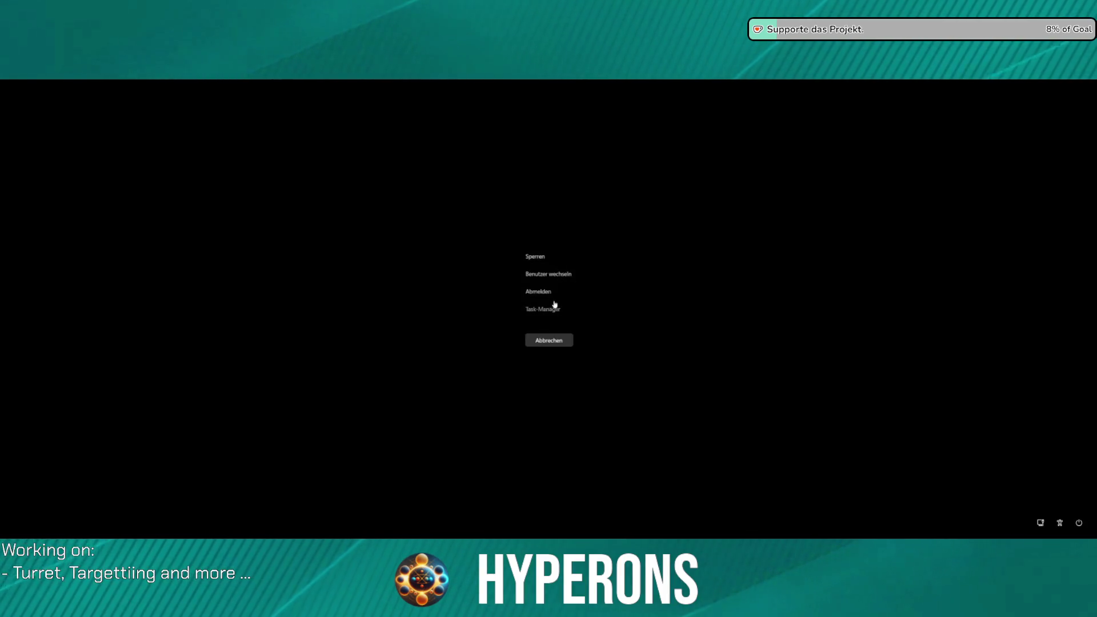
Open Task Manager from the security screen and dismiss the Unreal crash reporter.
left_click(556, 310)
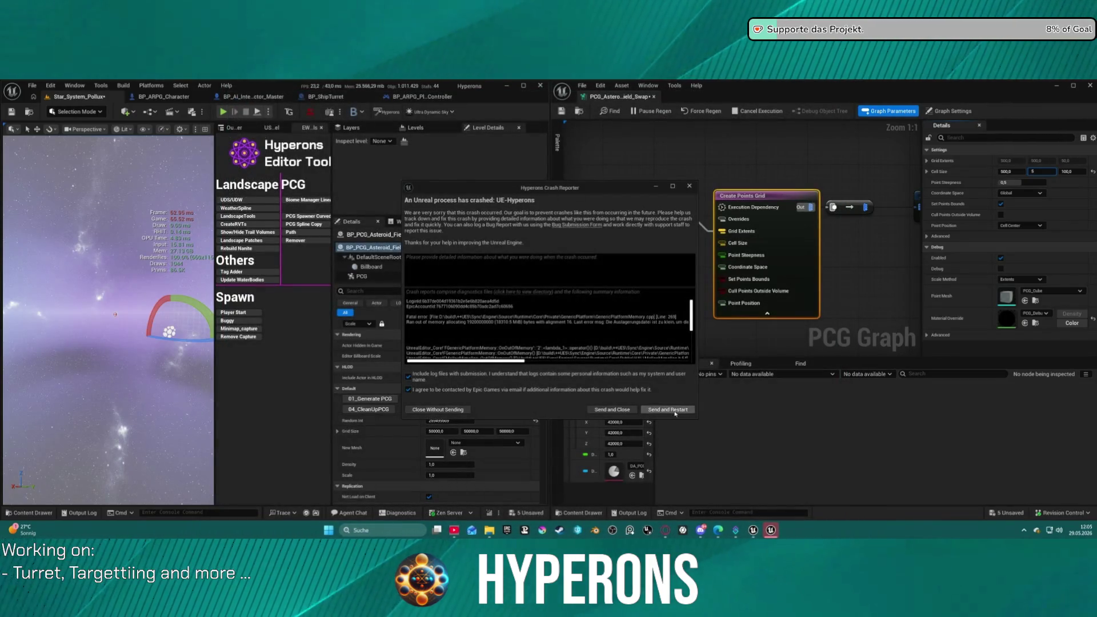
left_click(667, 410)
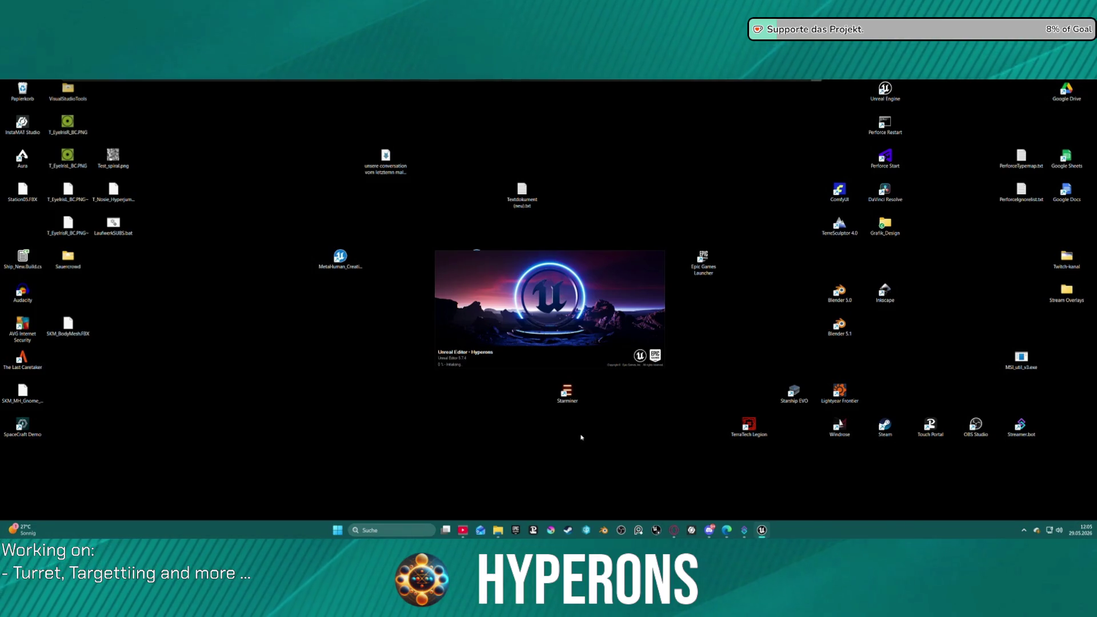
Move the Unreal loading splash window aside while the editor restarts.
mouse_move(565, 300)
left_mouse_down()
mouse_move(592, 333)
mouse_move(599, 283)
mouse_move(486, 400)
mouse_move(541, 209)
mouse_move(444, 282)
mouse_move(310, 341)
mouse_move(178, 437)
mouse_move(577, 264)
left_mouse_up()
left_click_drag(600, 289, 573, 277)
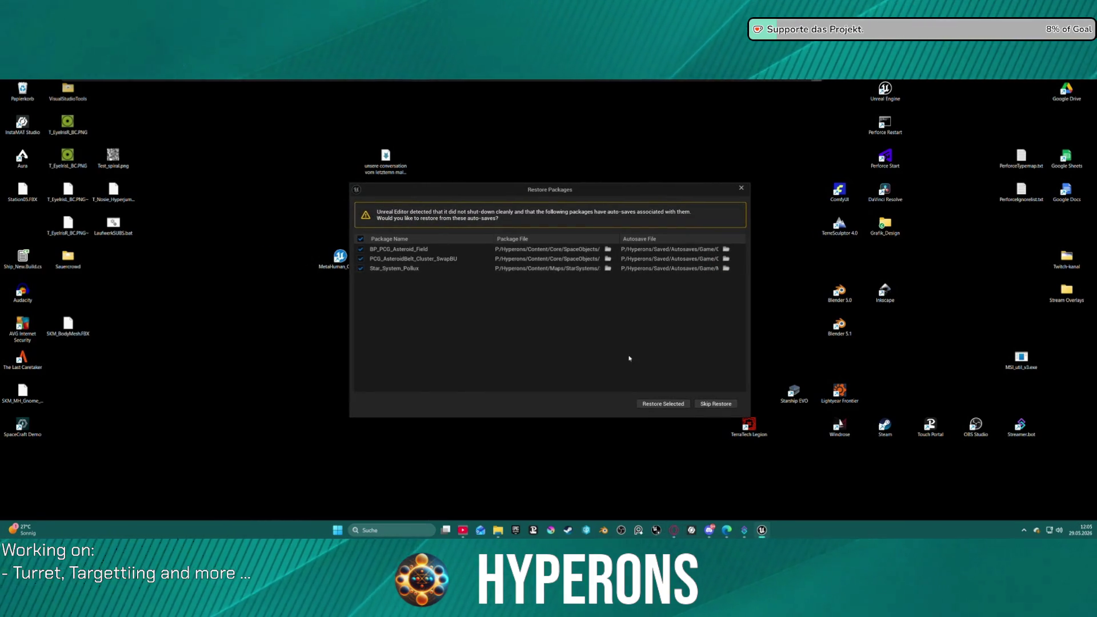
Skip restoring the auto-saved packages, then switch to the Streamer.bot window once loading finishes.
left_click(672, 405)
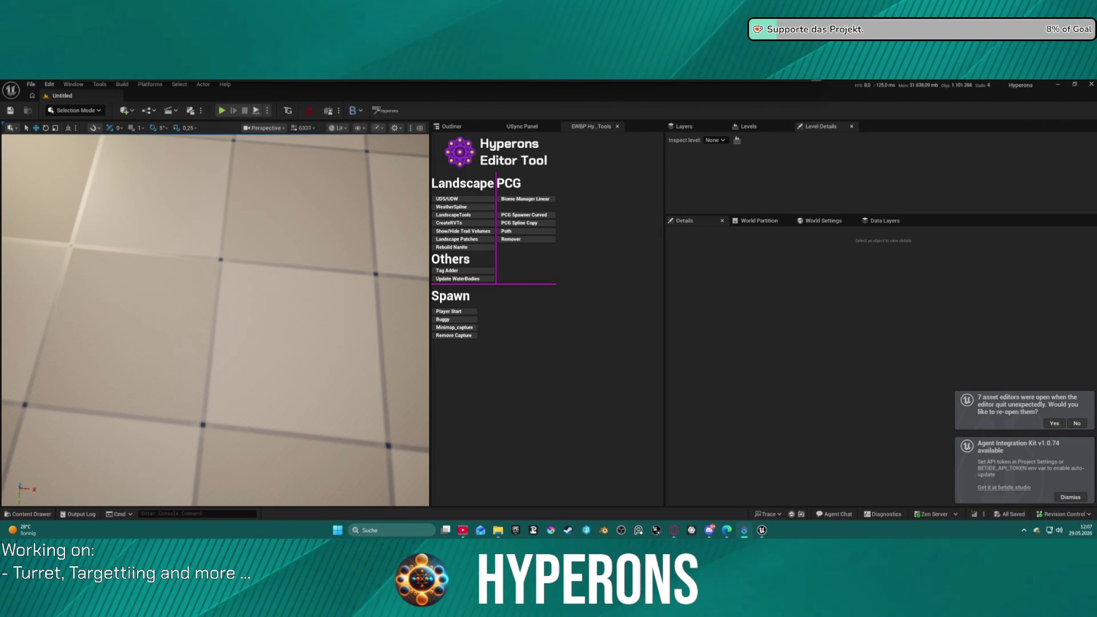
key("alt+Tab")
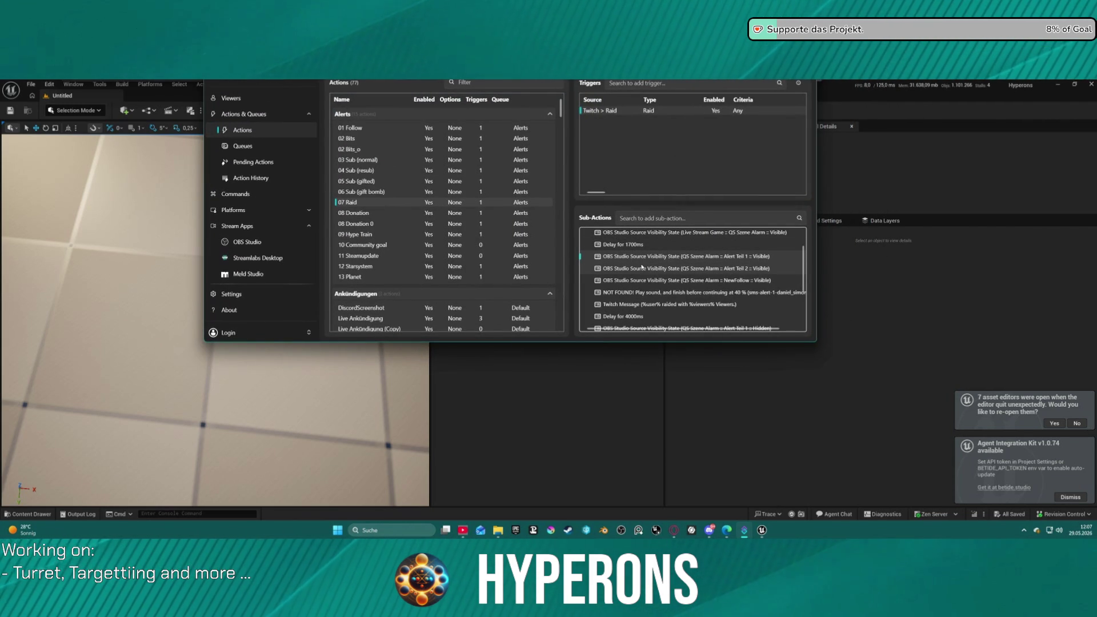
Edit the Alert Teil 1 visibility sub-action, pick OBS_StreamingPC, then cancel without saving.
double_click(628, 256)
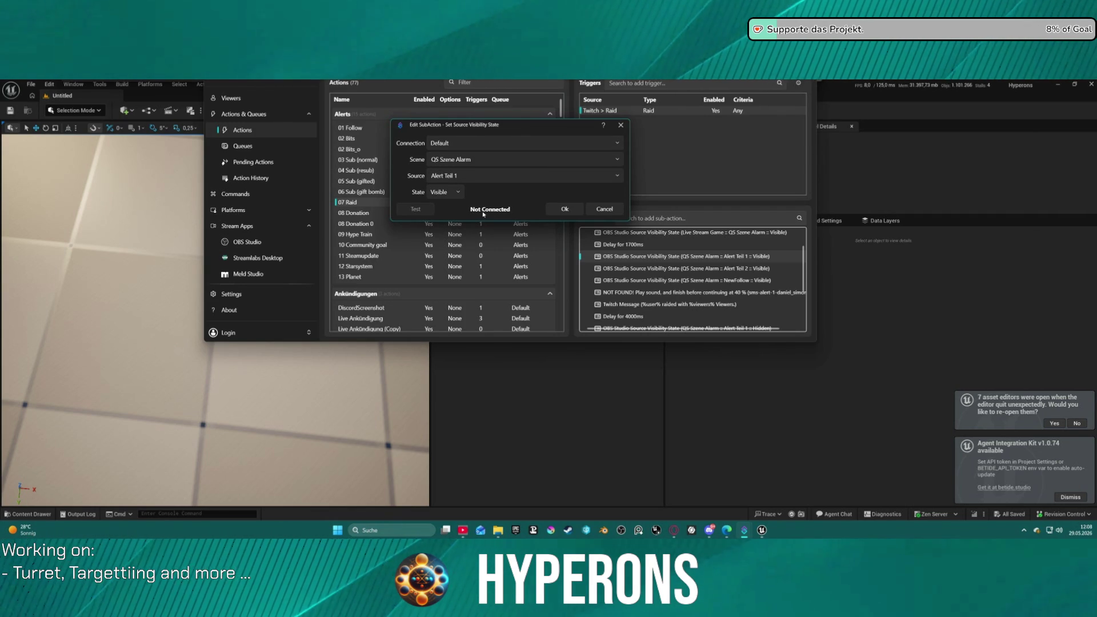
left_click(527, 140)
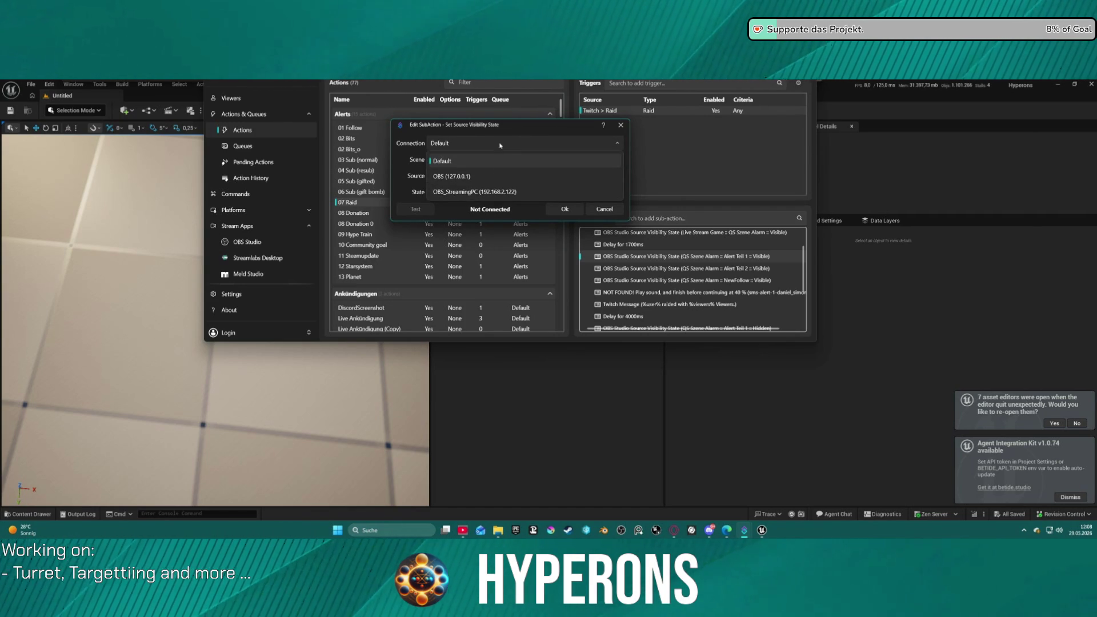
left_click(481, 193)
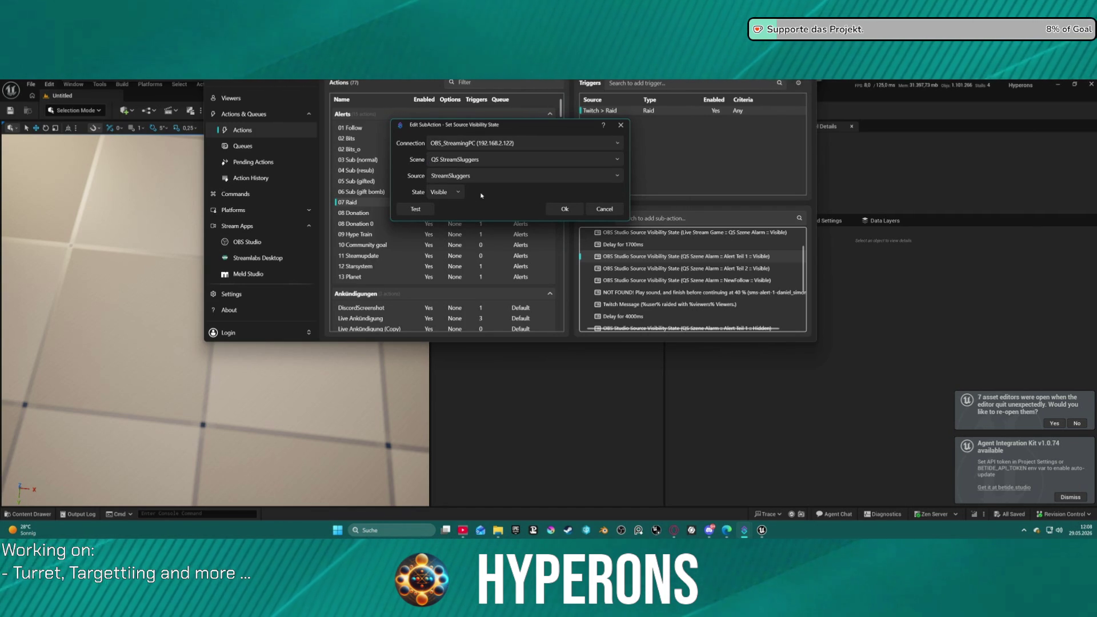
left_click(605, 209)
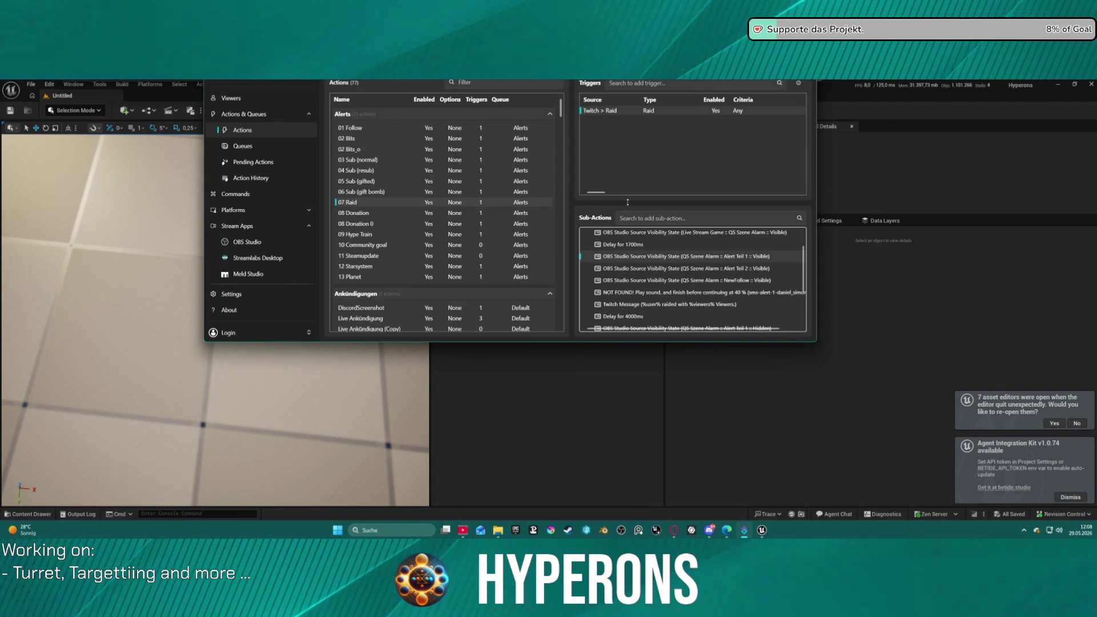